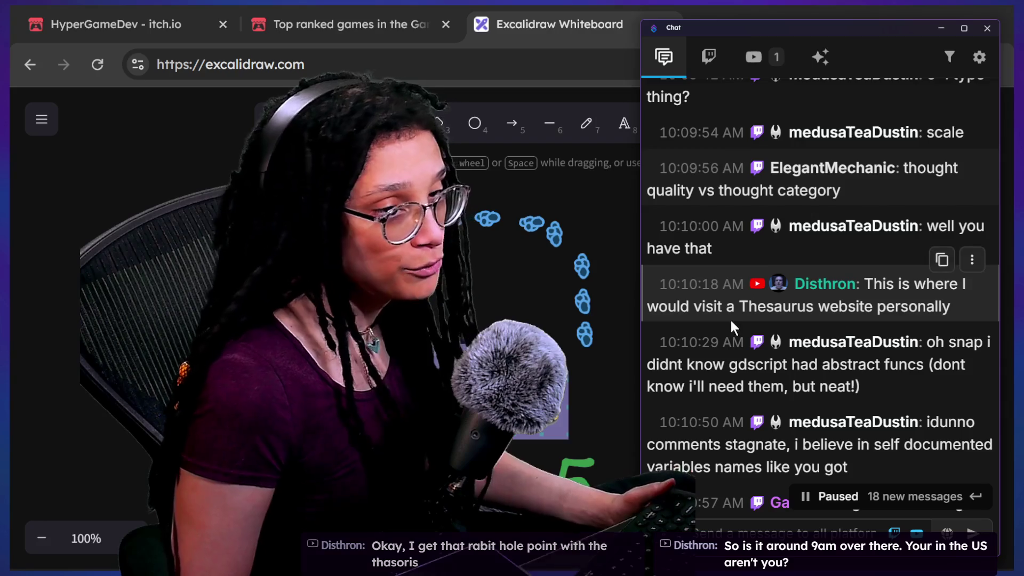
Scroll up and down through the paused chat to read earlier messages
scroll(729, 318, down, 1)
scroll(729, 317, down, 5)
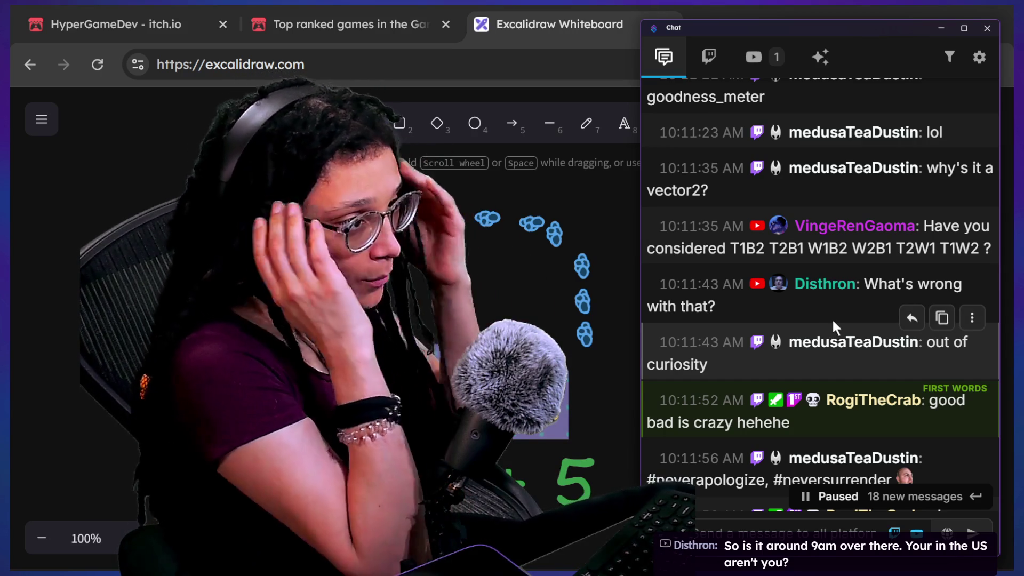
scroll(831, 297, up, 1)
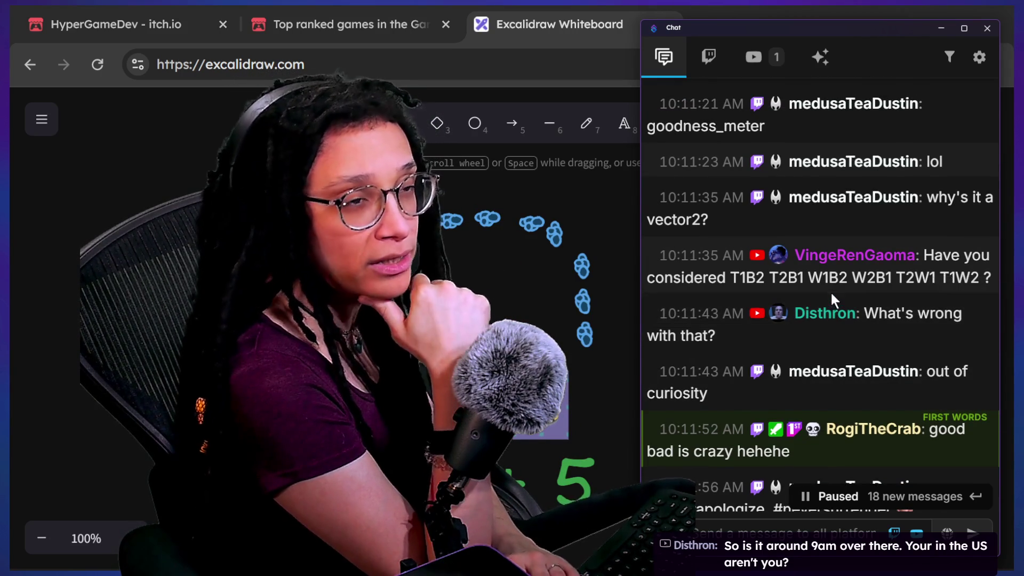
scroll(830, 293, up, 1)
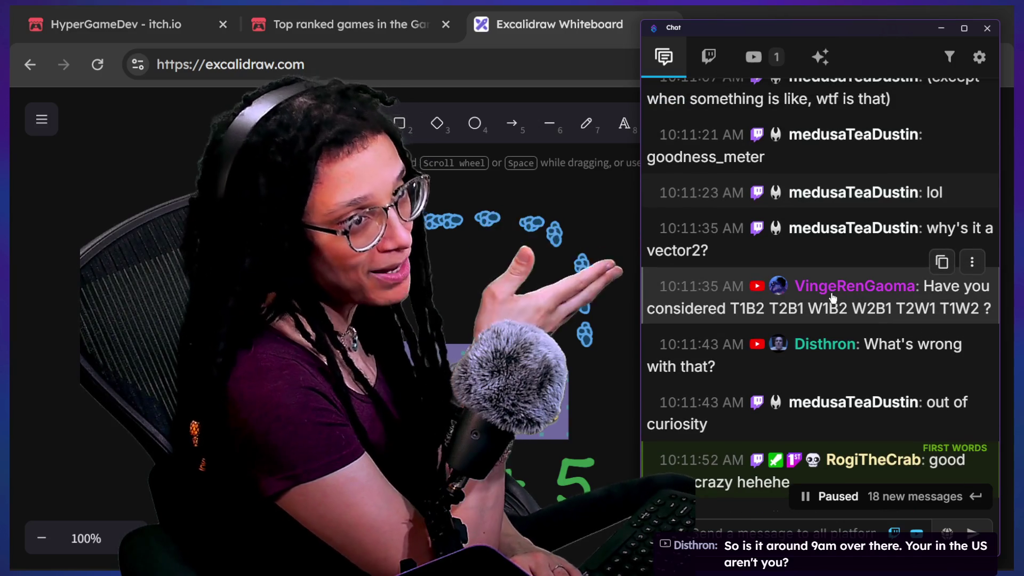
scroll(830, 242, up, 2)
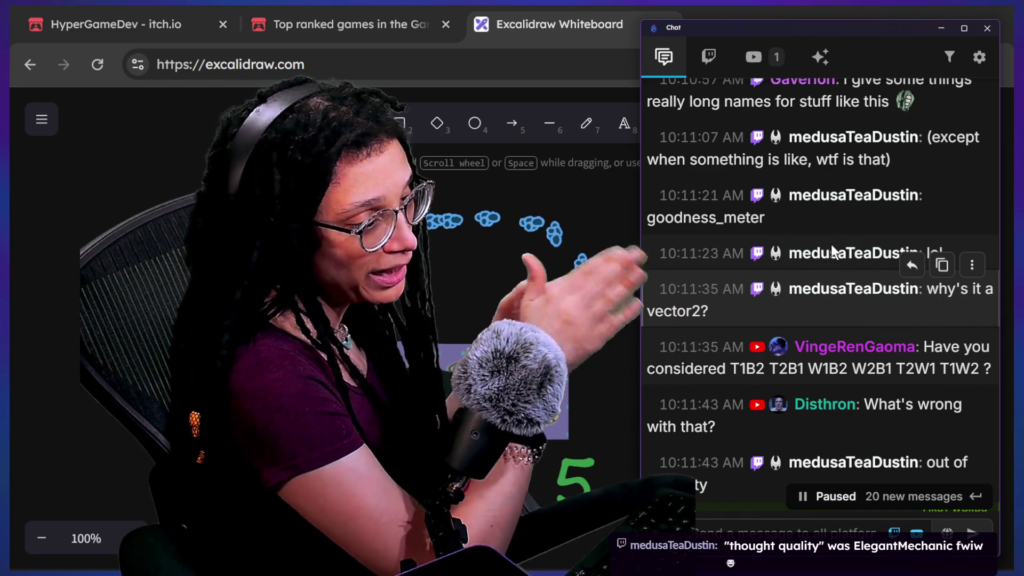
scroll(831, 244, down, 5)
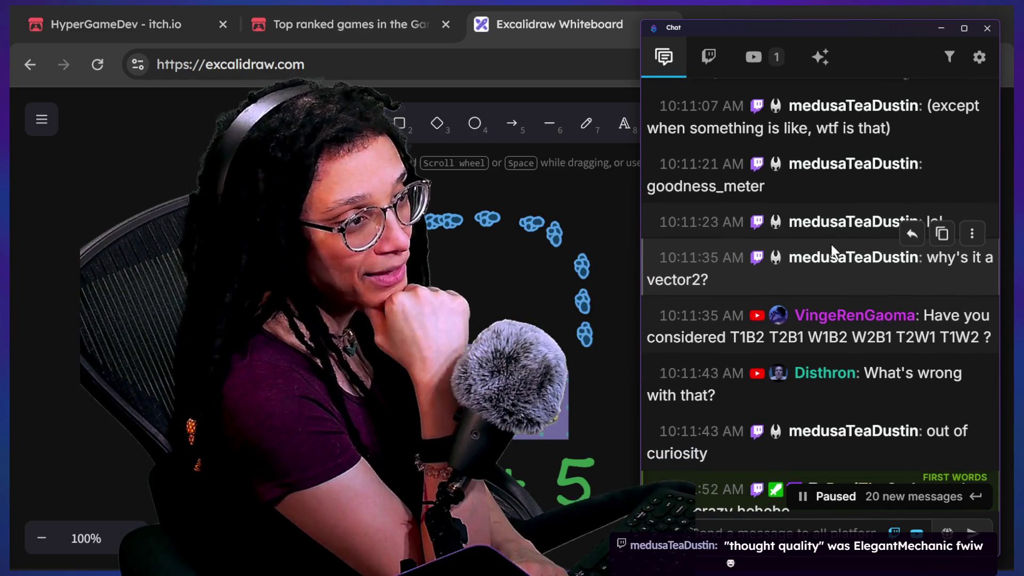
scroll(831, 244, down, 4)
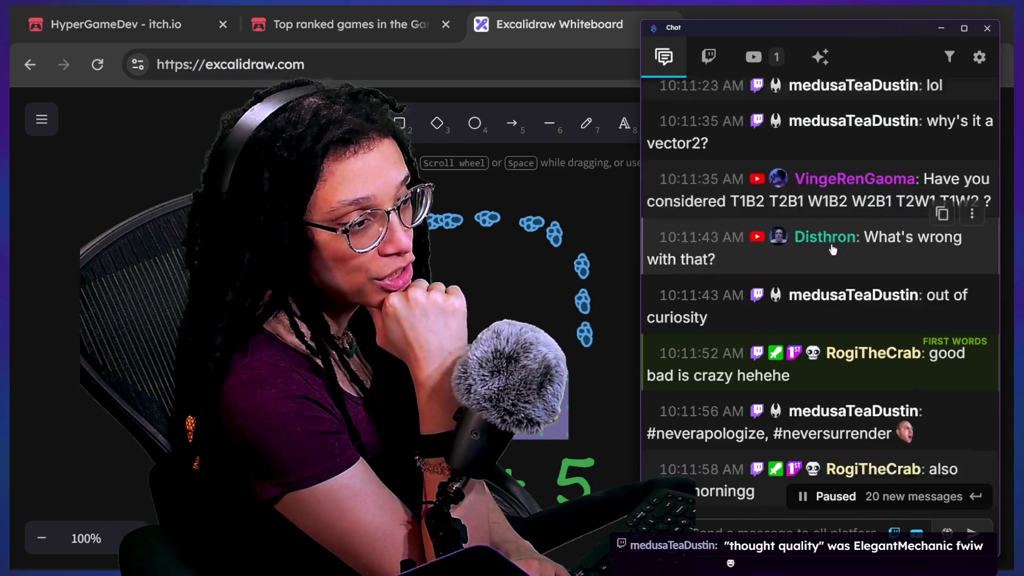
scroll(831, 244, down, 5)
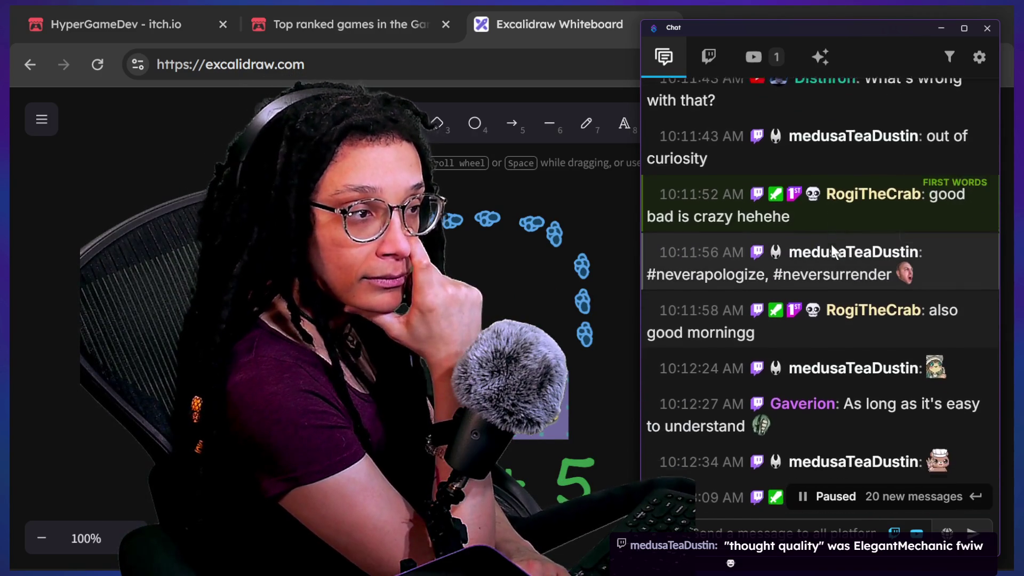
scroll(833, 249, down, 3)
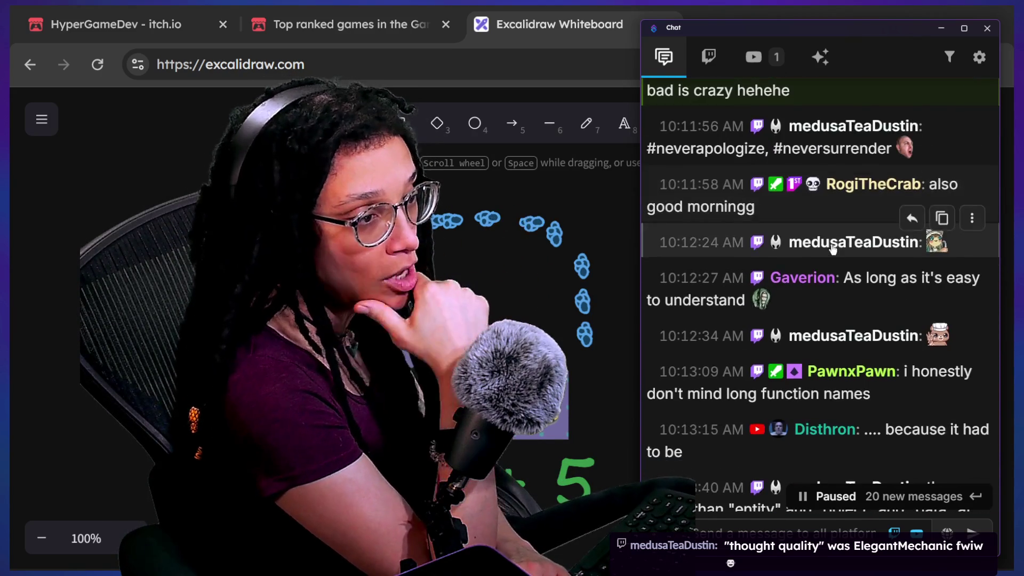
scroll(835, 250, down, 4)
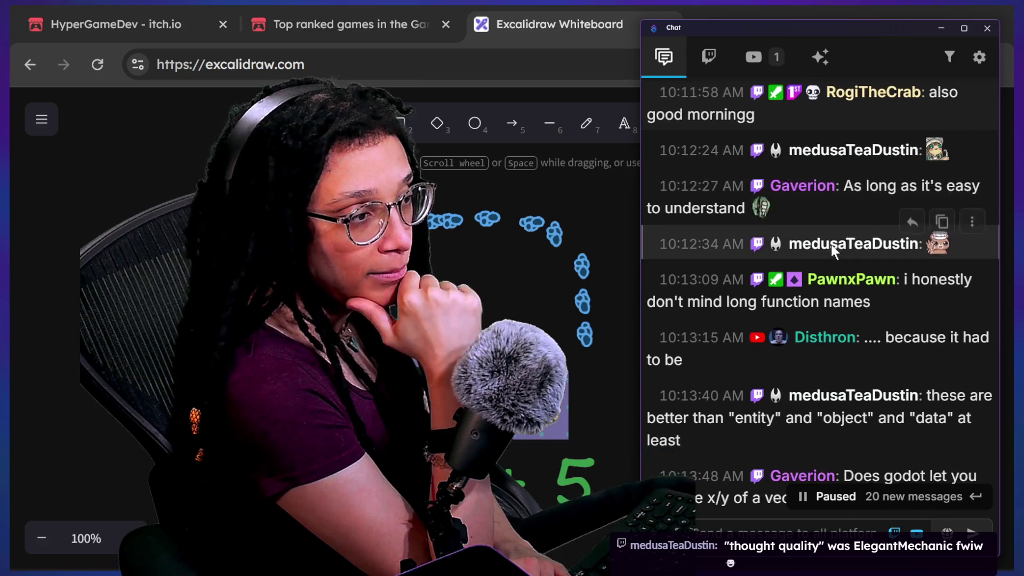
scroll(832, 246, up, 20)
scroll(832, 248, down, 12)
scroll(830, 242, down, 11)
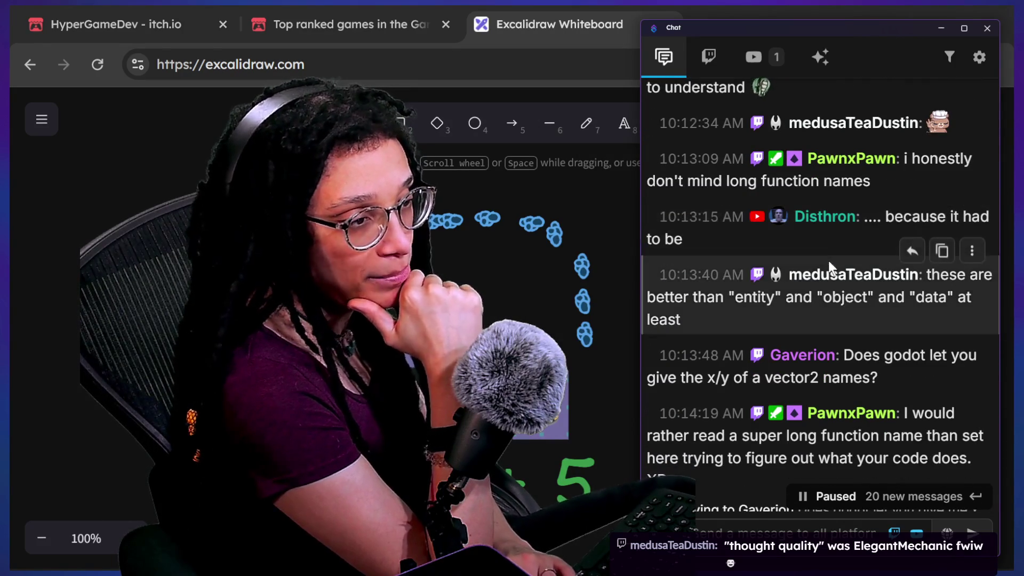
scroll(832, 256, down, 2)
scroll(829, 263, up, 14)
scroll(829, 263, down, 14)
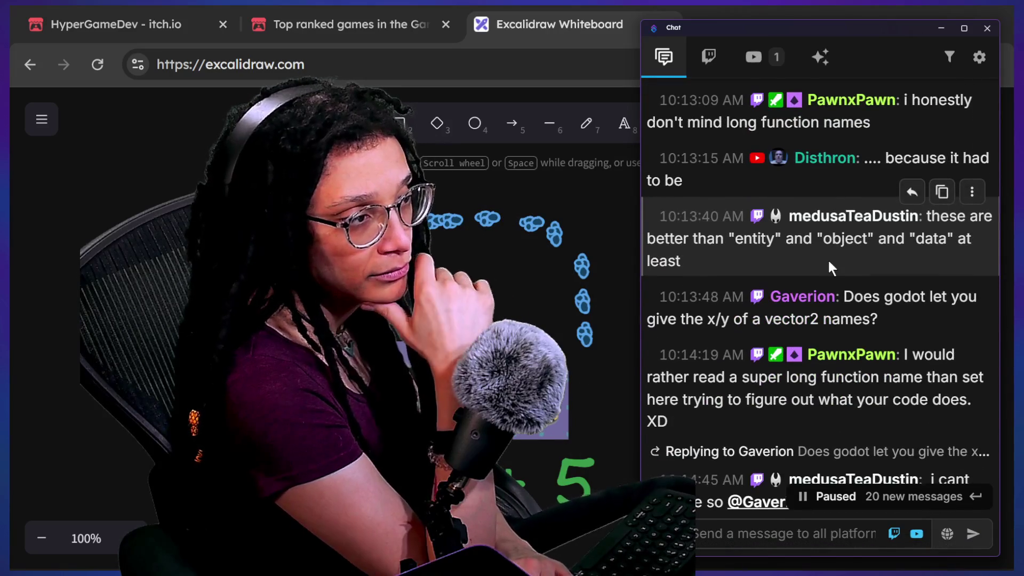
scroll(827, 261, down, 3)
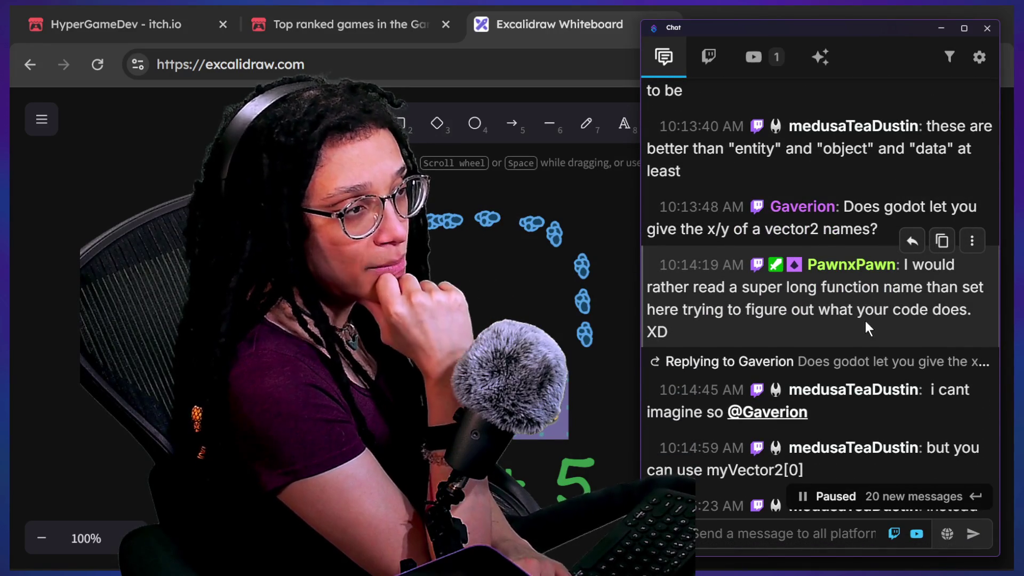
scroll(865, 321, down, 1)
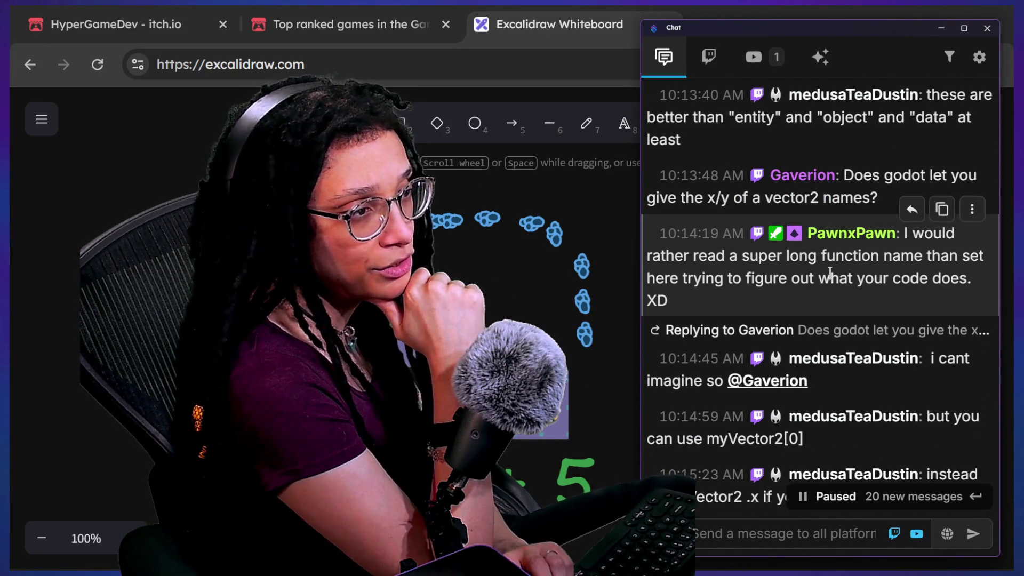
scroll(817, 297, down, 1)
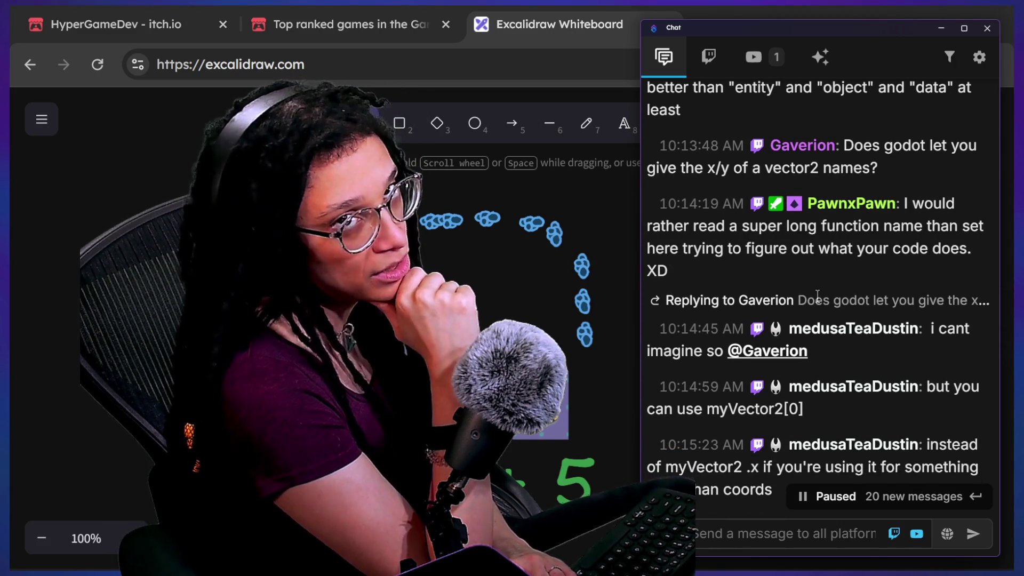
scroll(817, 296, down, 2)
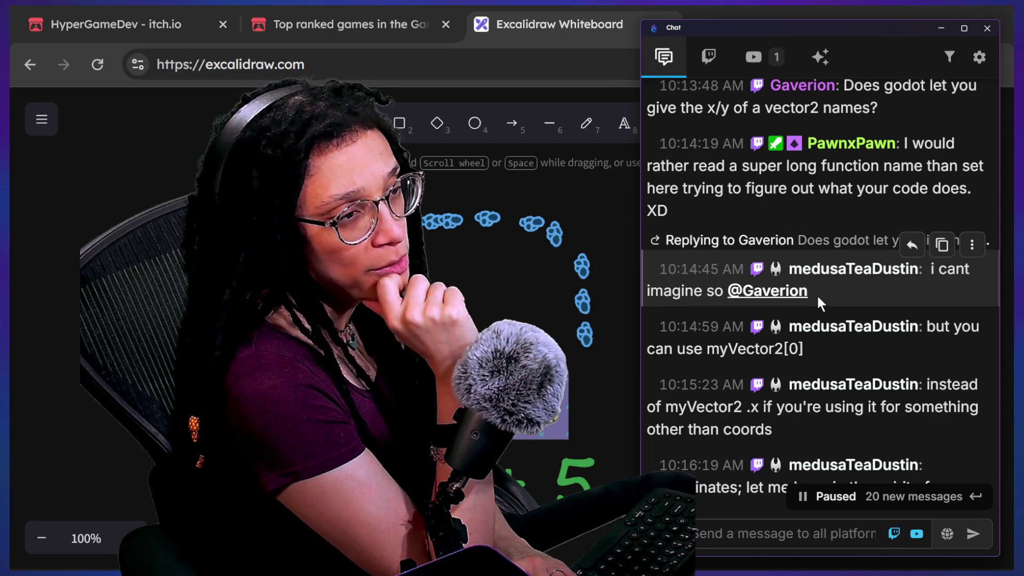
scroll(817, 293, down, 2)
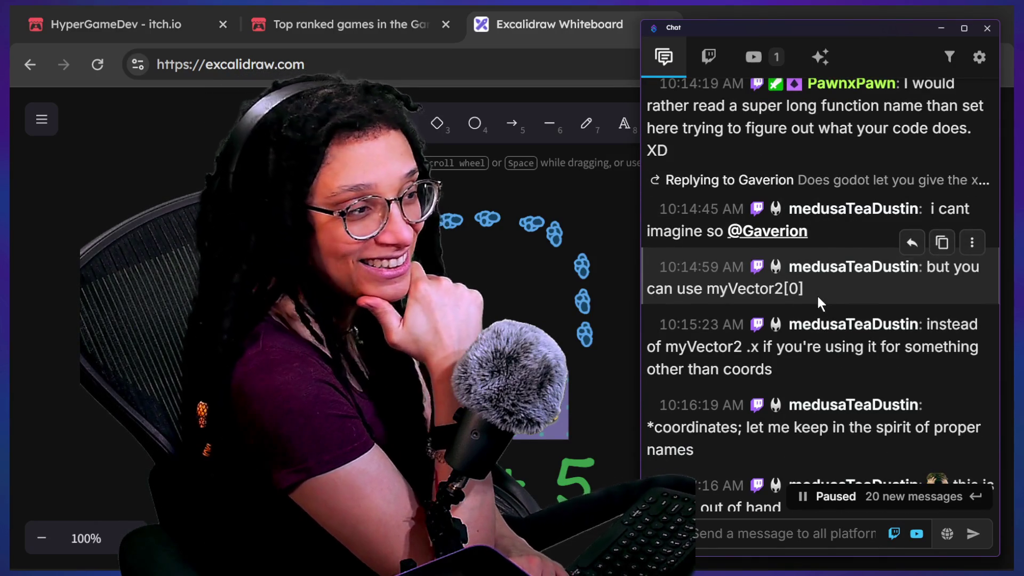
scroll(817, 293, down, 3)
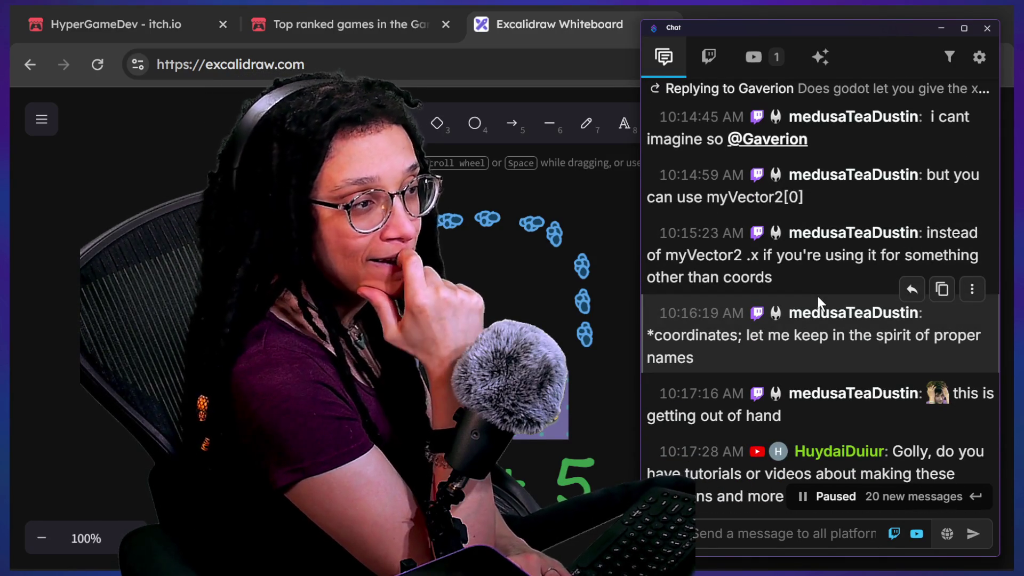
scroll(817, 296, down, 2)
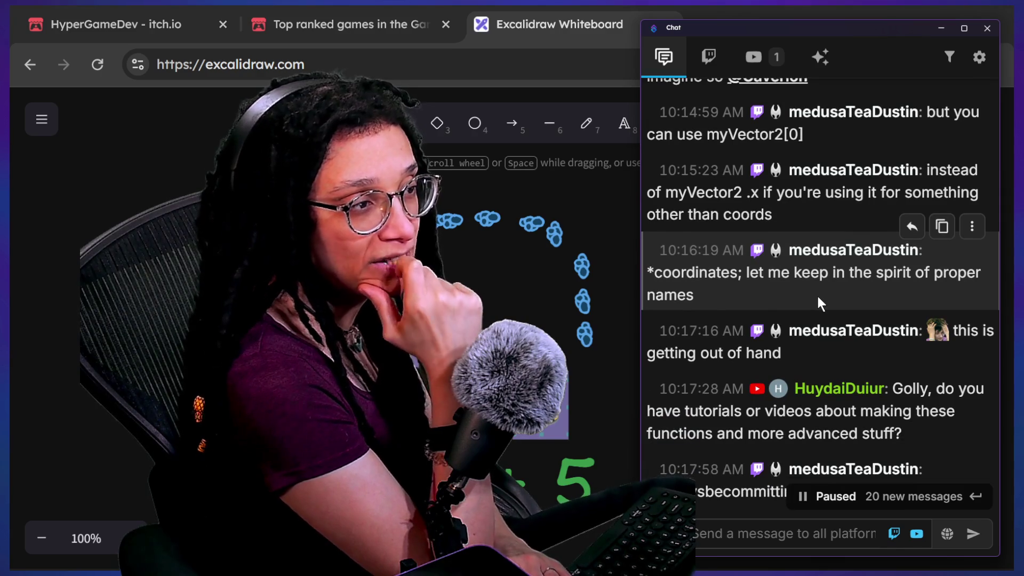
scroll(817, 293, down, 2)
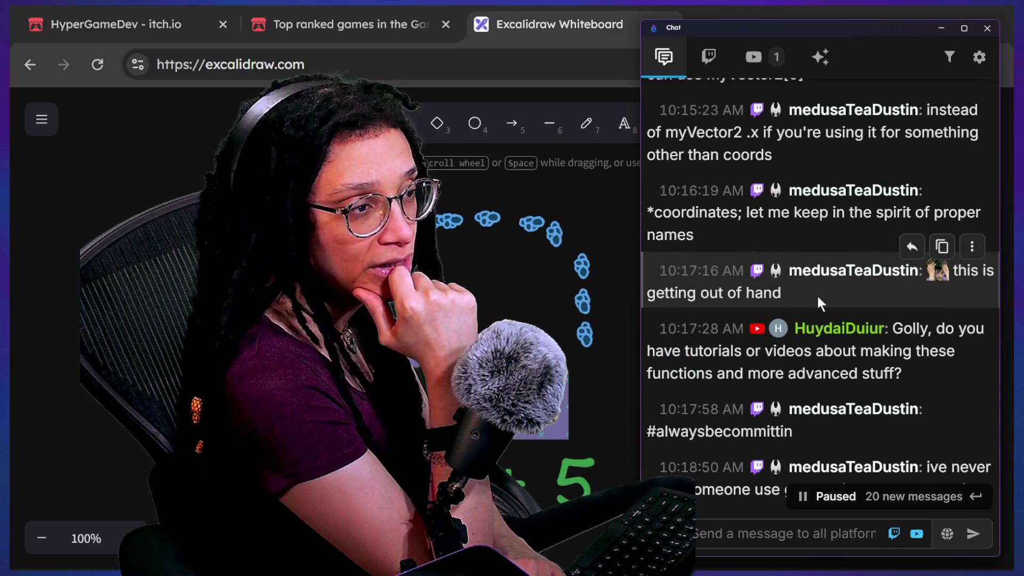
scroll(818, 301, down, 4)
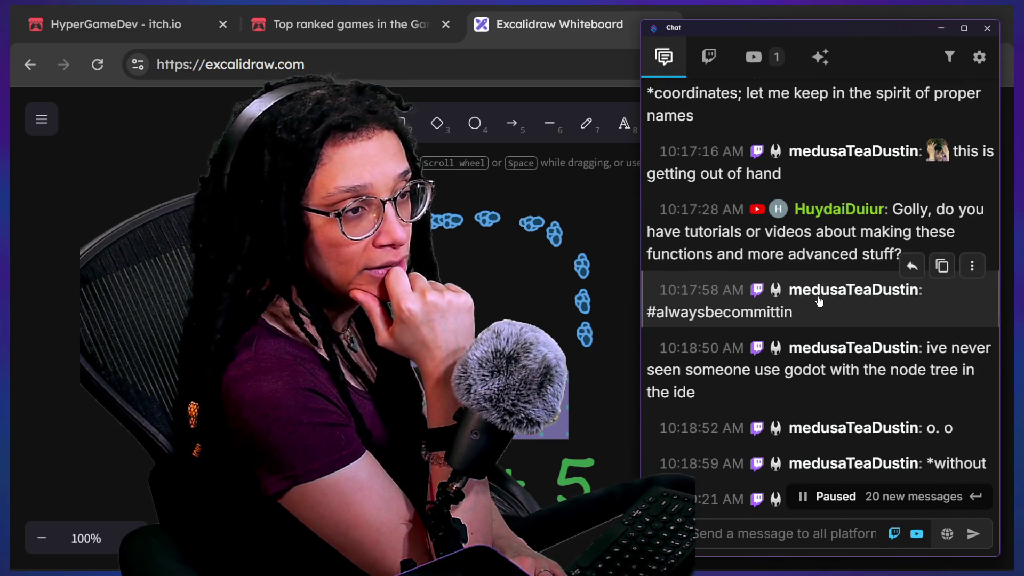
scroll(820, 302, down, 1)
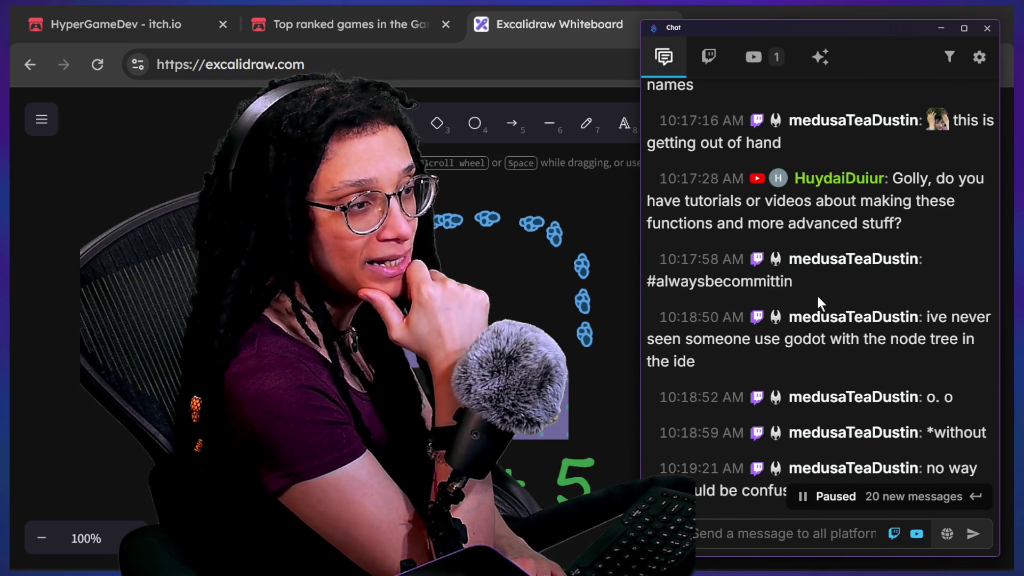
scroll(819, 302, down, 1)
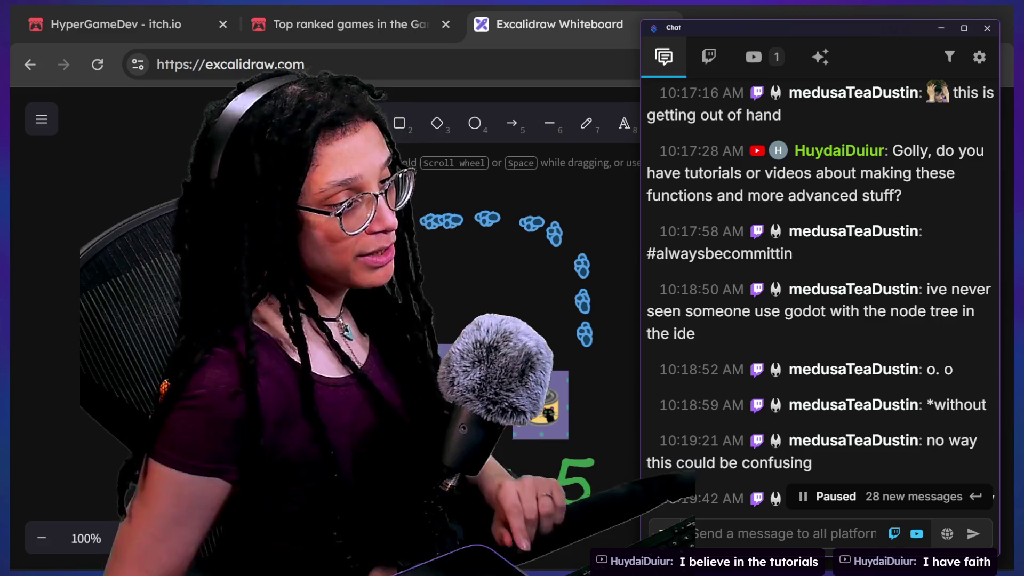
Scroll further down the chat and highlight the two 10:19 messages
scroll(890, 309, down, 1)
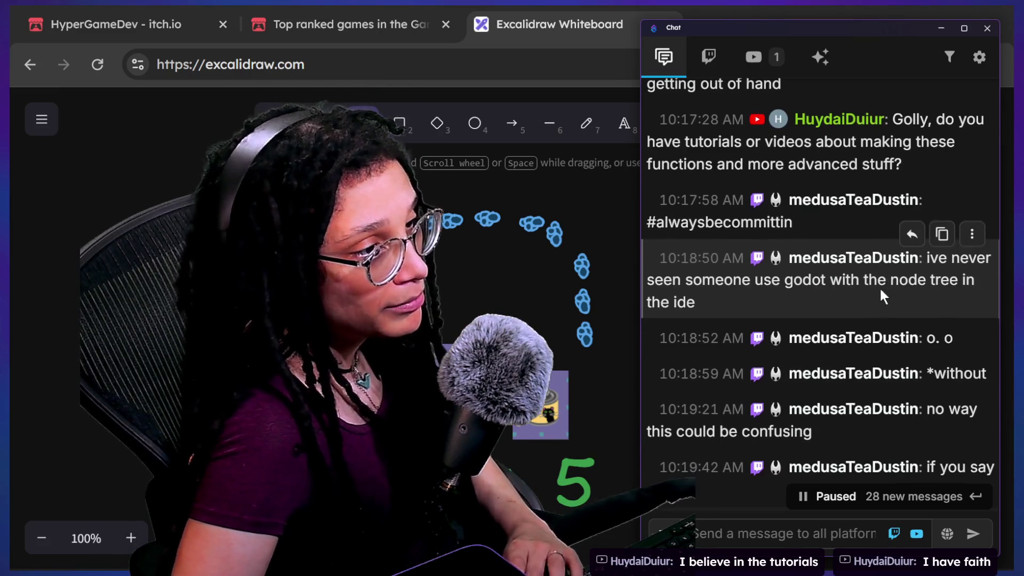
scroll(877, 324, down, 1)
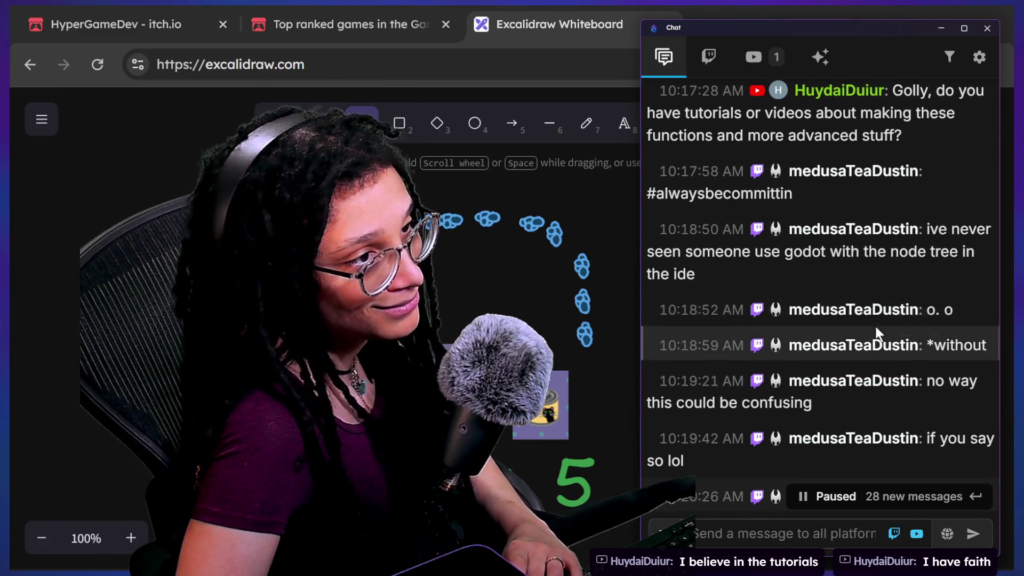
scroll(876, 327, down, 2)
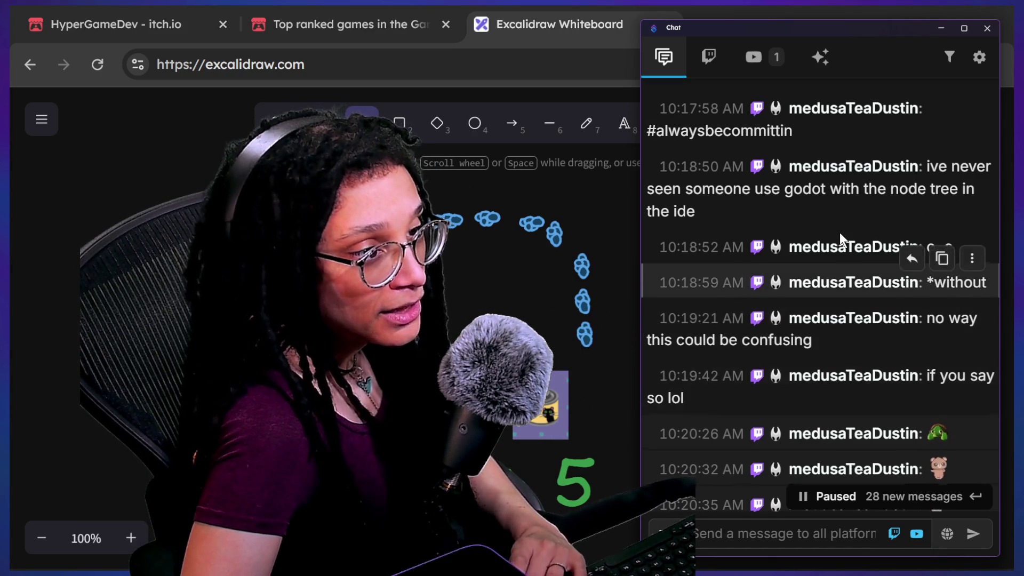
scroll(839, 235, down, 2)
scroll(821, 253, up, 10)
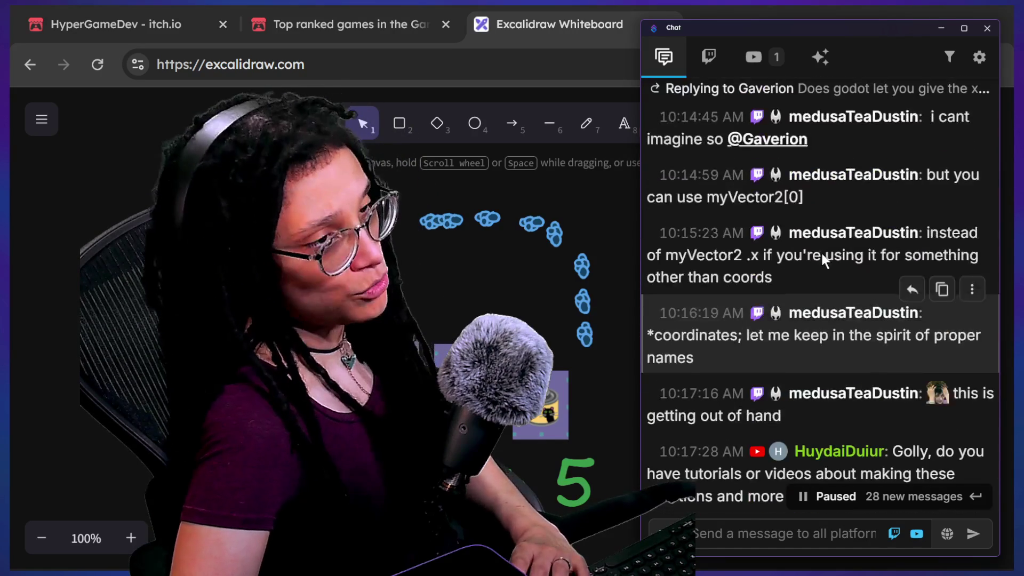
scroll(821, 253, down, 2)
scroll(821, 254, down, 2)
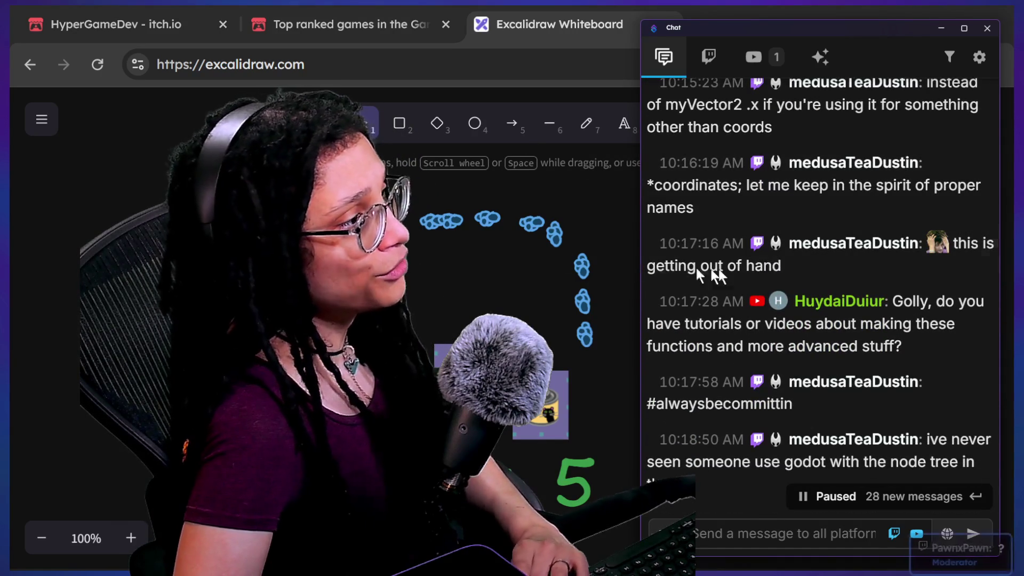
scroll(769, 259, down, 2)
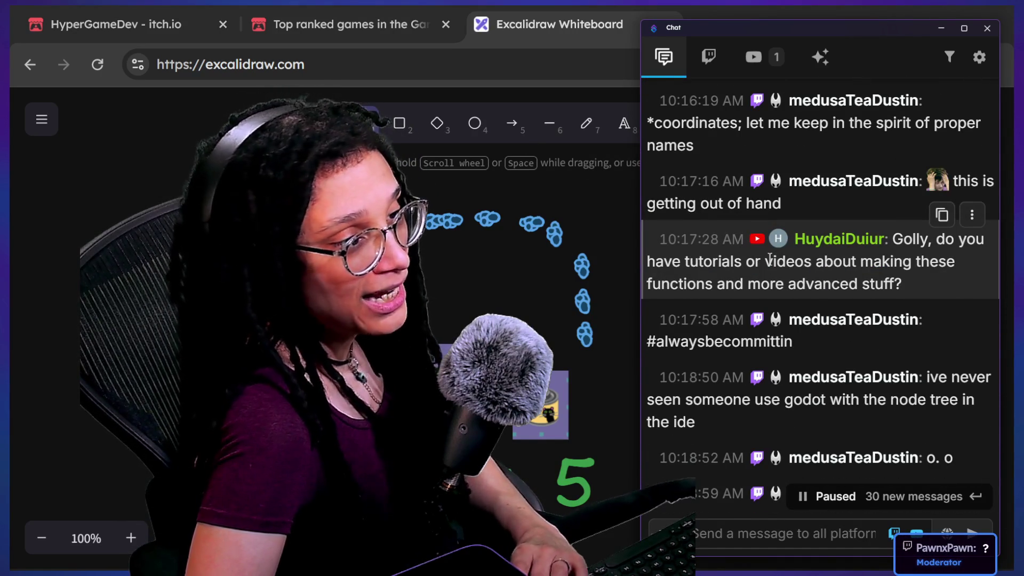
scroll(815, 303, down, 6)
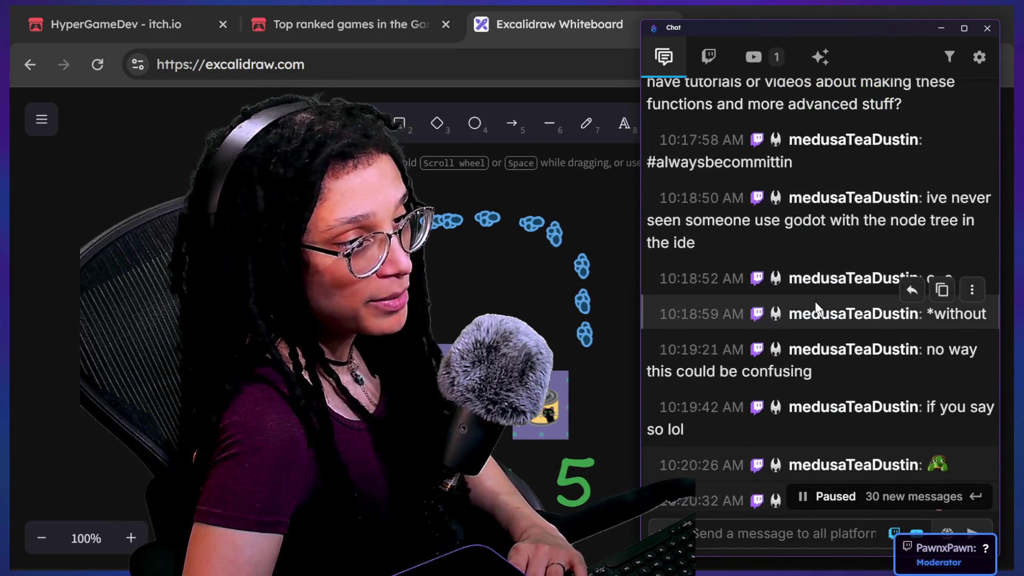
scroll(815, 302, down, 4)
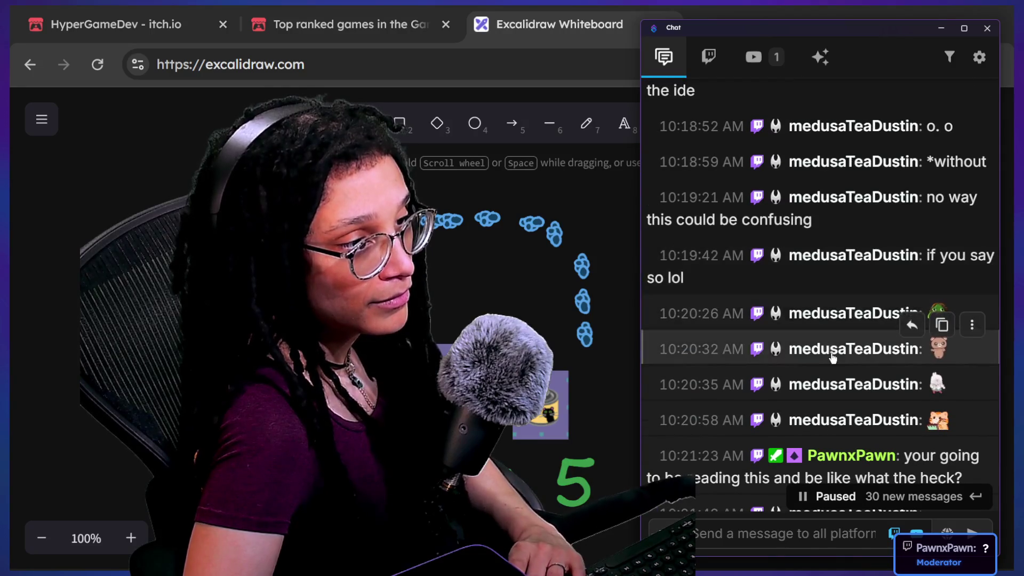
mouse_move(655, 198)
mouse_down()
mouse_move(799, 219)
mouse_move(814, 273)
mouse_up()
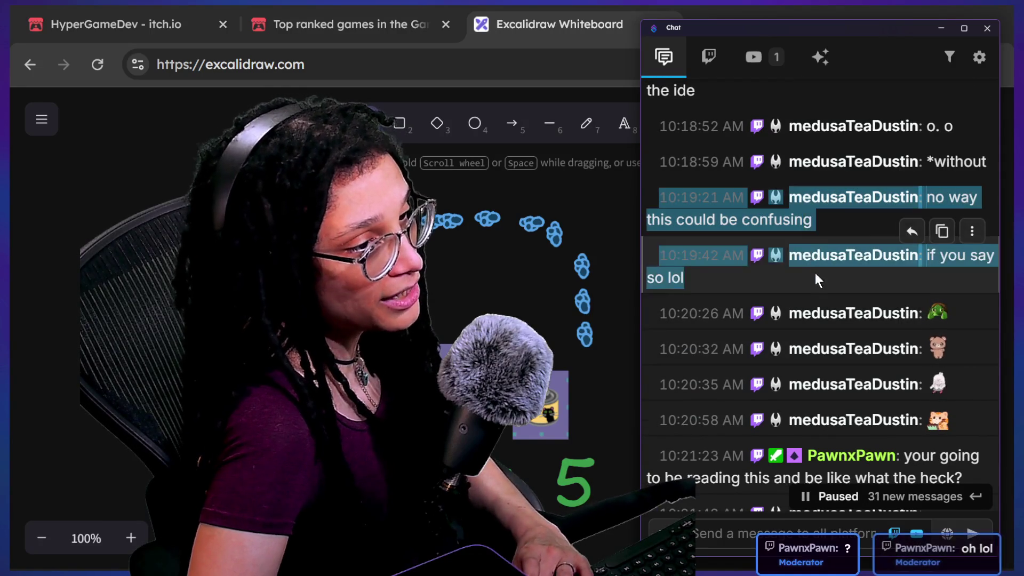
Scroll to the newest messages through 10:52:26 AM, resuming the live feed, then hide chat
scroll(835, 416, down, 5)
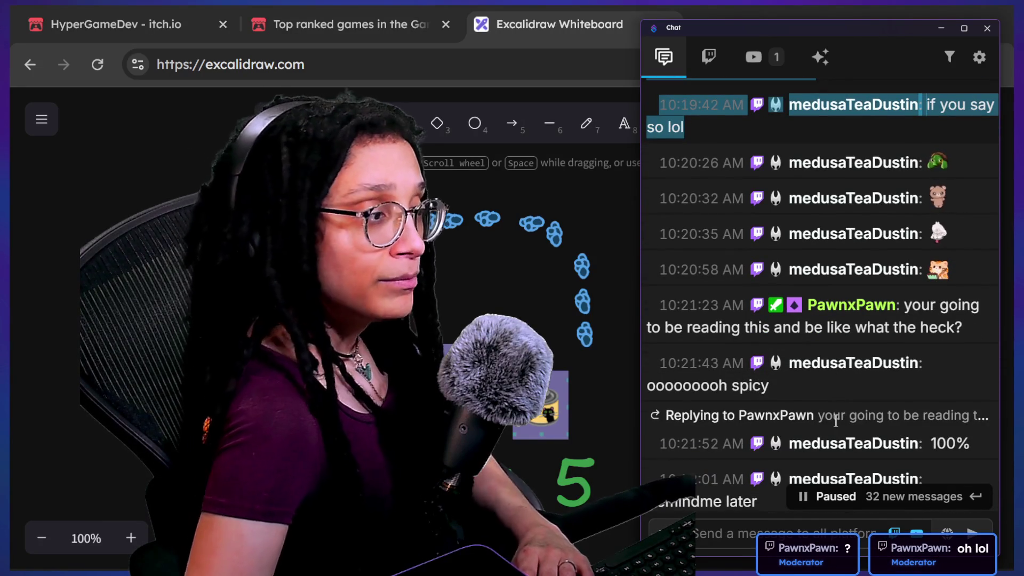
scroll(835, 418, down, 1)
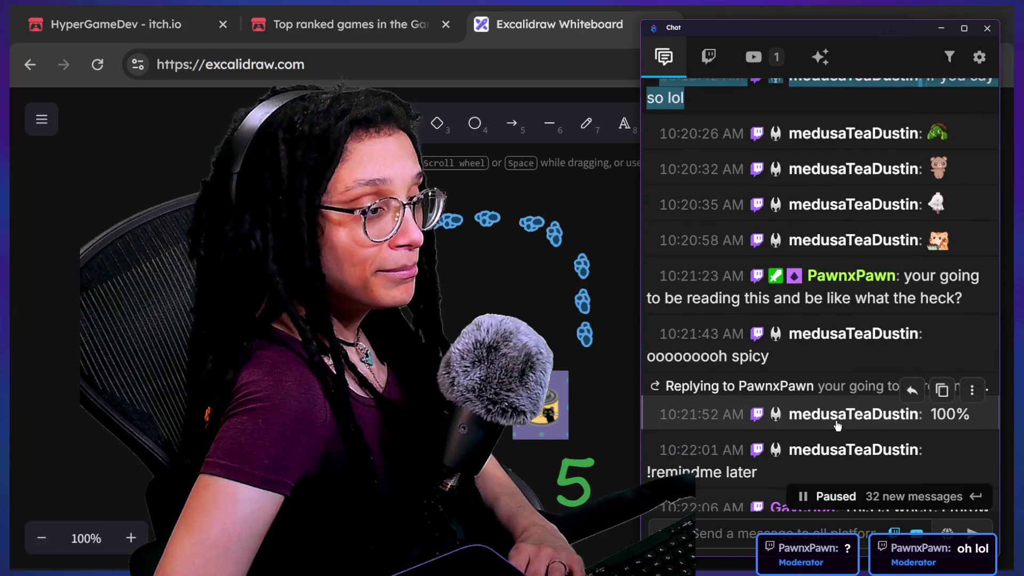
scroll(820, 326, down, 5)
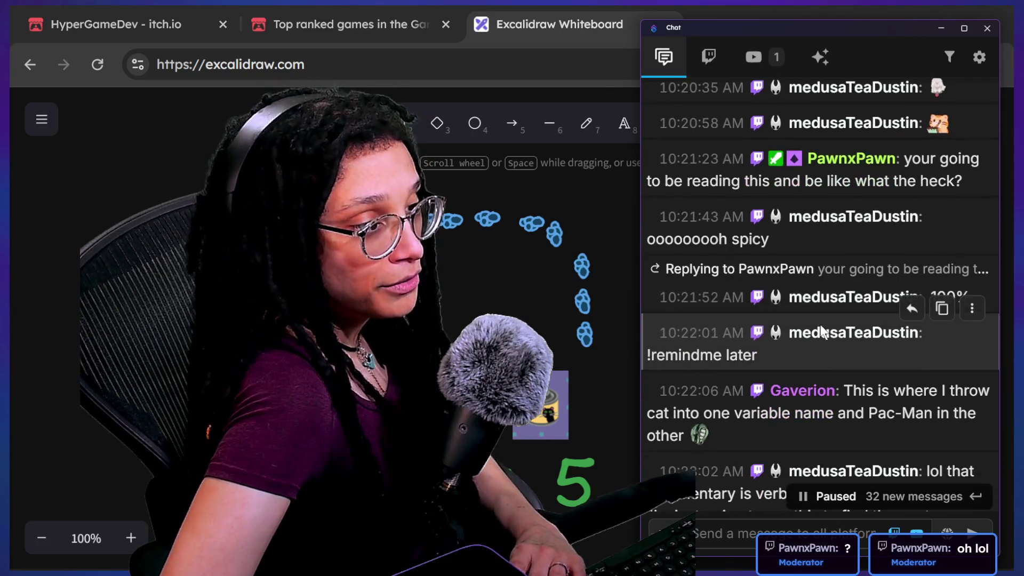
scroll(819, 322, down, 2)
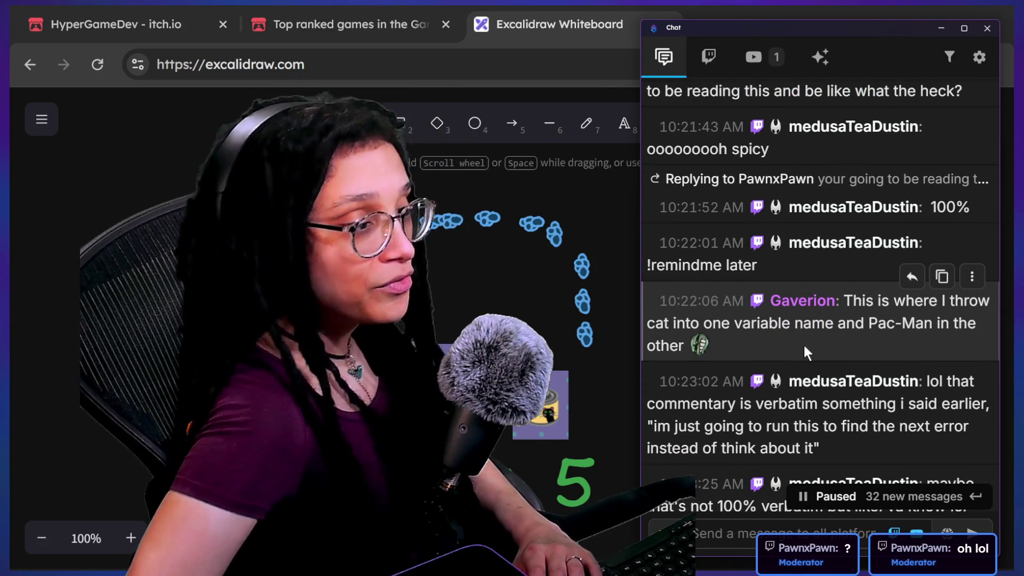
scroll(803, 344, down, 3)
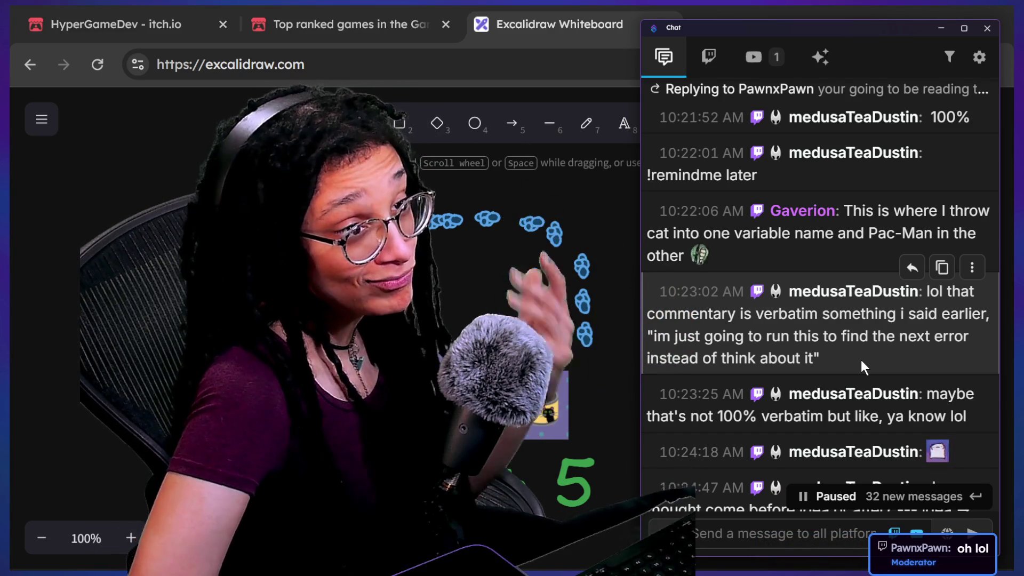
scroll(861, 365, down, 1)
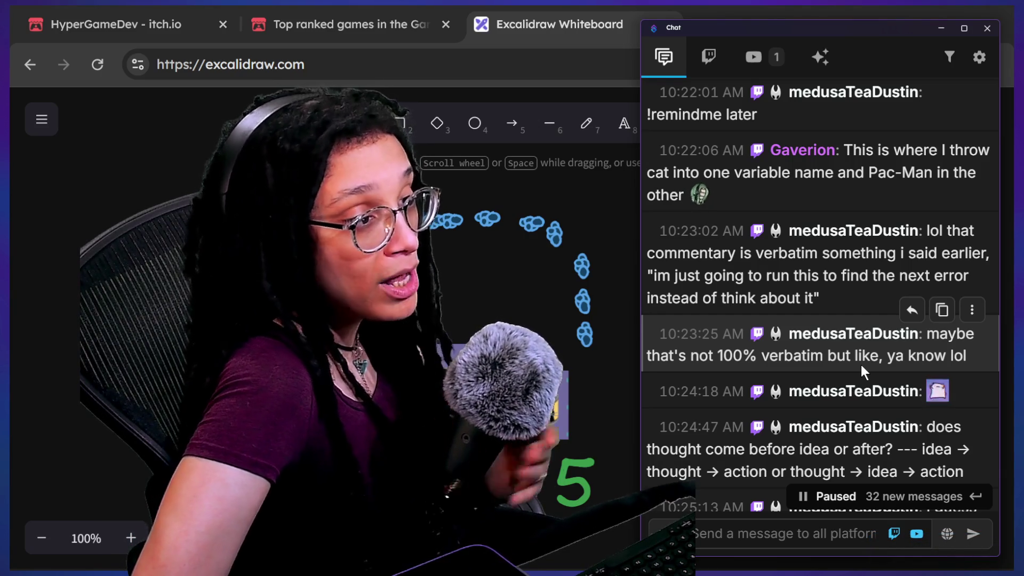
scroll(860, 364, down, 3)
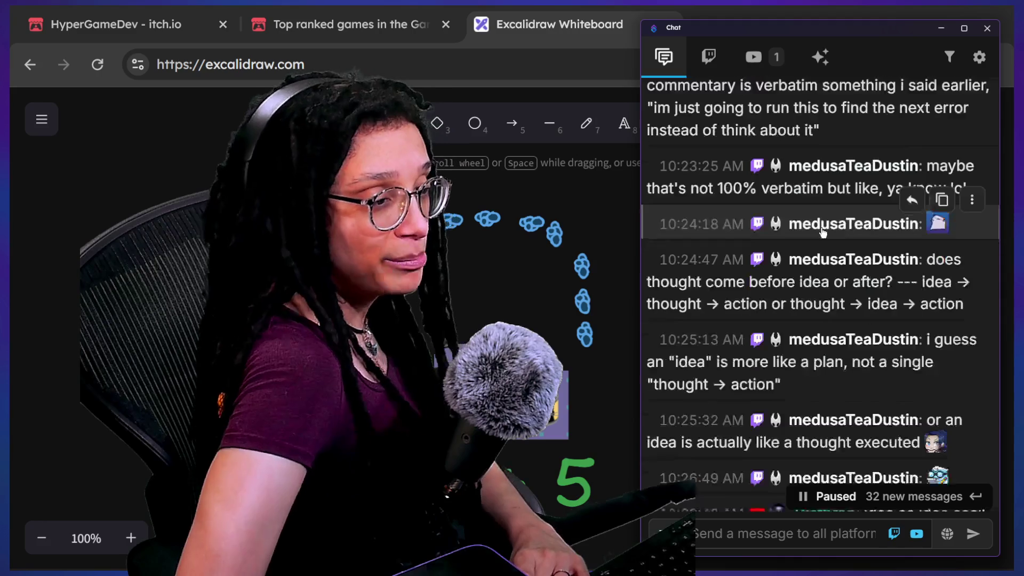
scroll(821, 228, down, 2)
scroll(821, 229, down, 4)
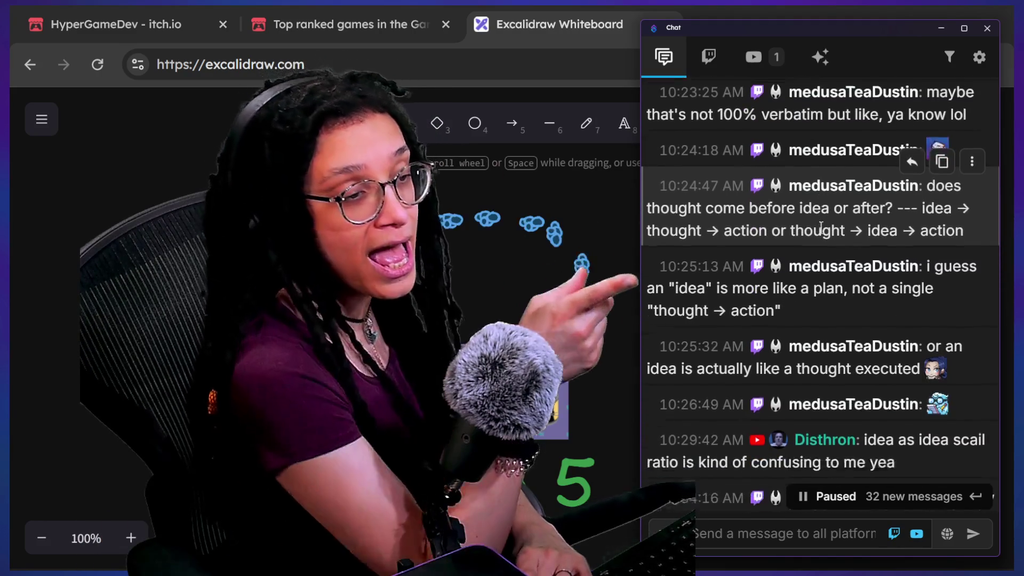
scroll(821, 233, down, 5)
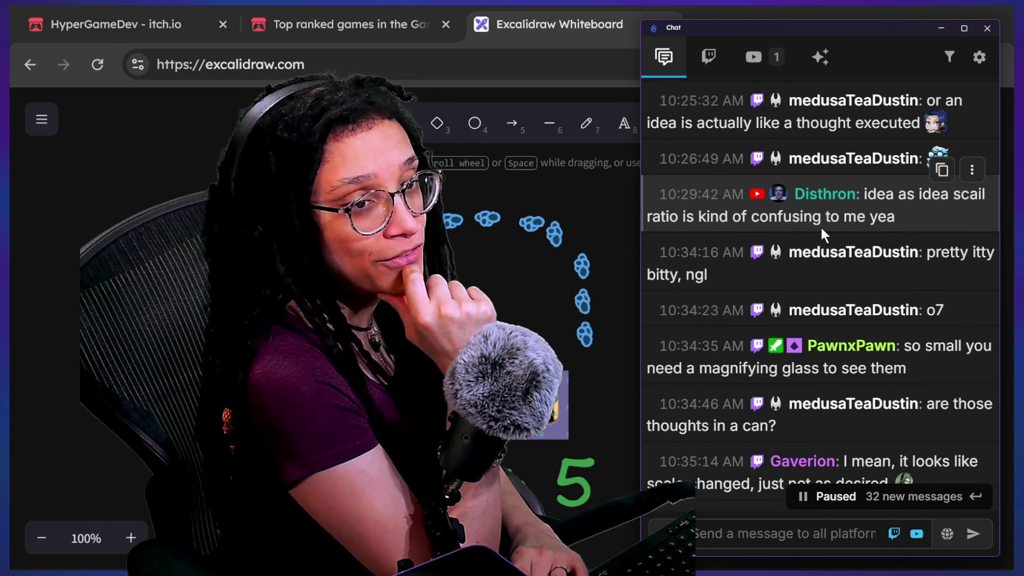
scroll(822, 232, down, 1)
scroll(822, 232, down, 1)
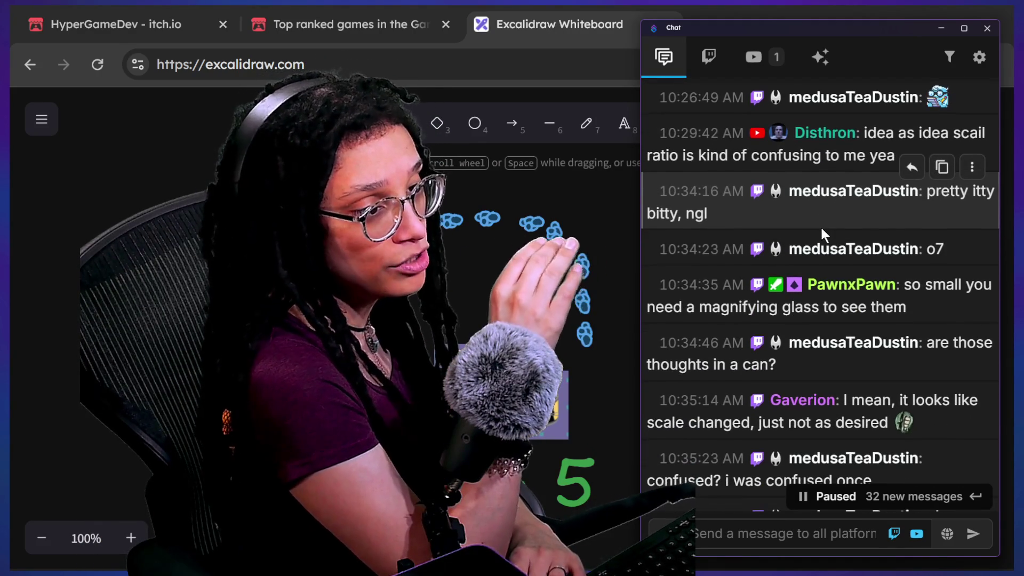
scroll(823, 232, down, 1)
scroll(823, 232, down, 2)
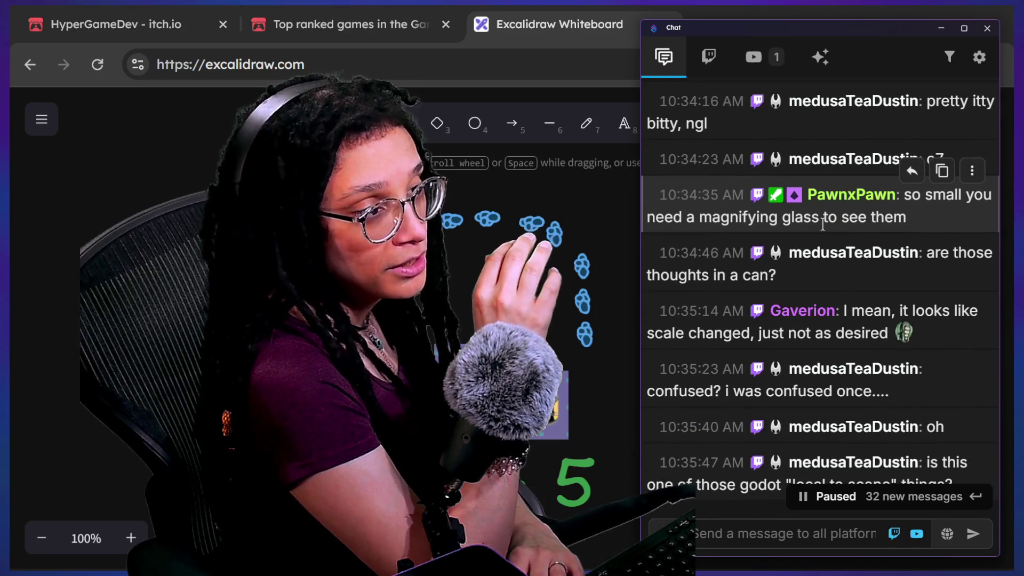
scroll(823, 224, down, 1)
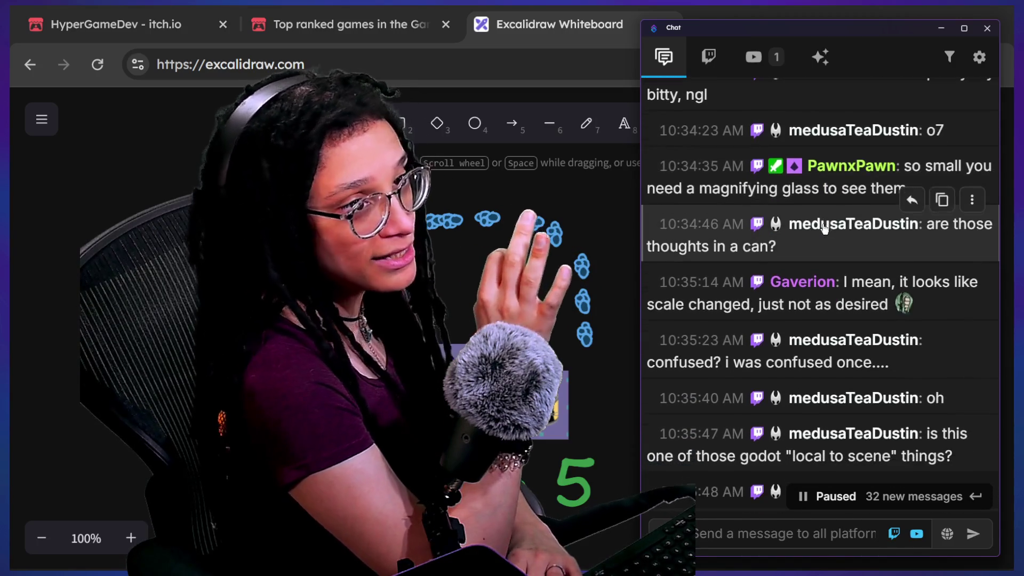
scroll(824, 228, down, 1)
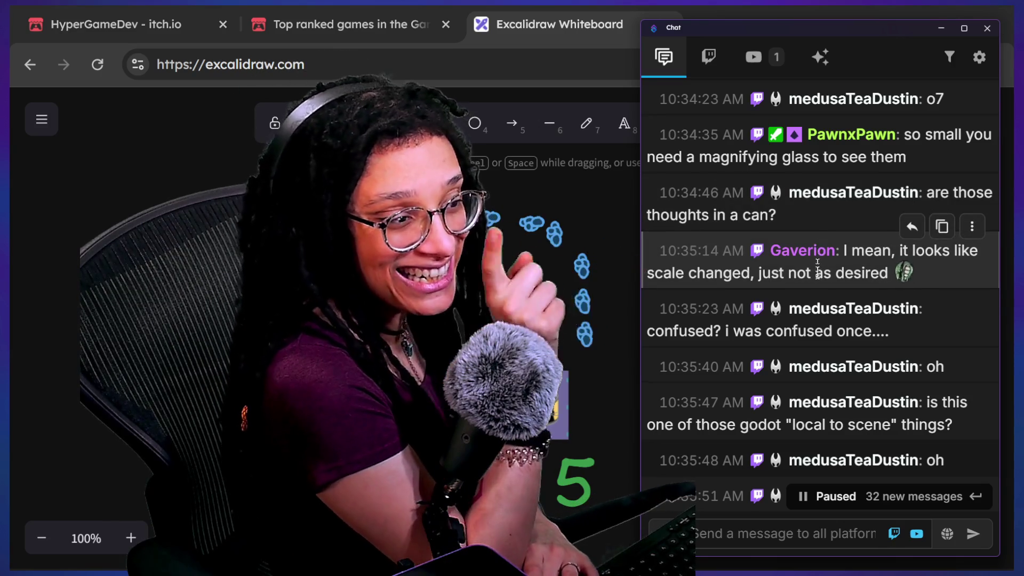
scroll(817, 279, down, 4)
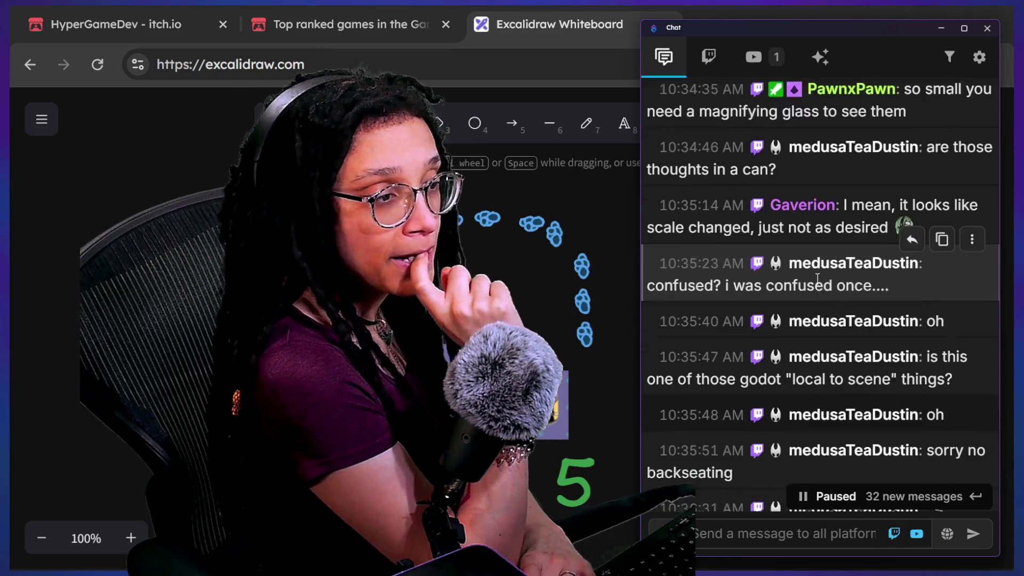
scroll(818, 279, down, 1)
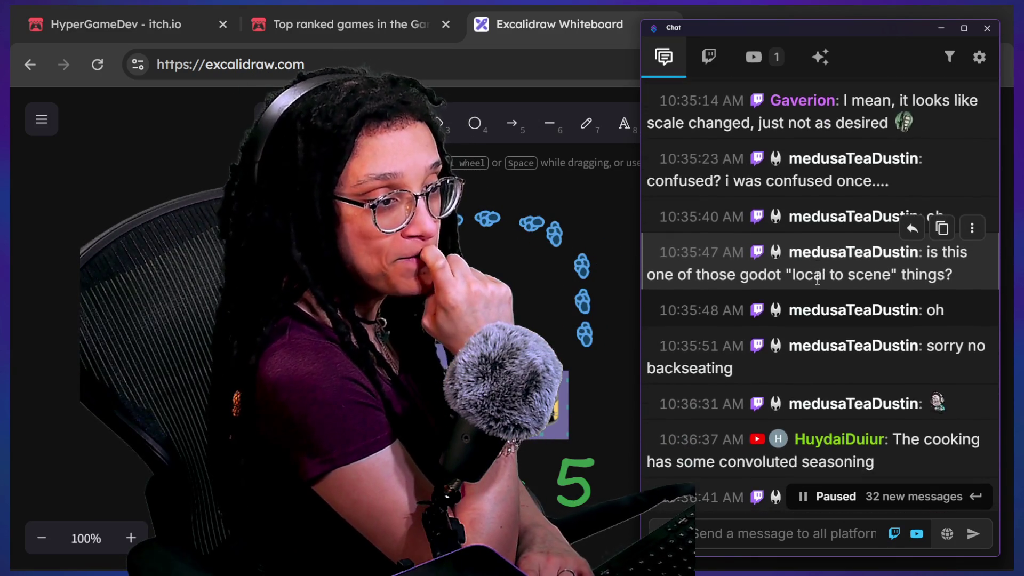
scroll(817, 279, down, 2)
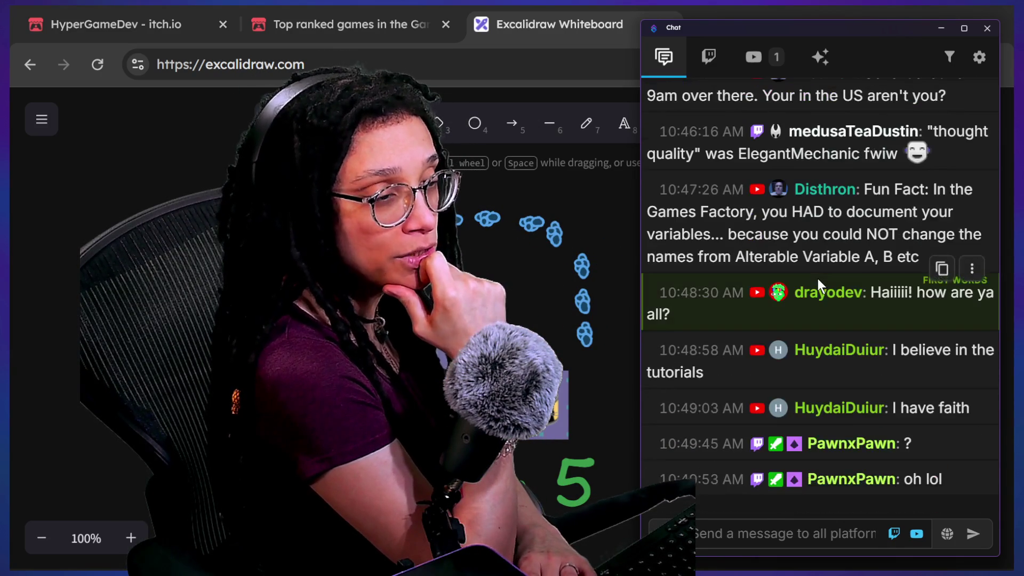
scroll(817, 278, up, 15)
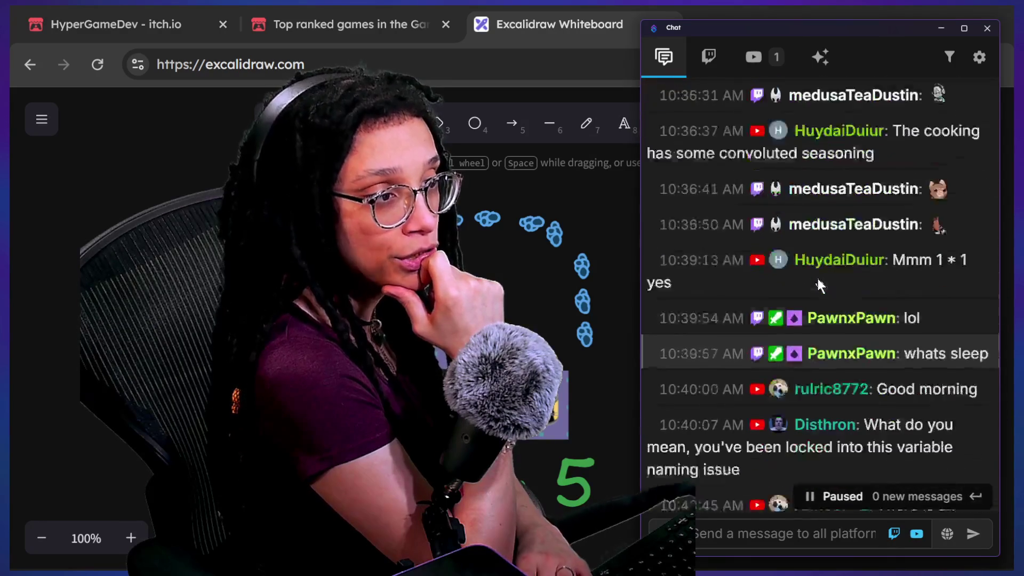
scroll(817, 278, up, 3)
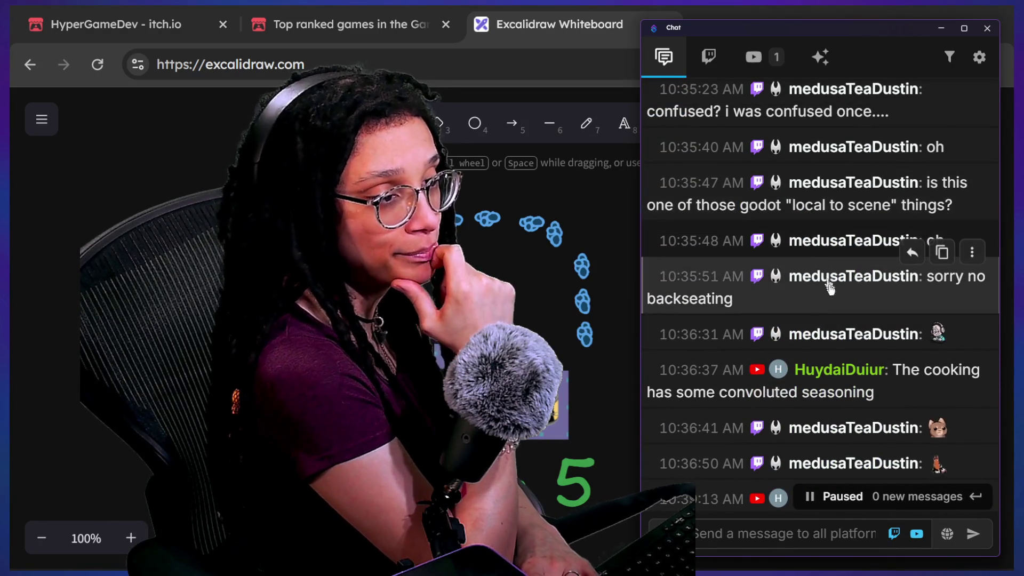
scroll(841, 288, down, 1)
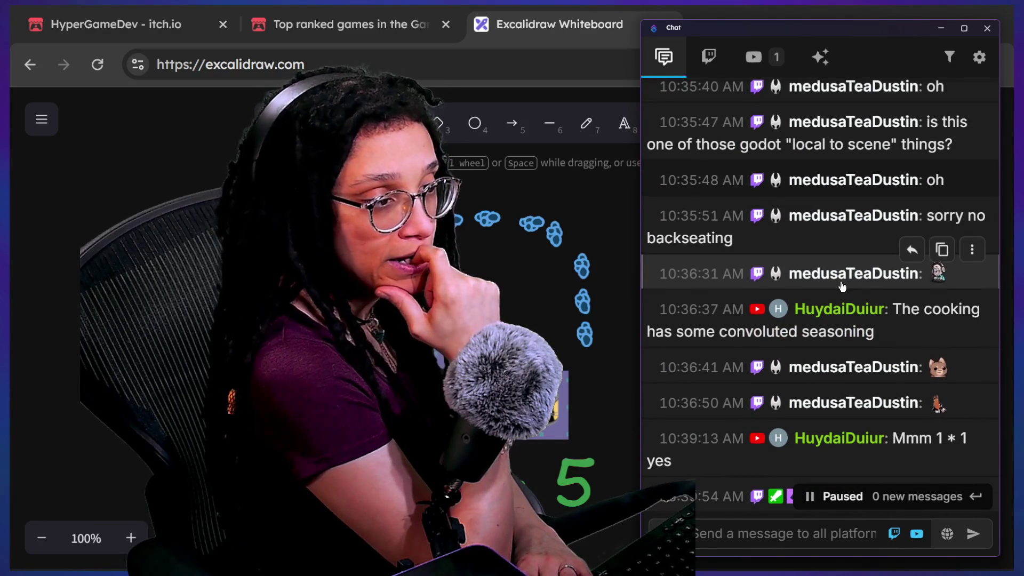
scroll(842, 287, down, 2)
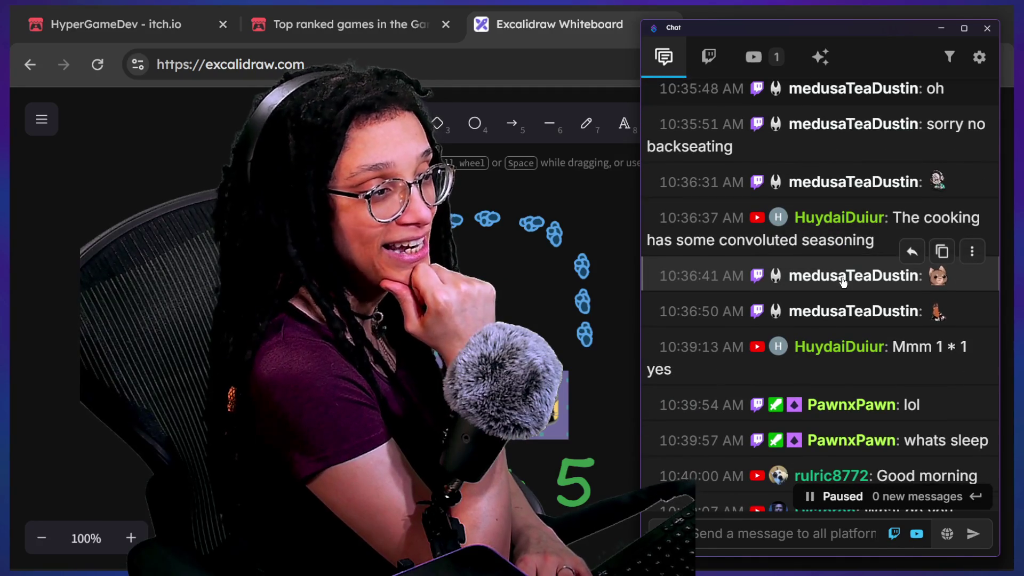
scroll(842, 281, down, 1)
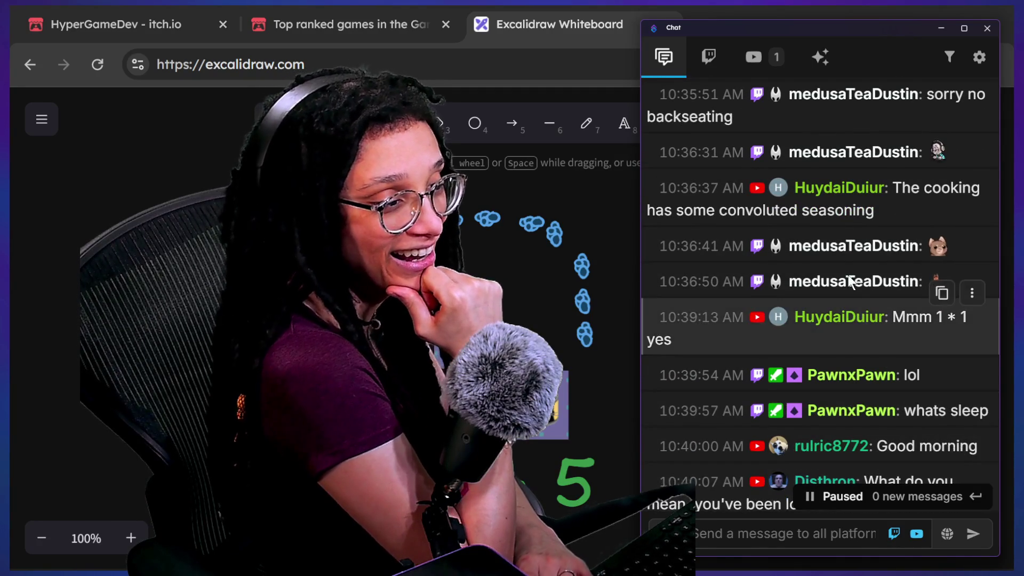
scroll(849, 276, down, 3)
mouse_move(847, 273)
mouse_down()
mouse_move(815, 245)
mouse_move(830, 203)
mouse_up()
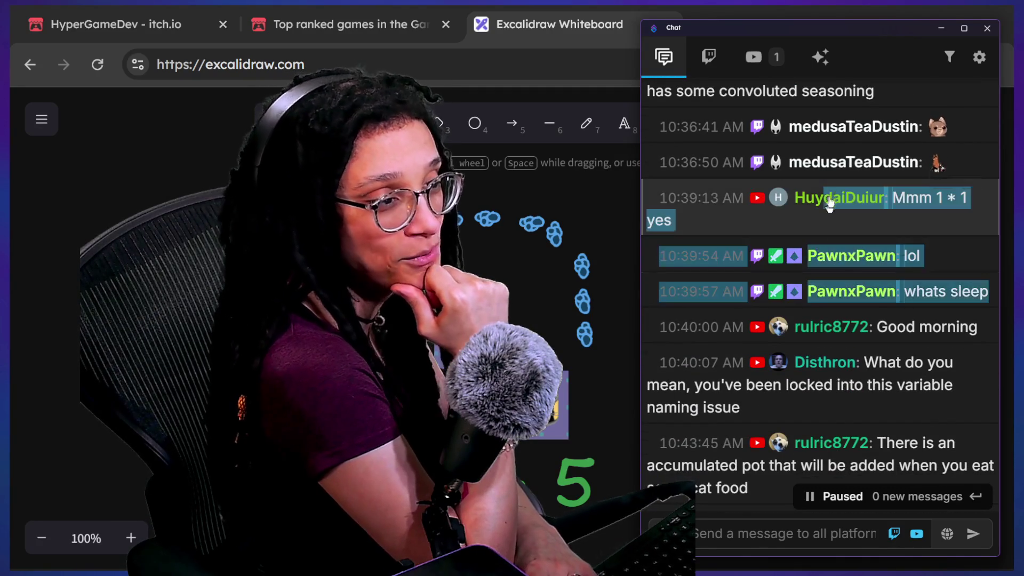
scroll(897, 379, down, 2)
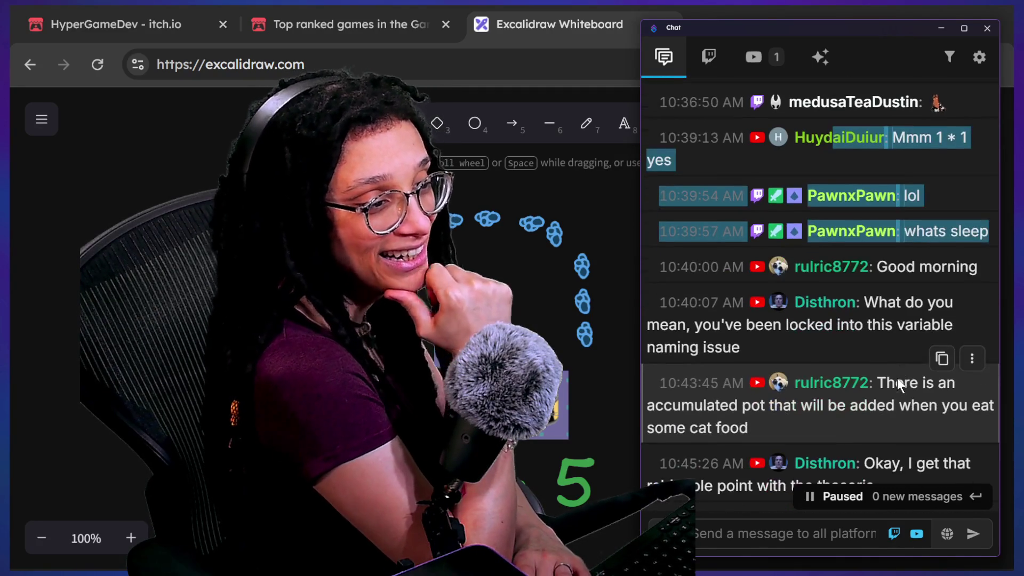
scroll(896, 374, down, 2)
scroll(897, 376, down, 3)
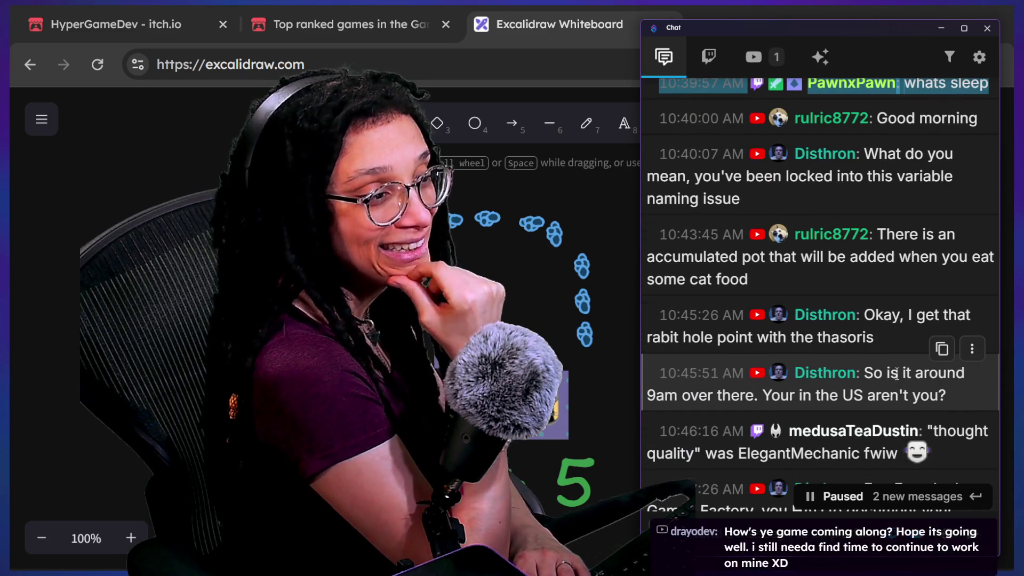
scroll(896, 374, down, 2)
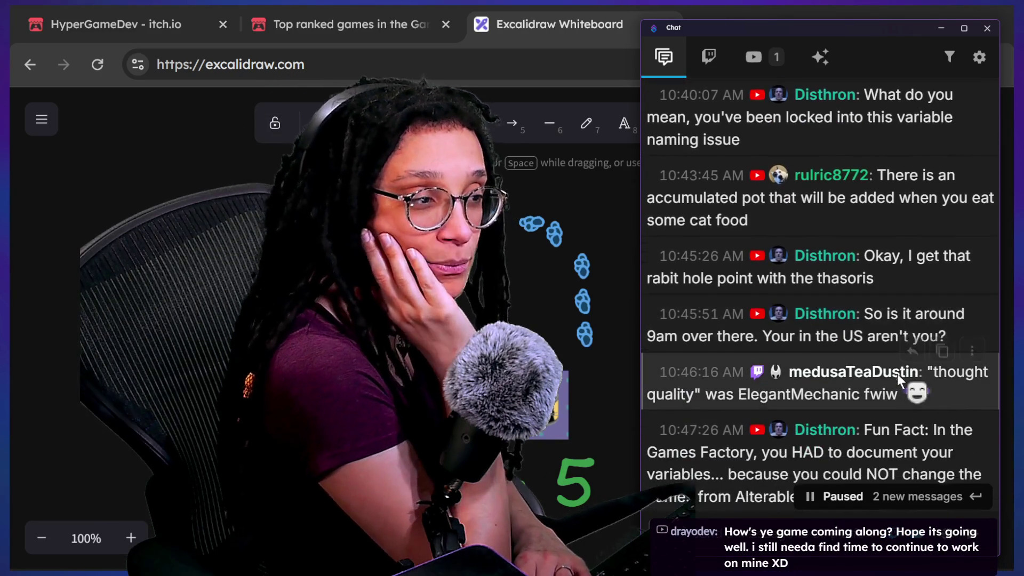
scroll(898, 376, down, 2)
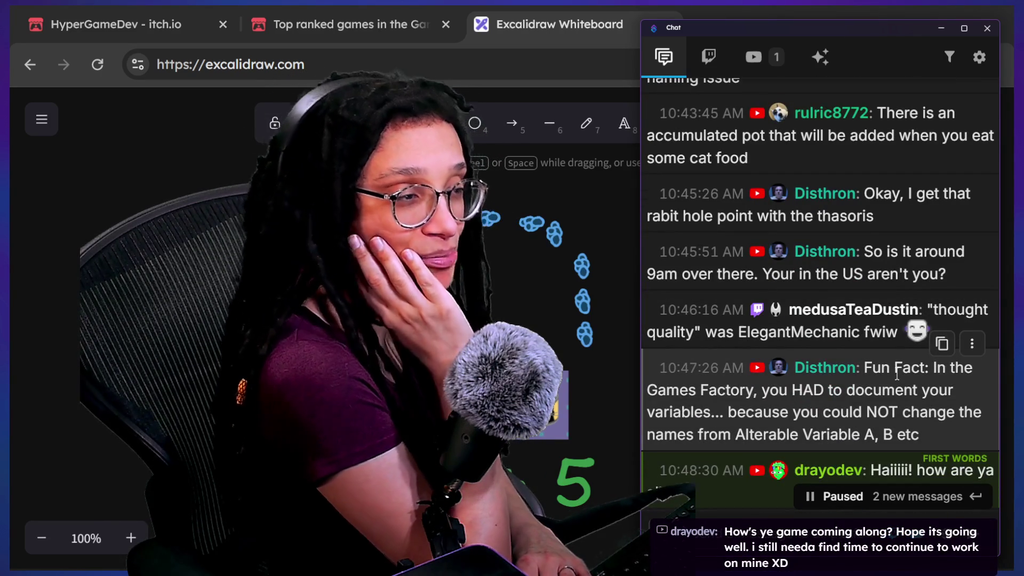
scroll(897, 375, down, 1)
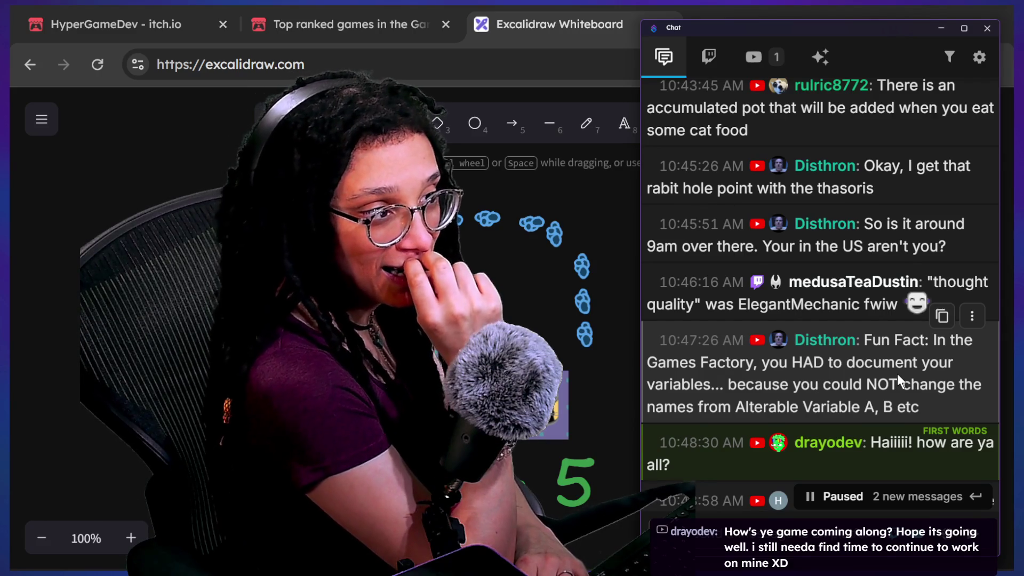
scroll(898, 379, down, 1)
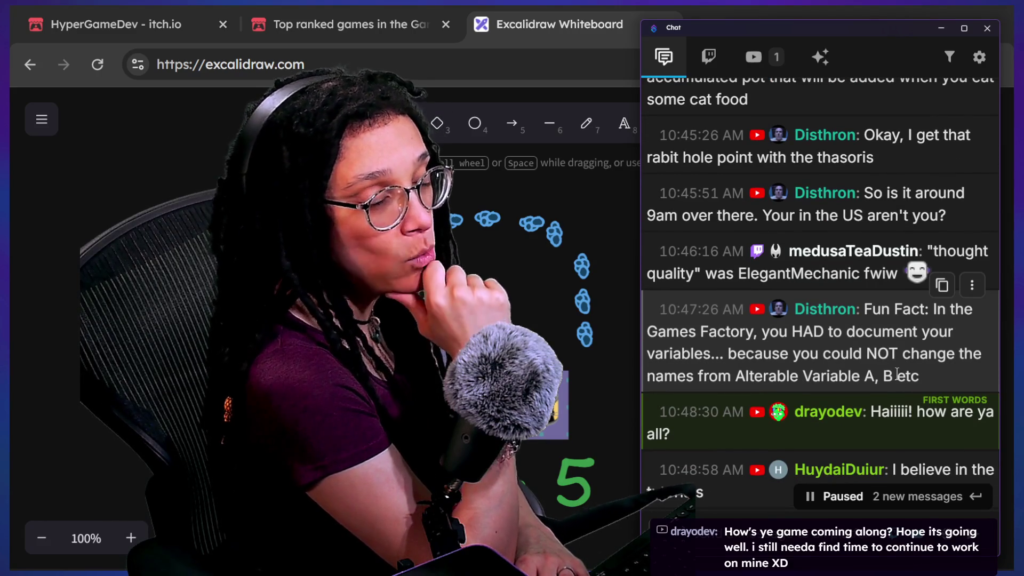
scroll(897, 373, down, 1)
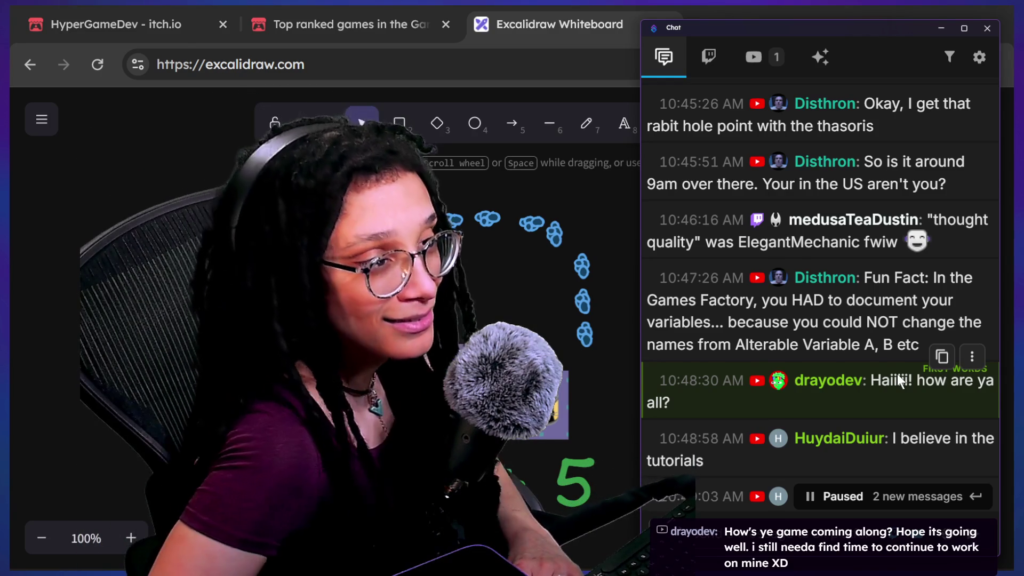
scroll(896, 380, down, 1)
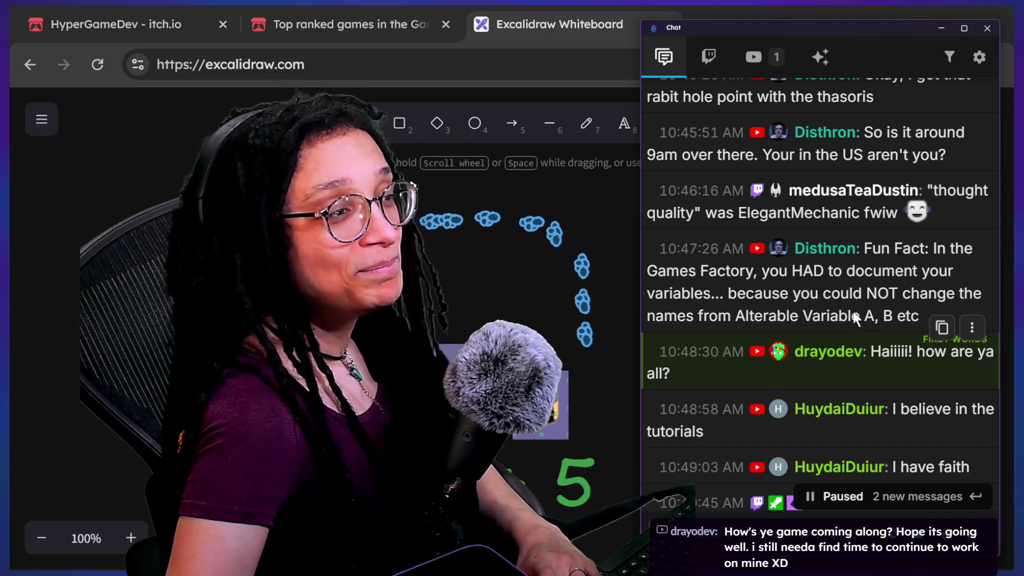
scroll(852, 309, down, 3)
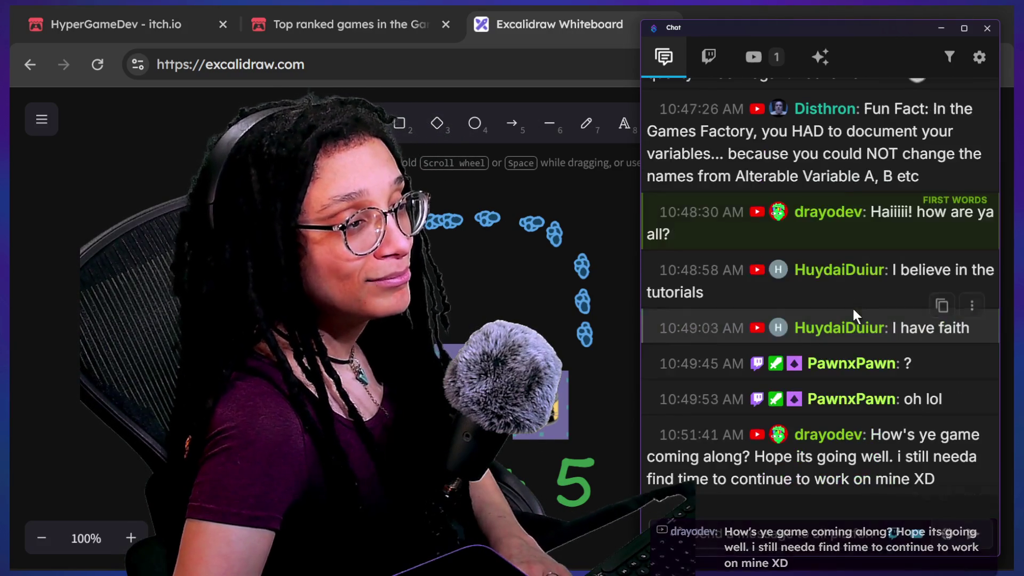
scroll(814, 270, up, 8)
scroll(813, 271, down, 4)
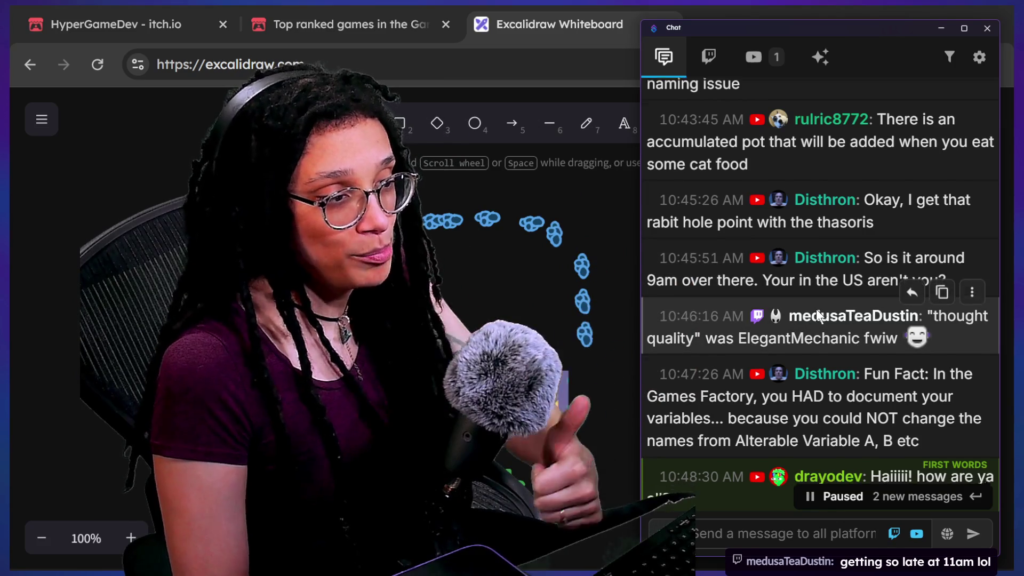
scroll(816, 309, down, 1)
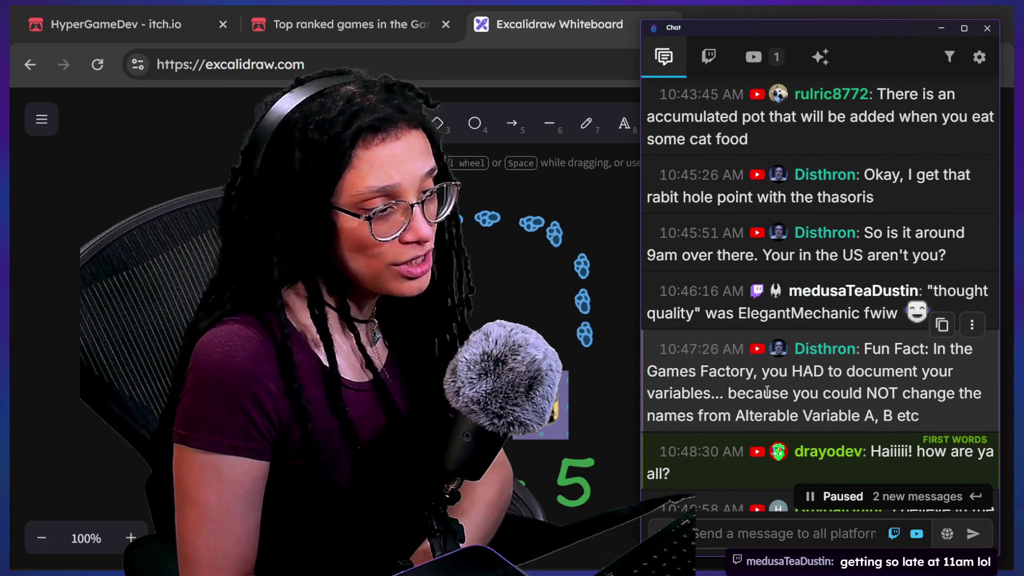
scroll(739, 456, down, 2)
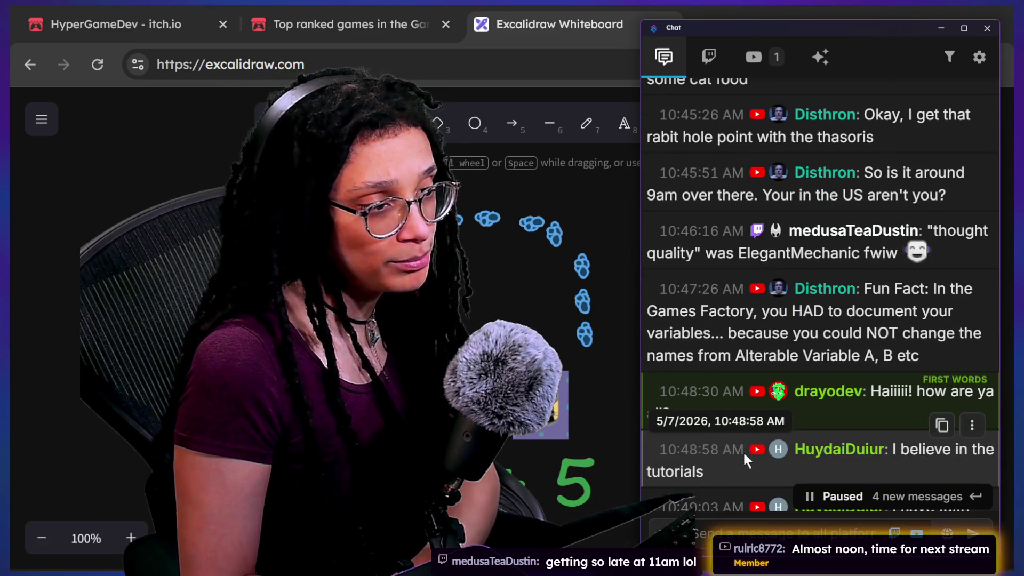
scroll(744, 455, down, 2)
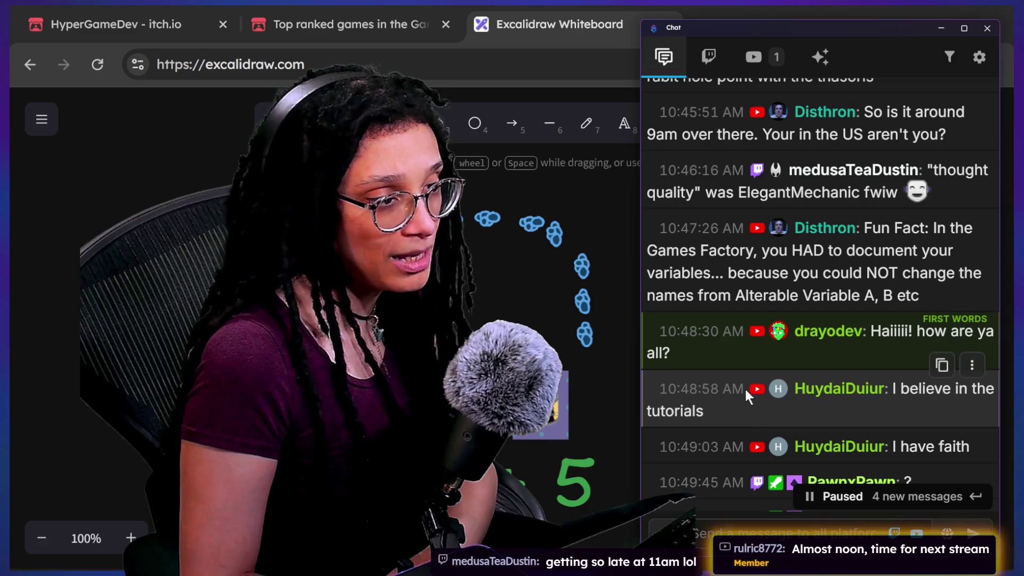
scroll(746, 392, down, 1)
scroll(746, 391, down, 3)
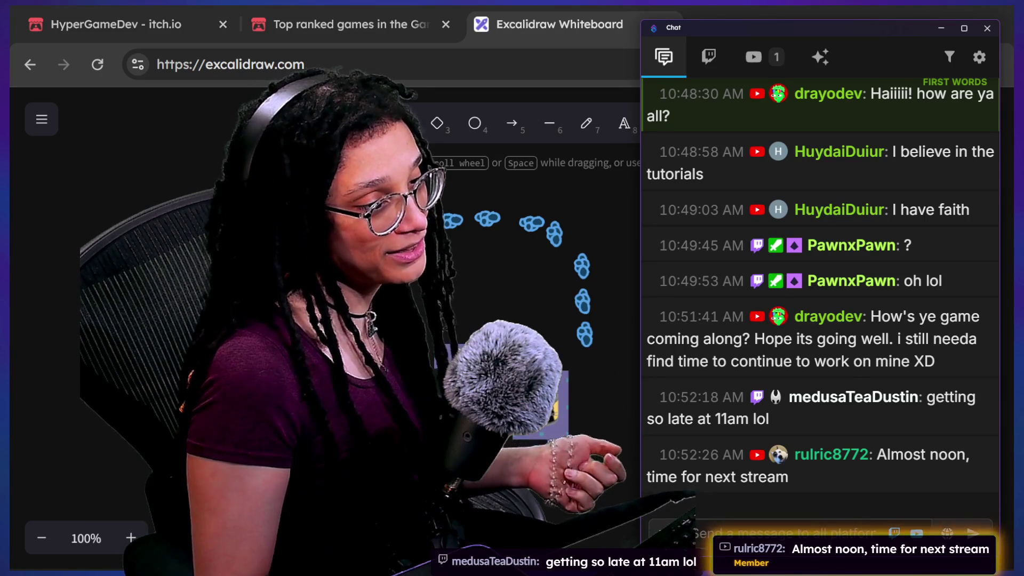
click(941, 28)
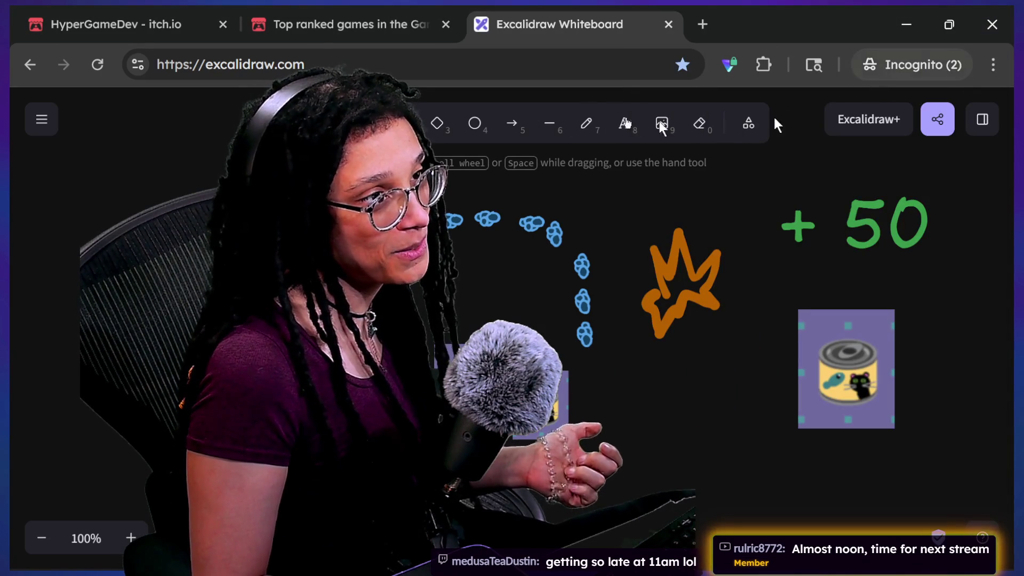
Switch windows with Alt+Tab, bringing Godot's bad_thought script to the front
key(alt+Tab)
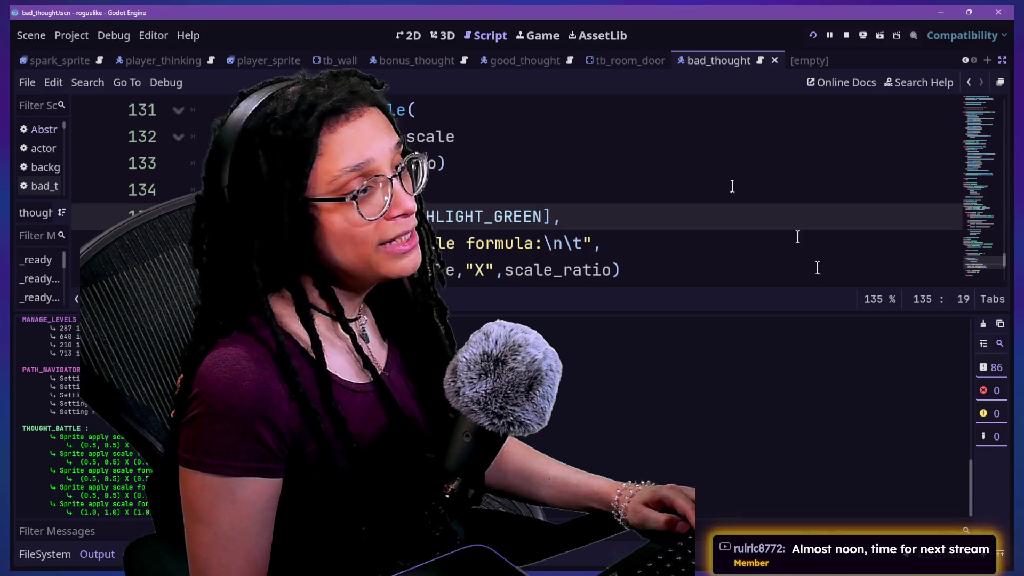
Glance at the running maze game, then review the bad_thought script with the output panel collapsed
click(541, 37)
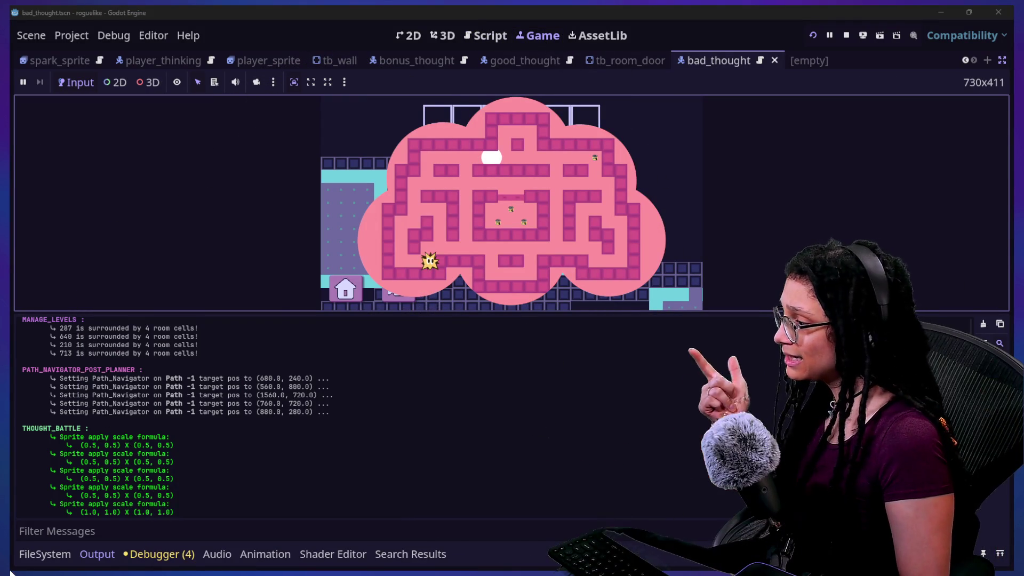
click(476, 33)
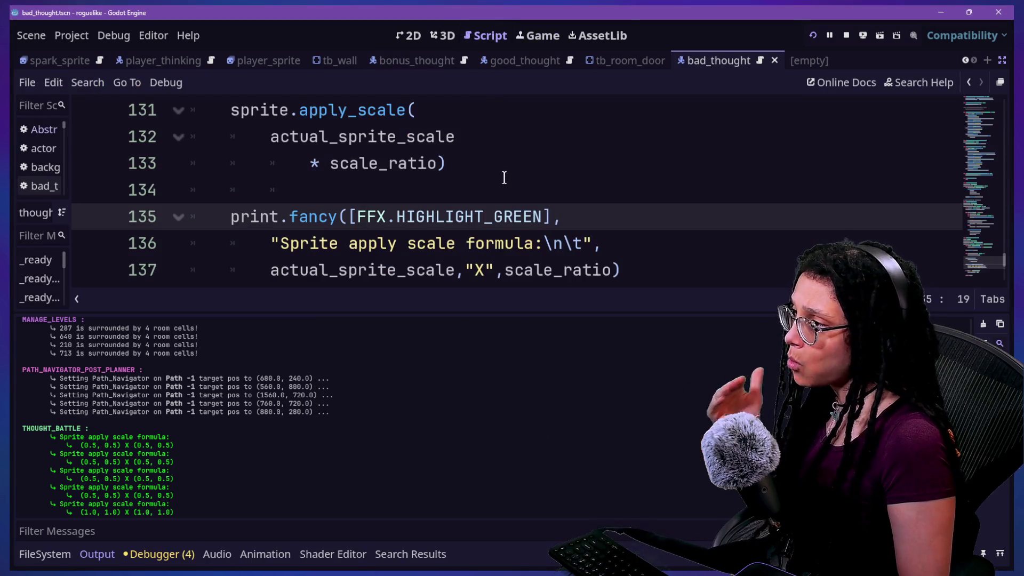
click(501, 182)
key(ctrl+j)
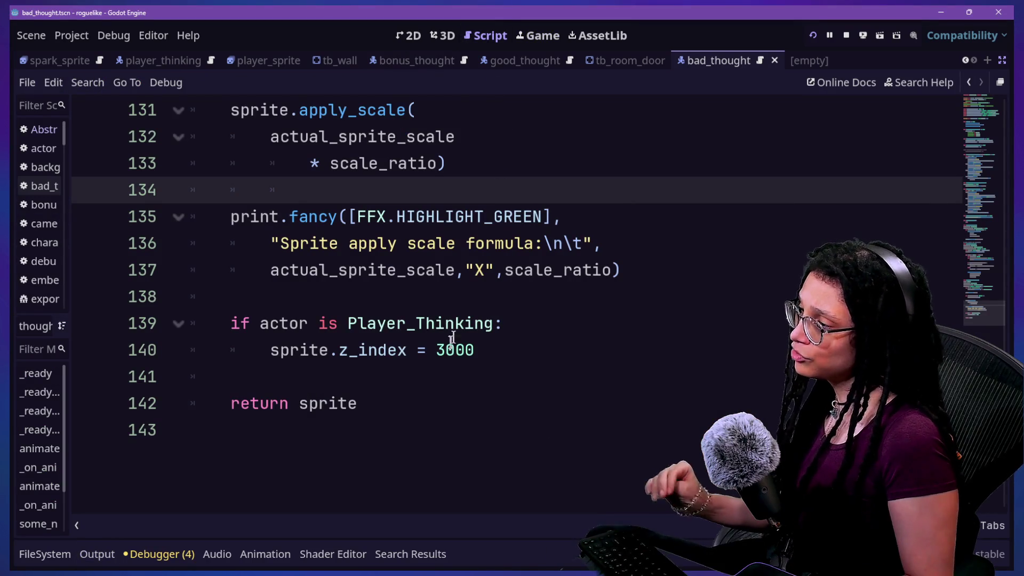
scroll(451, 342, up, 3)
click(338, 388)
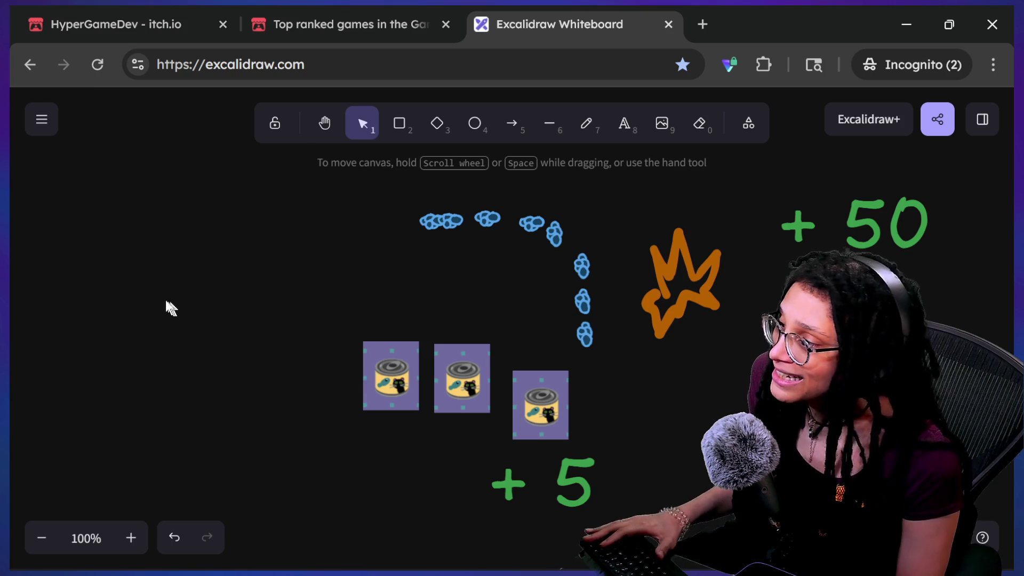
Pan the whiteboard and move one cat-food can into empty space
drag(165, 304, 748, 243)
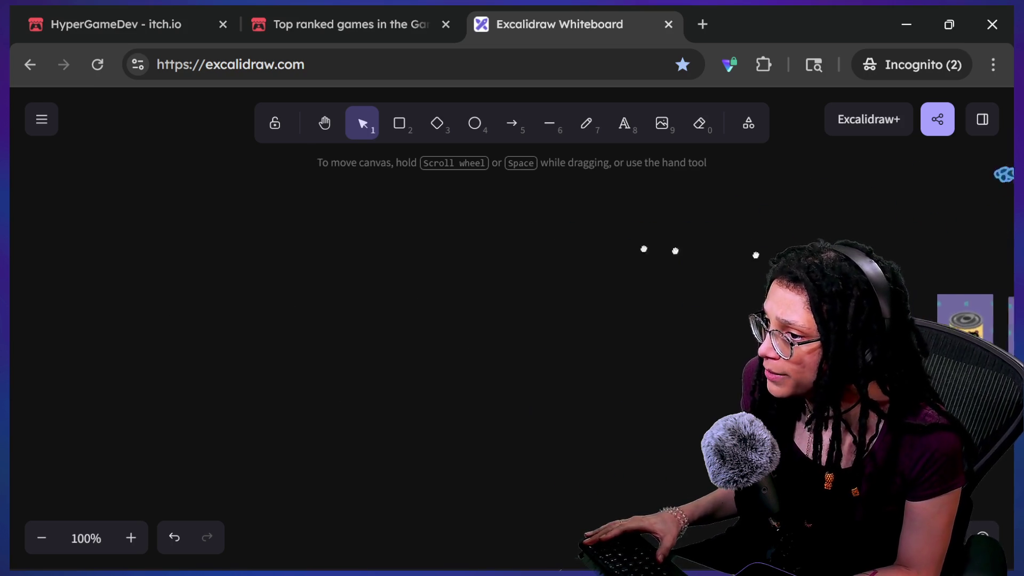
drag(643, 248, 408, 317)
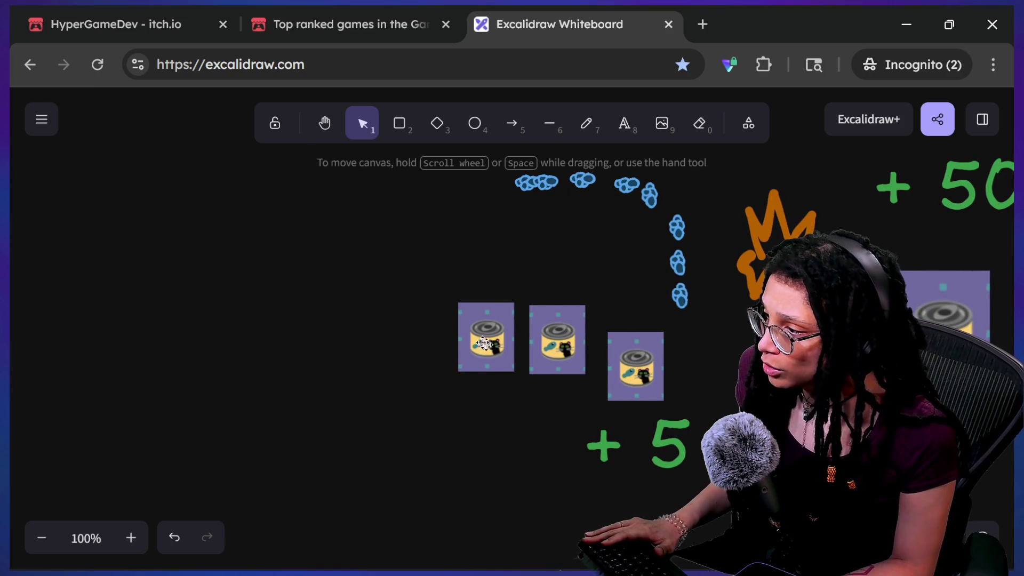
drag(318, 325, 390, 336)
drag(557, 347, 200, 286)
drag(363, 338, 502, 345)
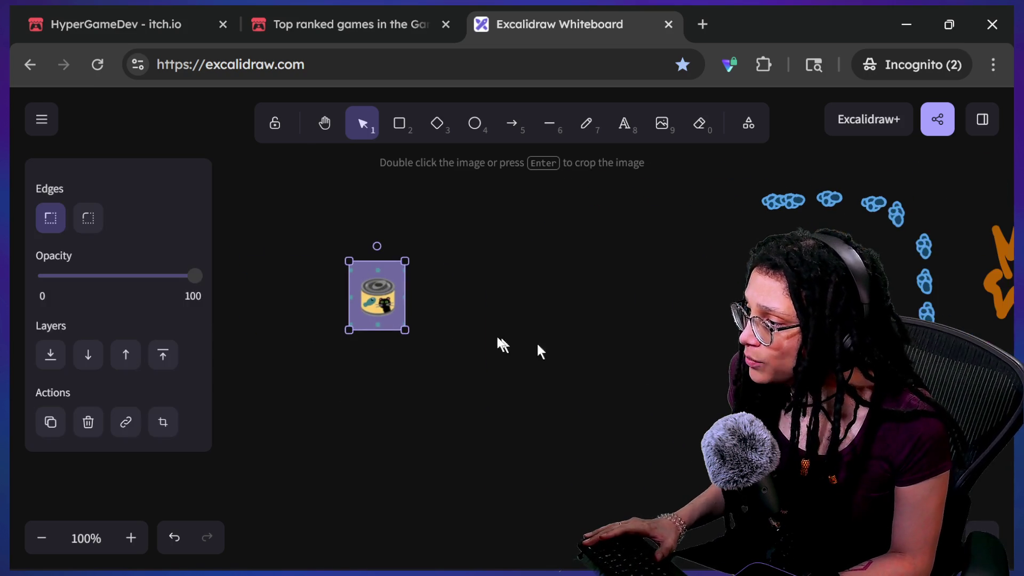
Add an 'Ideas in DC' text label on one line, sized and placed above the can
click(624, 128)
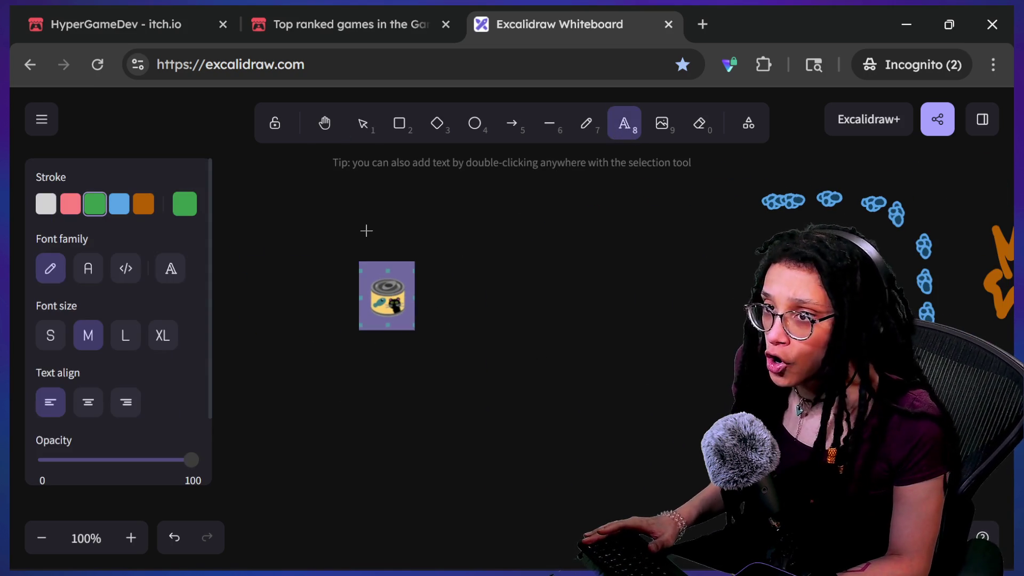
click(364, 225)
text(Idea)
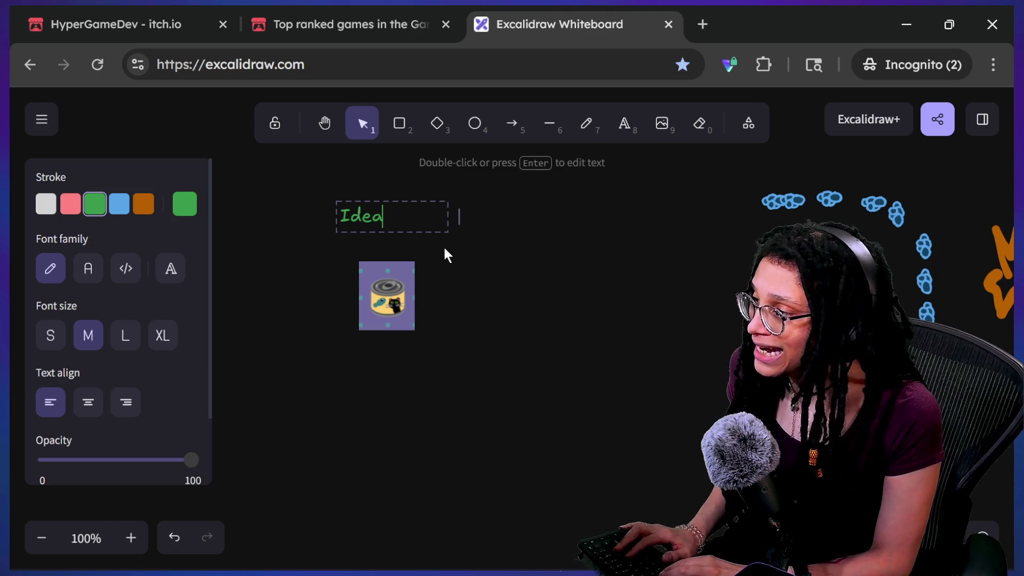
text(s in DC)
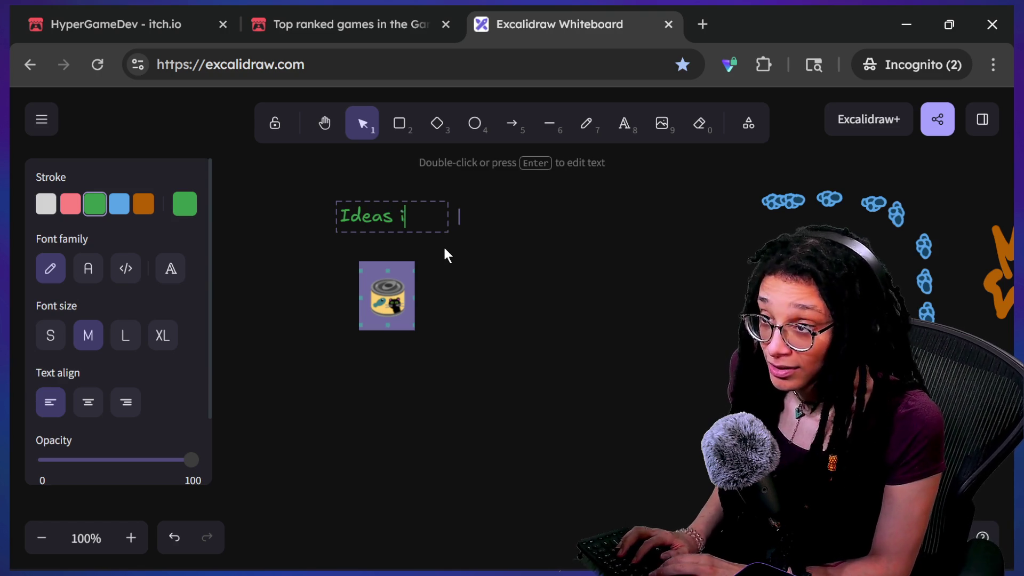
drag(447, 255, 412, 201)
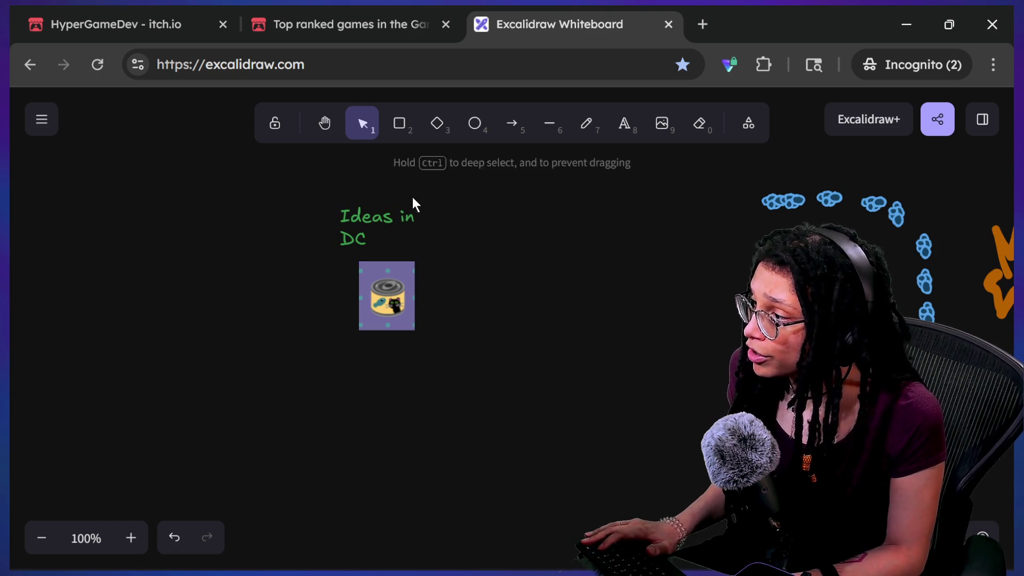
click(440, 226)
mouse_move(458, 229)
mouse_down()
mouse_move(621, 228)
mouse_move(544, 247)
mouse_up()
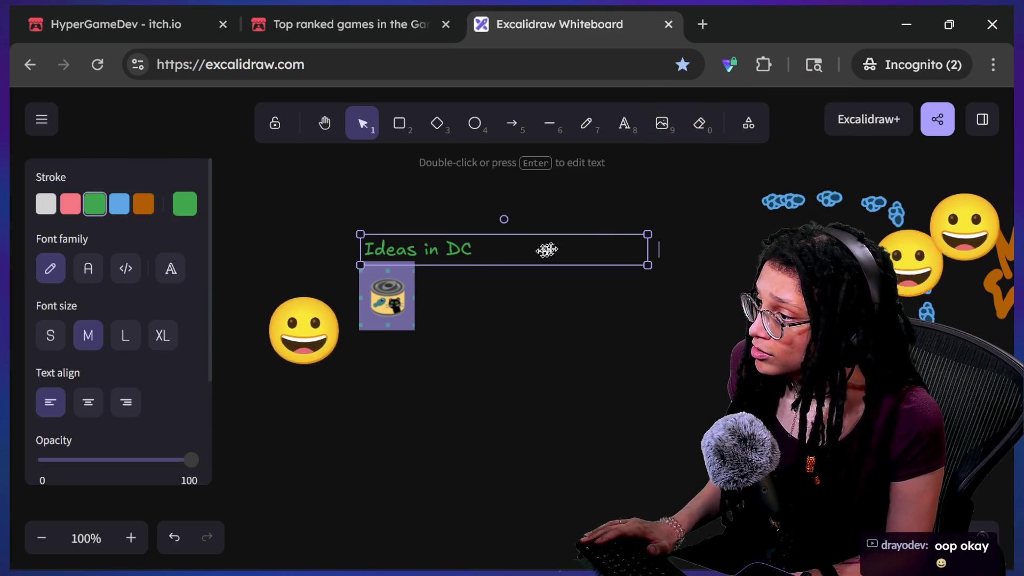
mouse_move(647, 265)
mouse_down()
mouse_move(648, 254)
mouse_move(488, 262)
mouse_move(583, 341)
mouse_move(539, 297)
mouse_move(390, 226)
mouse_move(401, 245)
mouse_up()
drag(584, 264, 507, 228)
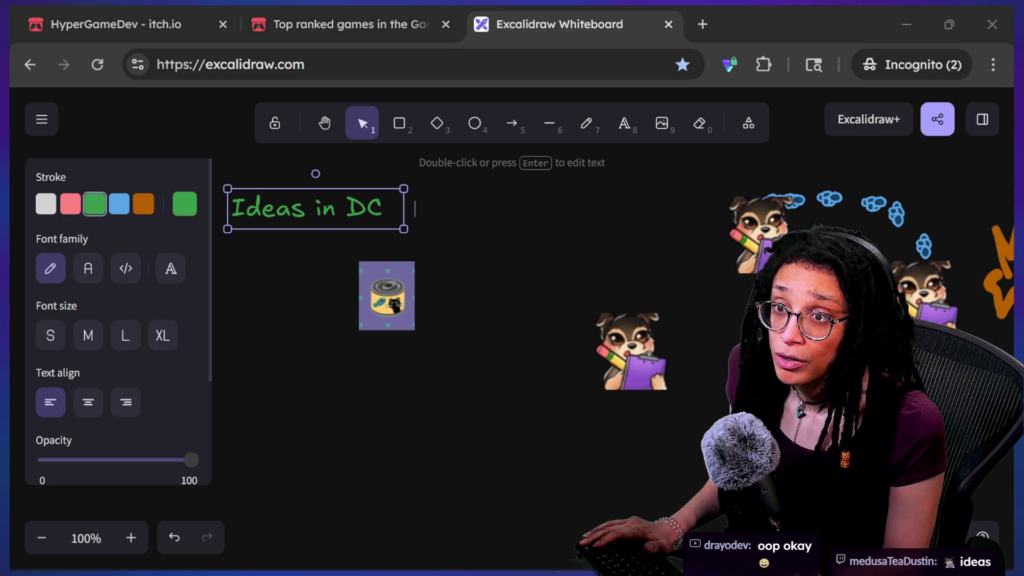
drag(357, 215, 422, 241)
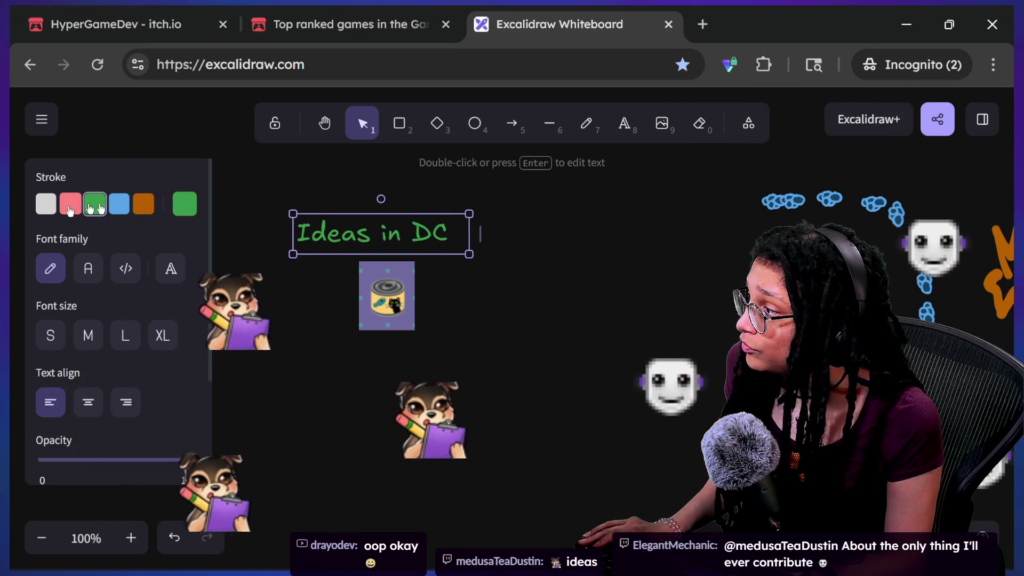
Make the 'Ideas in DC' label white and centre it above the can
click(46, 204)
click(418, 285)
click(383, 233)
drag(384, 233, 392, 238)
drag(512, 352, 520, 362)
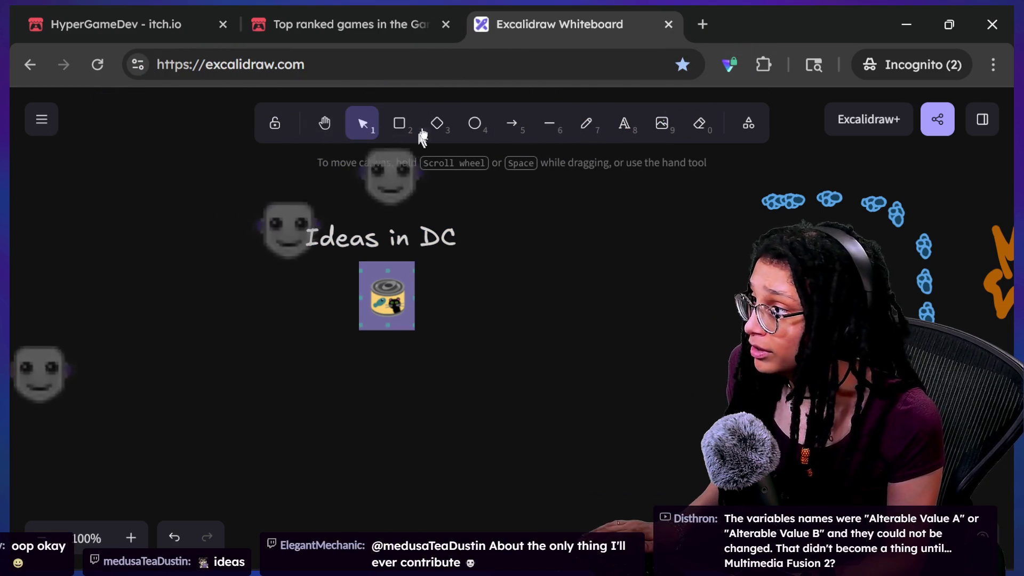
Draw a transparent-fill rectangle tightly around the 'Ideas in DC' title and can
click(400, 123)
mouse_move(288, 194)
mouse_down()
mouse_move(515, 363)
mouse_move(506, 361)
mouse_up()
click(46, 265)
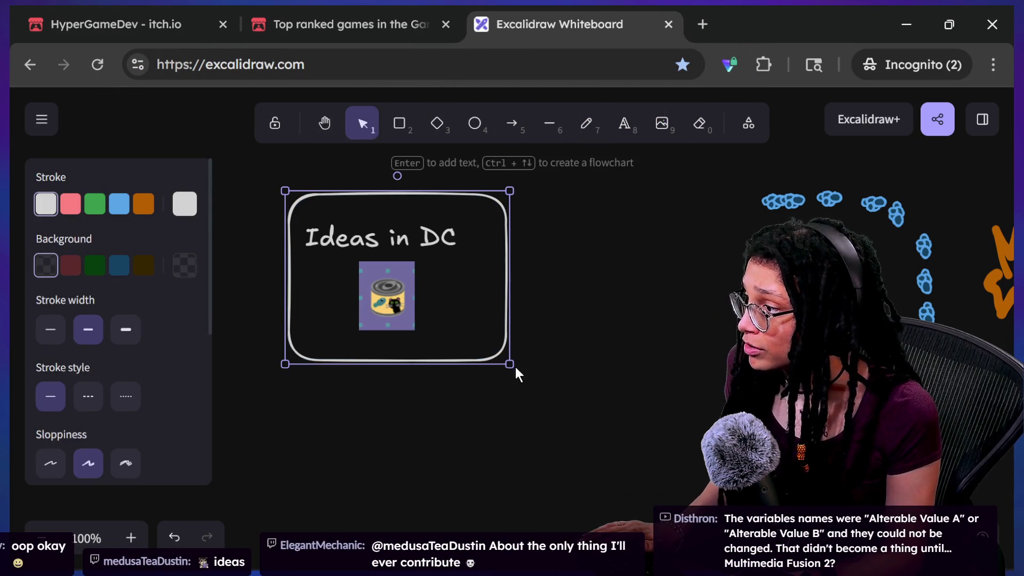
drag(510, 365, 482, 352)
shift+click(368, 235)
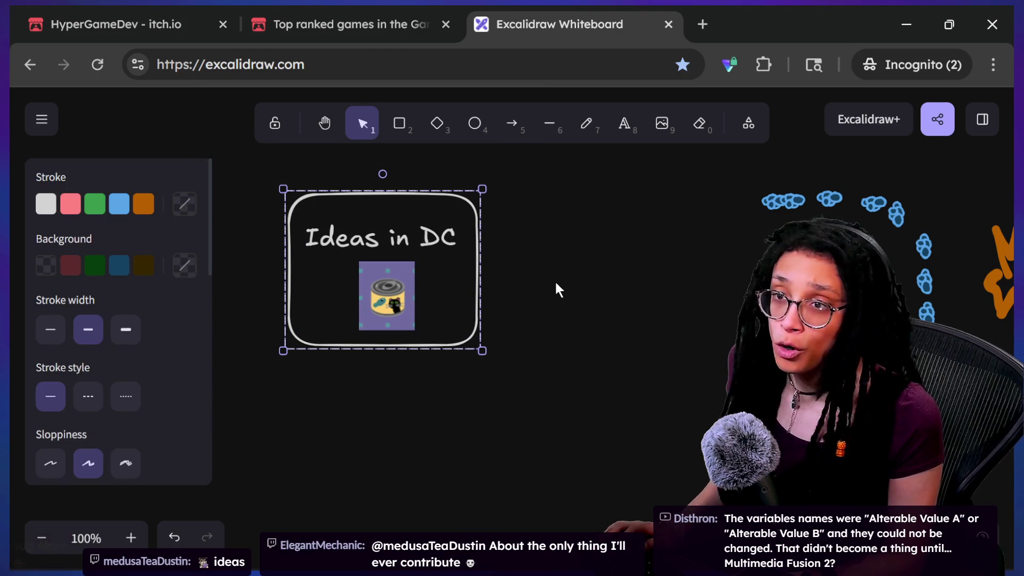
key(alt+Tab)
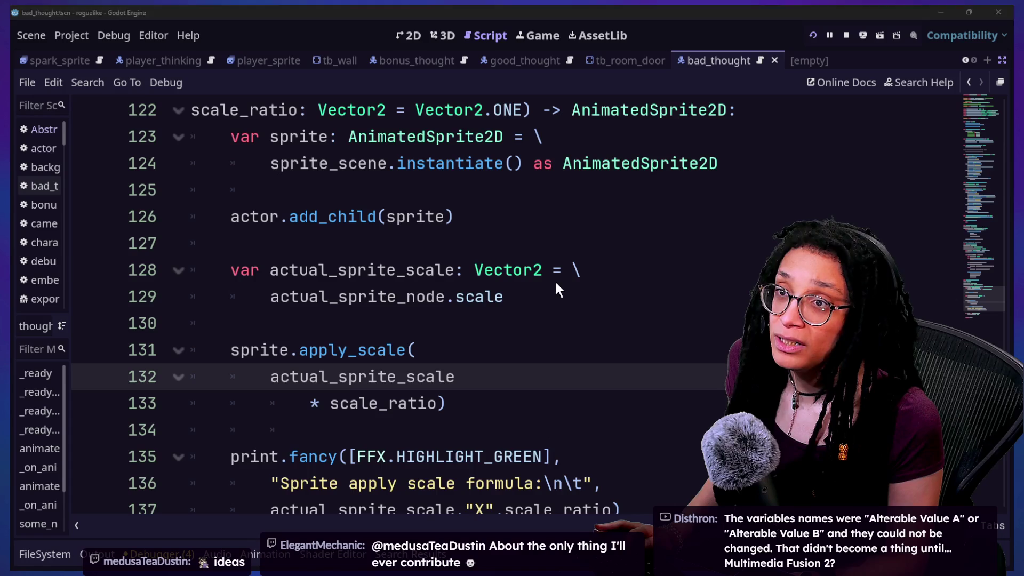
Show the running game in Godot and capture the pink cat-can tile as a screenshot
click(520, 35)
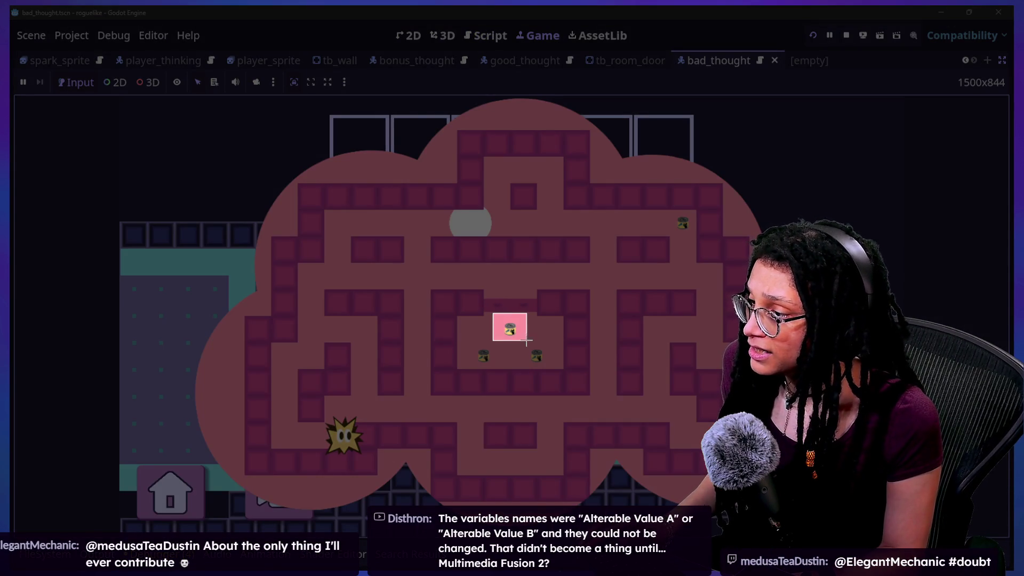
drag(525, 348, 526, 347)
key(alt+Tab)
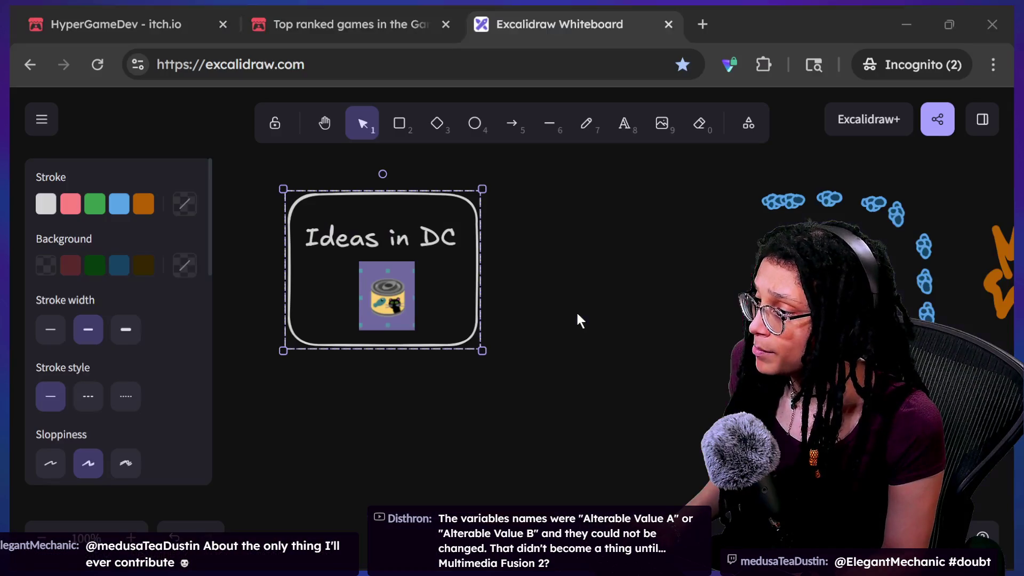
Paste the pink tile, duplicate the DC frame, and retitle the copy 'Ideas in PM'
key(ctrl+v)
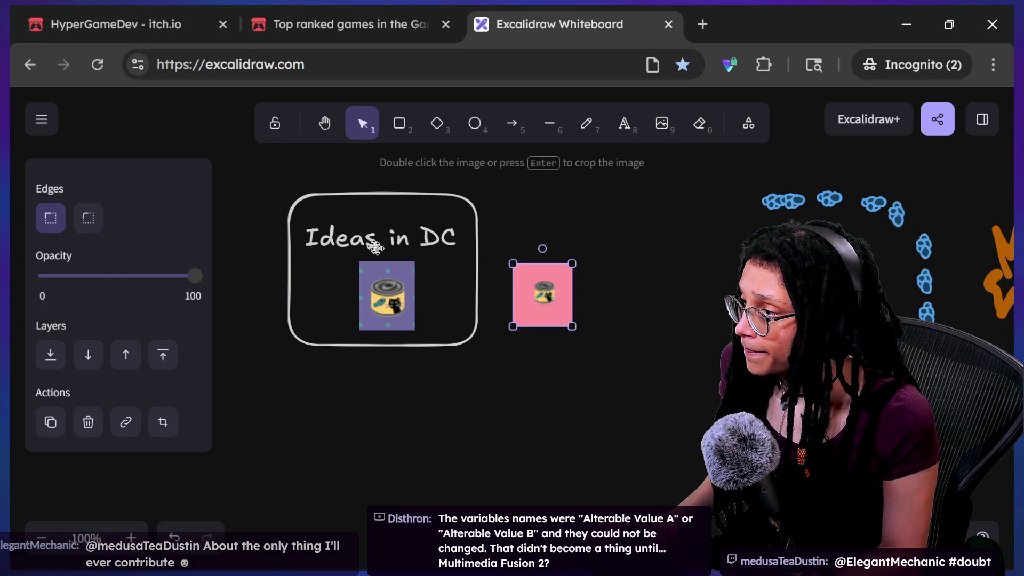
click(397, 231)
alt+drag(410, 245, 668, 421)
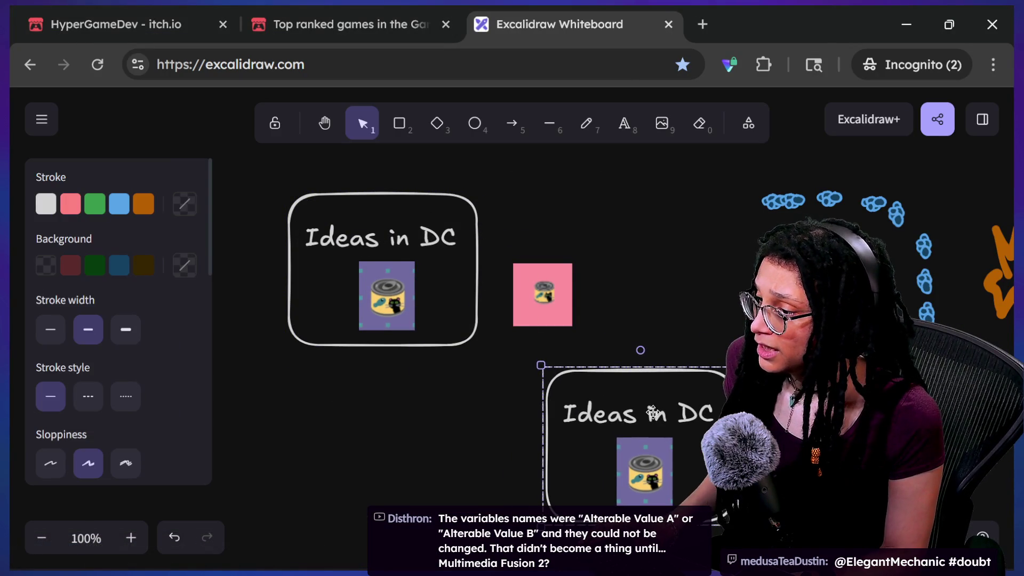
double_click(653, 412)
key(Right)
key(BackSpace)
key(BackSpace)
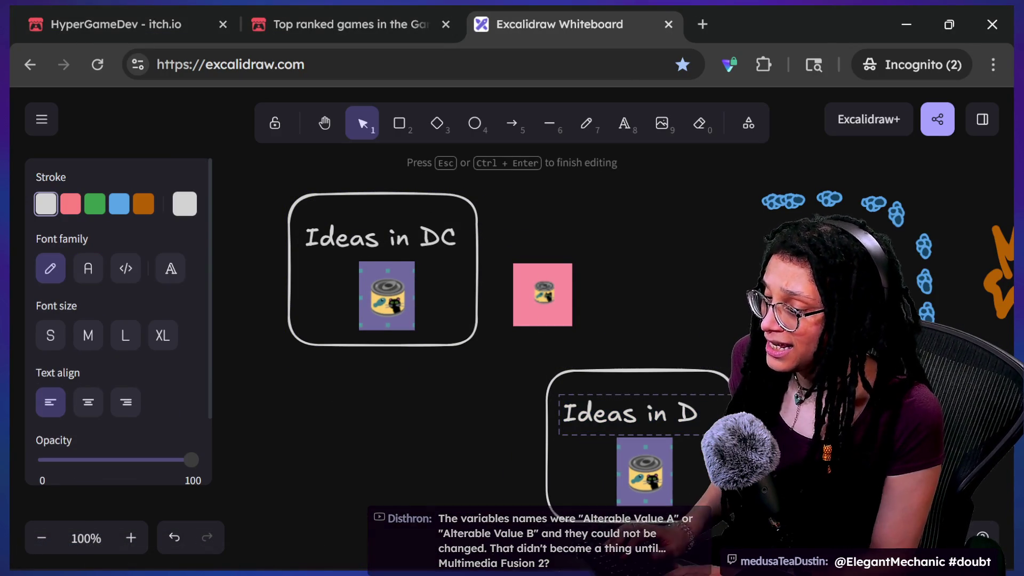
text(PM)
click(712, 383)
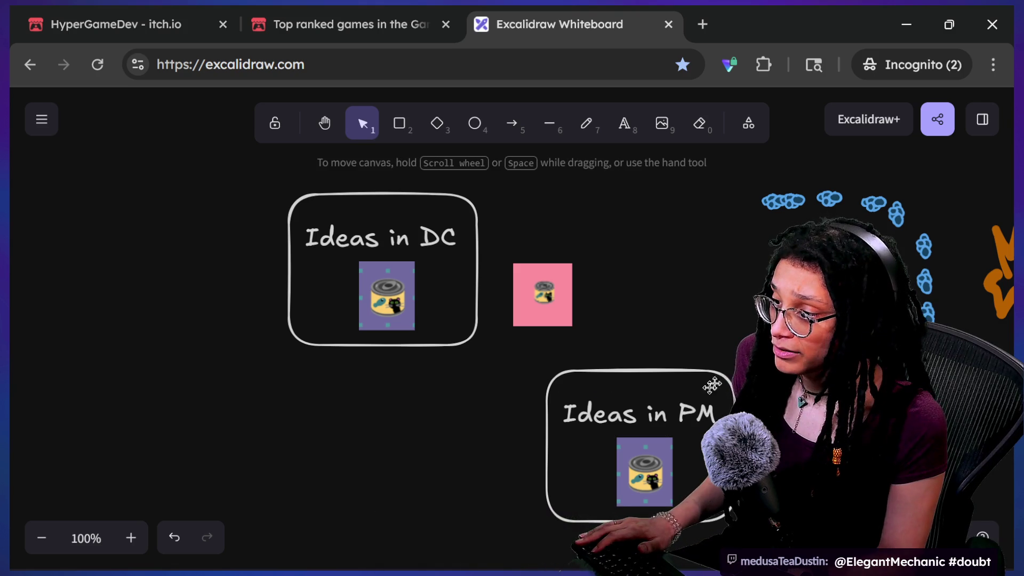
Colour the 'Ideas in PM' frame orange and place it beside 'Ideas in DC'
mouse_move(645, 368)
mouse_down()
mouse_move(566, 365)
mouse_move(489, 339)
mouse_up()
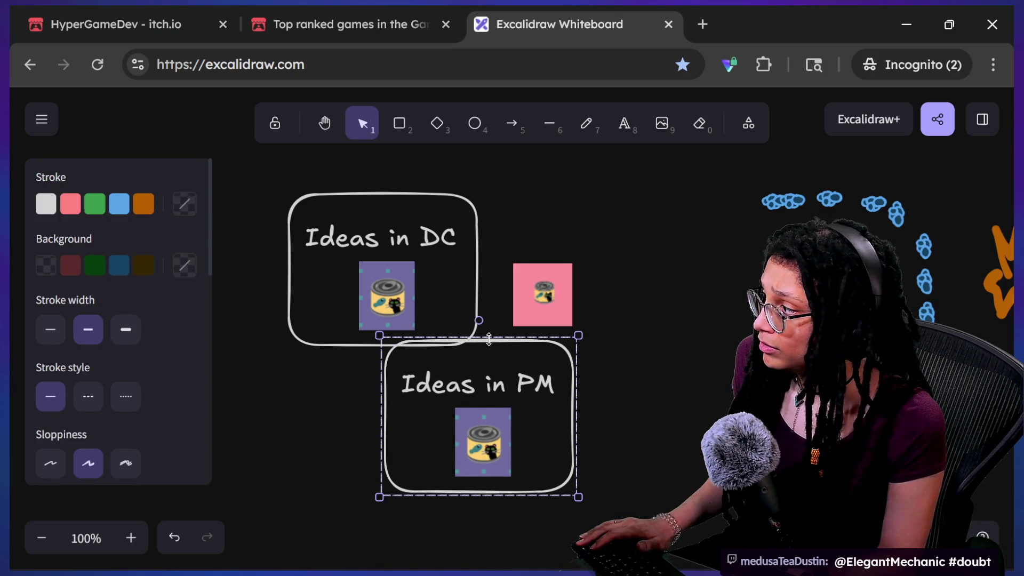
click(143, 204)
click(331, 373)
mouse_move(497, 387)
mouse_down()
mouse_move(571, 235)
mouse_move(607, 234)
mouse_up()
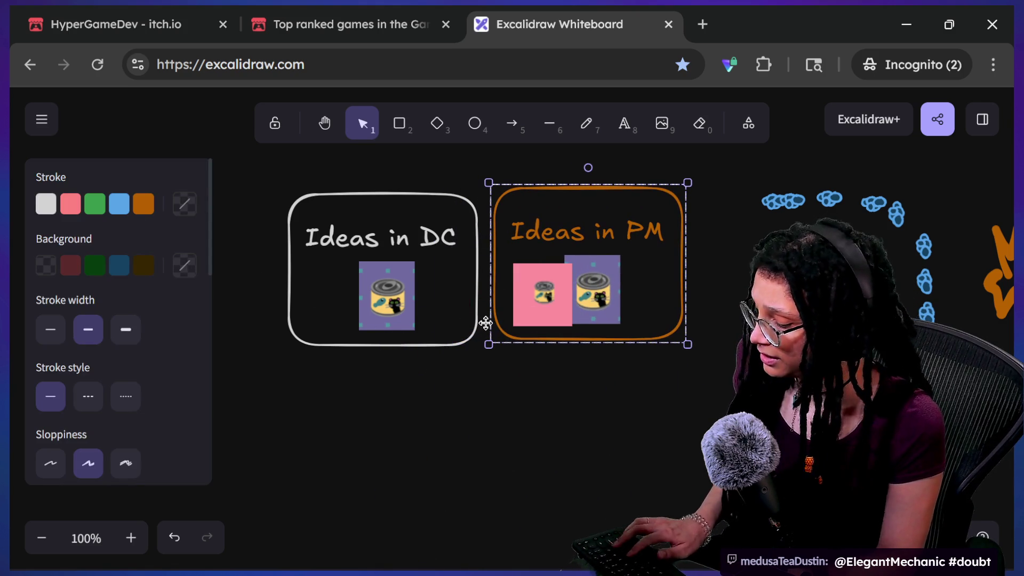
Delete the purple cat-can from the PM frame and position and enlarge the pink one
click(610, 280)
key(Delete)
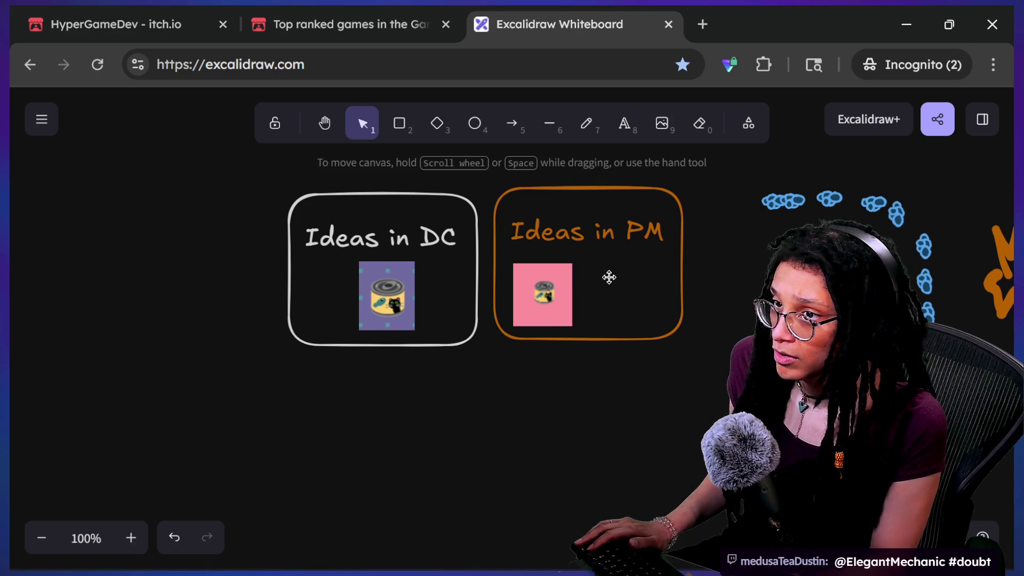
mouse_move(547, 291)
mouse_down()
mouse_move(617, 293)
mouse_move(686, 201)
mouse_move(671, 226)
mouse_up()
mouse_move(656, 264)
mouse_down()
mouse_move(648, 261)
mouse_move(657, 289)
mouse_up()
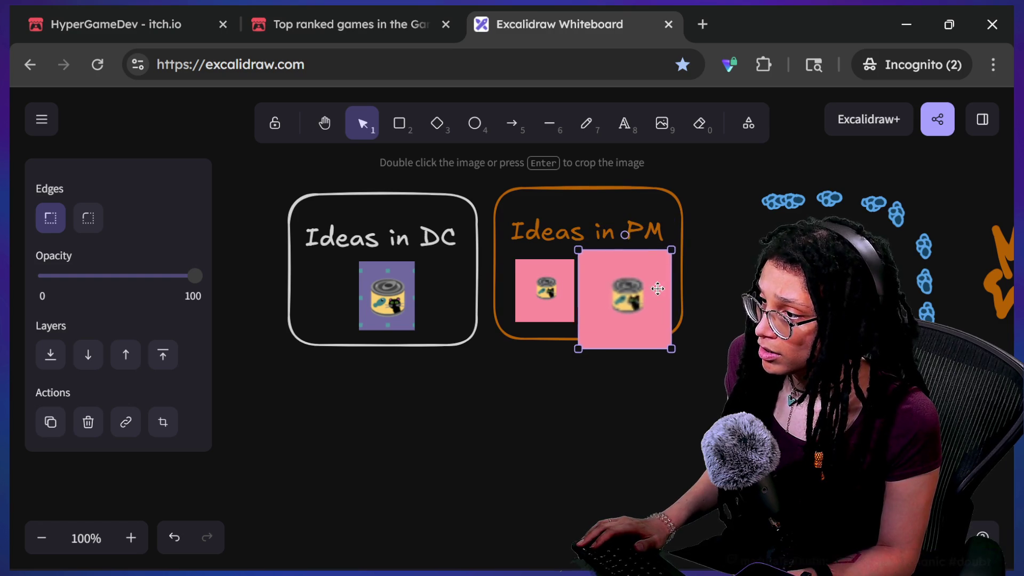
Copy the 'Ideas in PM' title below the frame and start editing its text
drag(583, 222, 581, 318)
click(581, 317)
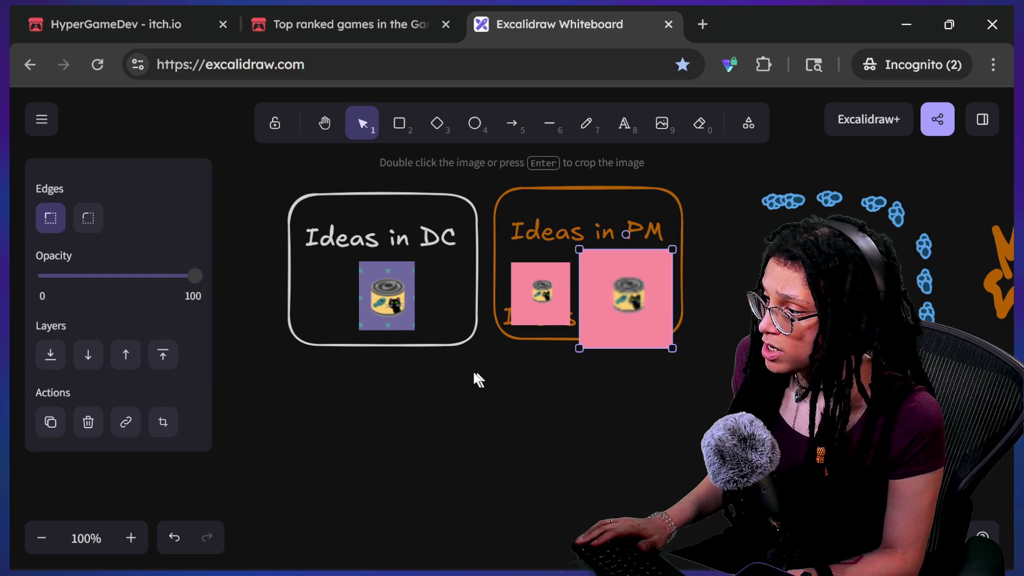
click(505, 318)
drag(504, 318, 496, 364)
double_click(494, 365)
Label the small pink image 'BAD' in blue Lilita One text, placed beneath it
text(BAD)
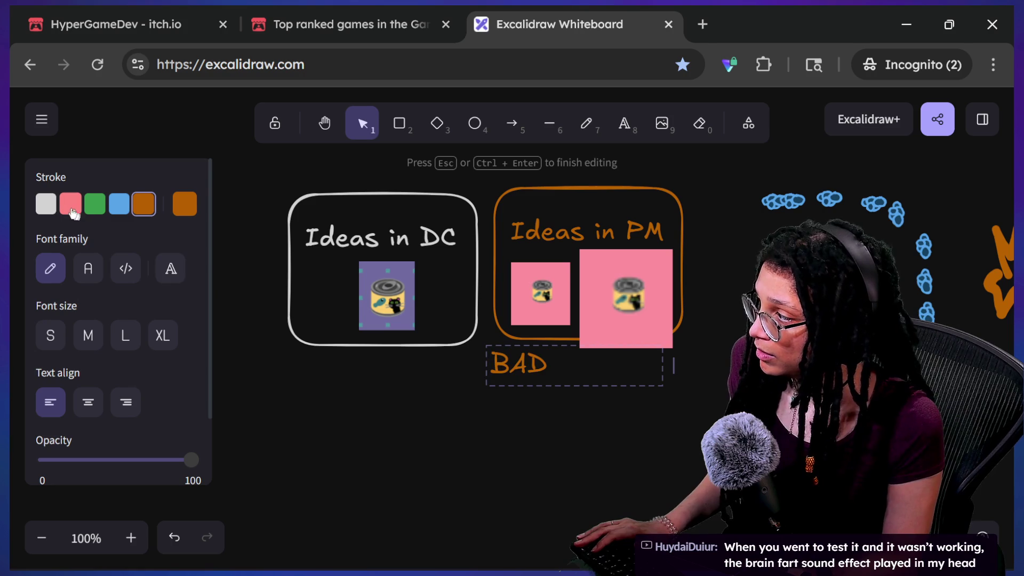
click(530, 400)
drag(533, 364, 548, 339)
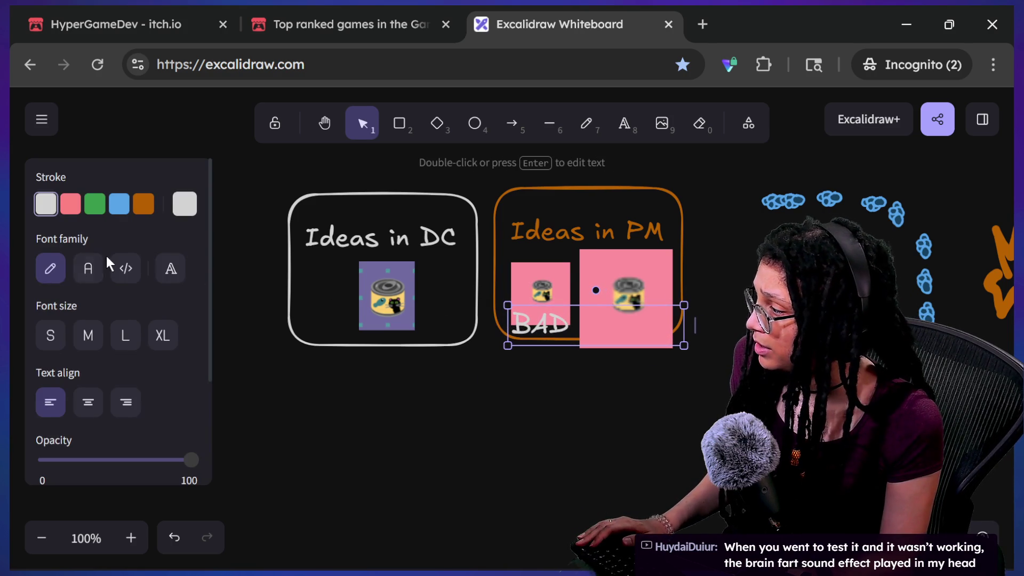
click(176, 276)
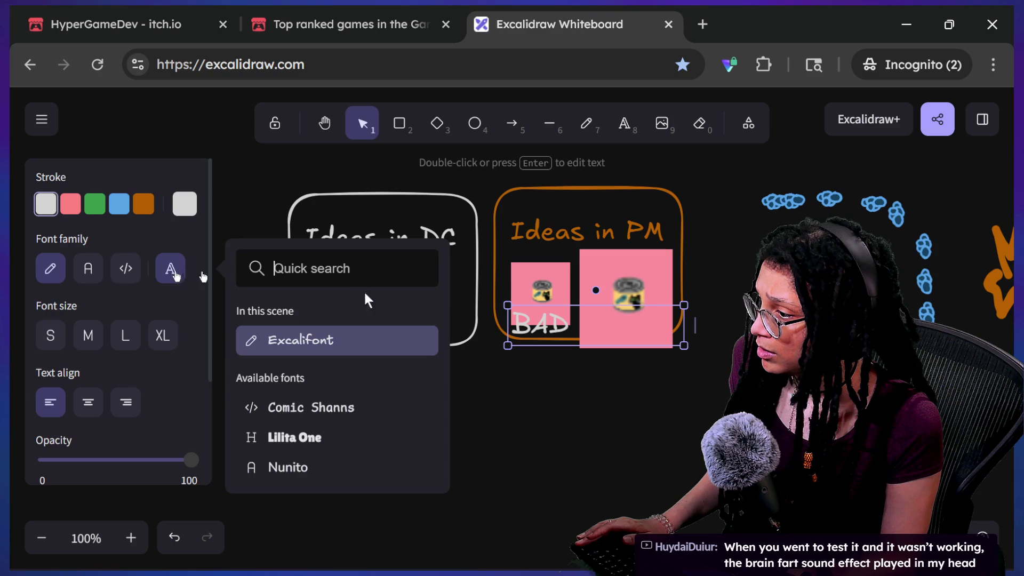
click(555, 325)
click(171, 270)
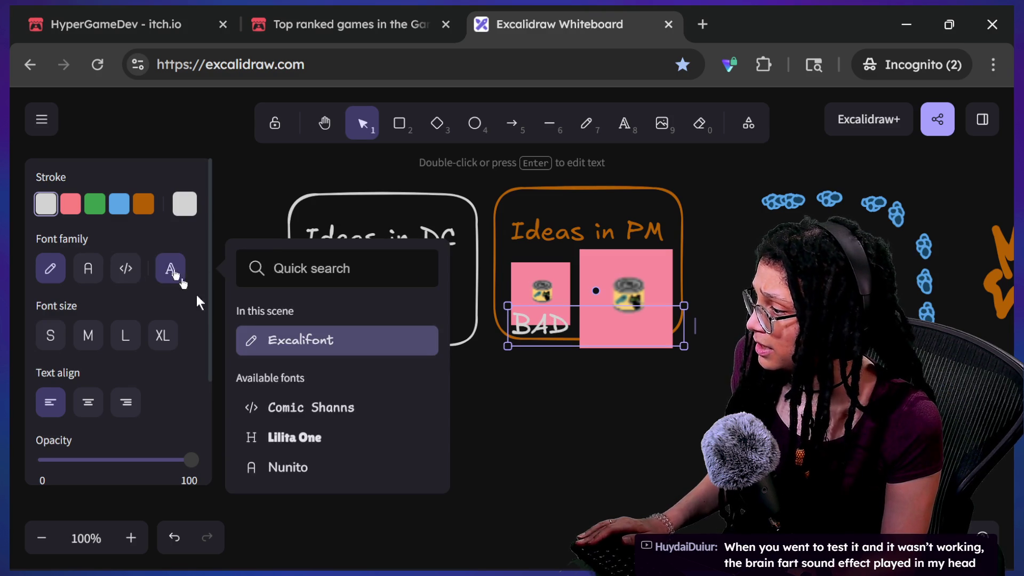
click(294, 437)
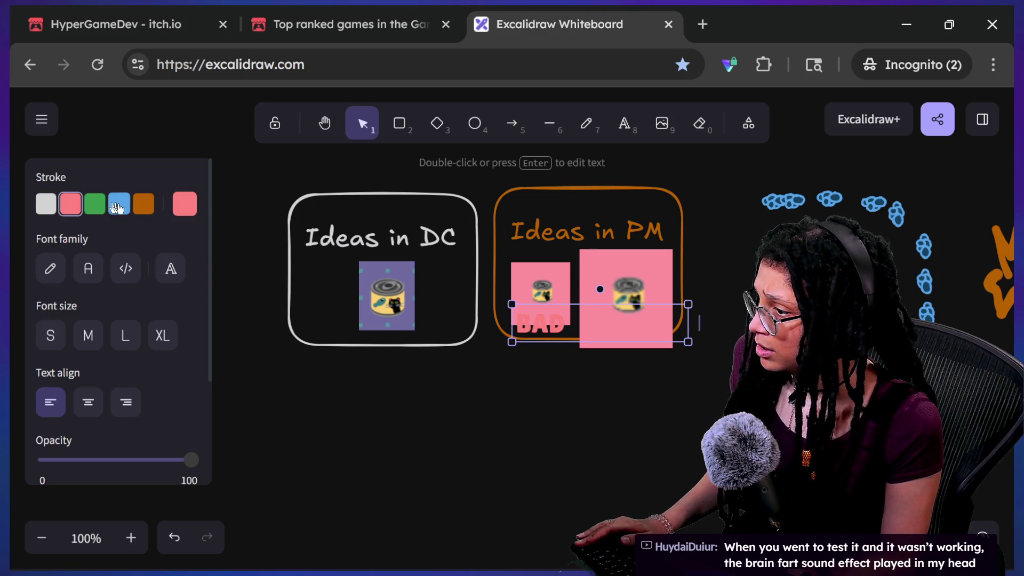
click(117, 205)
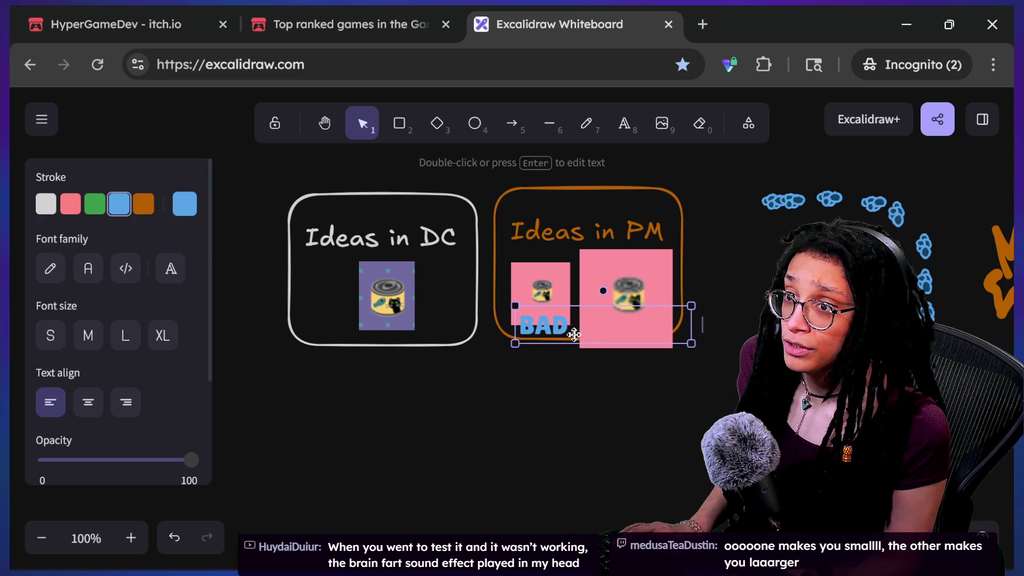
Copy the label to the large pink image and change it to green 'GOOD'
drag(612, 334, 640, 334)
double_click(640, 334)
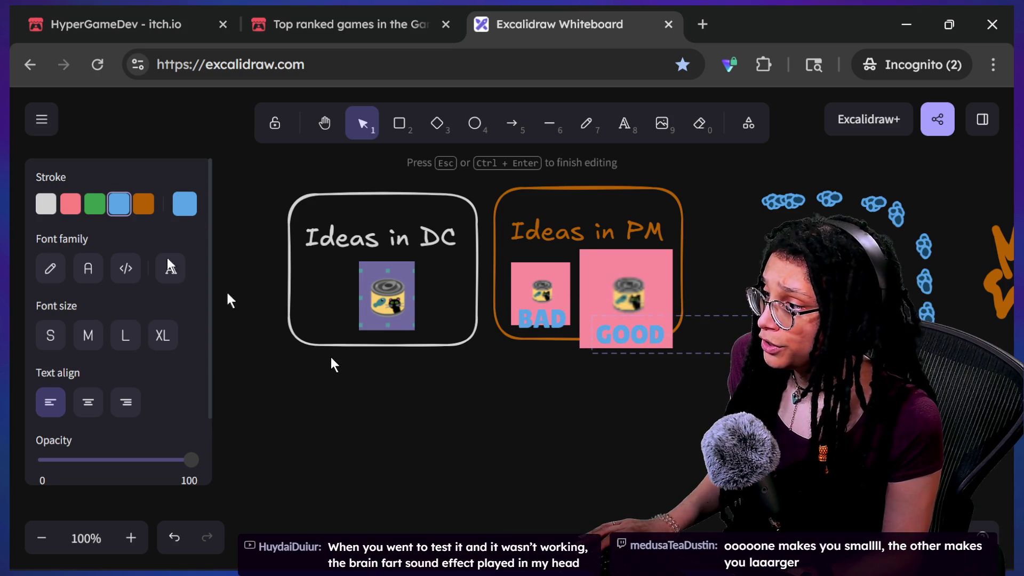
click(478, 405)
Nudge the BAD label and small image down together; a trial move of the PM frame is undone
click(544, 319)
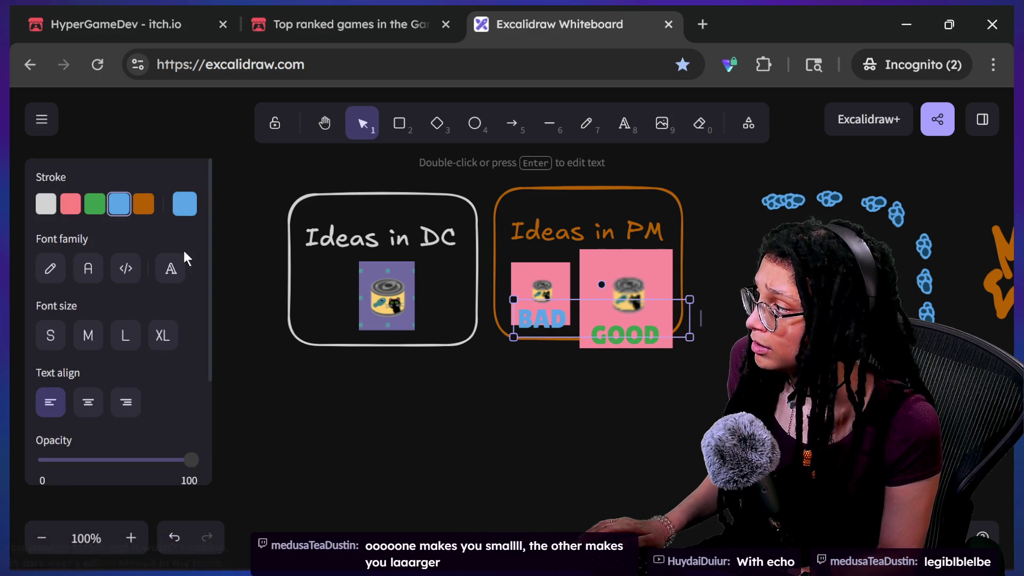
shift+click(524, 276)
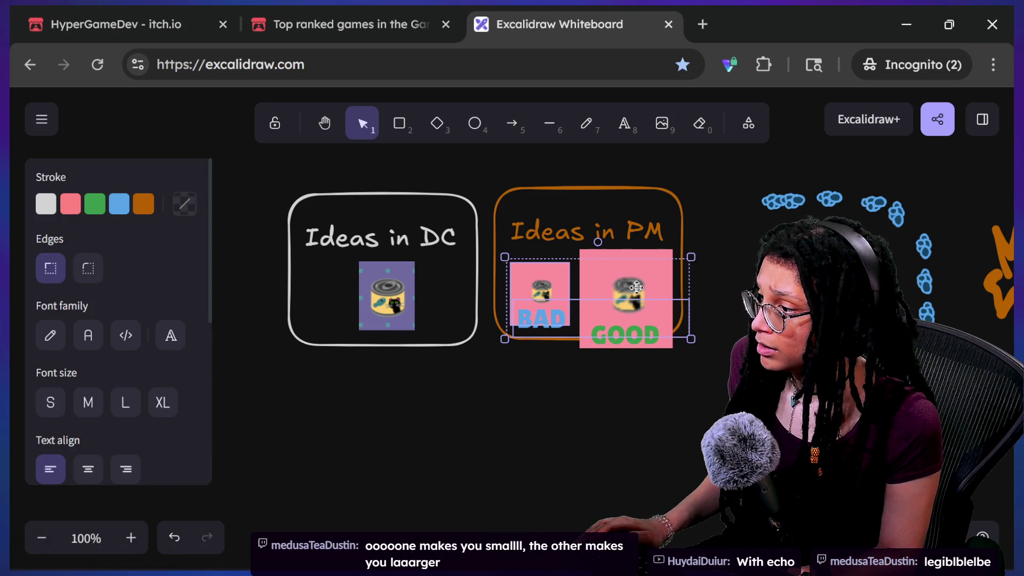
drag(606, 347, 609, 330)
mouse_move(705, 412)
mouse_down()
mouse_move(518, 162)
mouse_move(488, 152)
mouse_up()
drag(609, 226, 659, 203)
key(ctrl+z)
Realign the PM frame contents and shift the Ideas in DC frame left
double_click(629, 339)
key(Escape)
drag(738, 335, 734, 334)
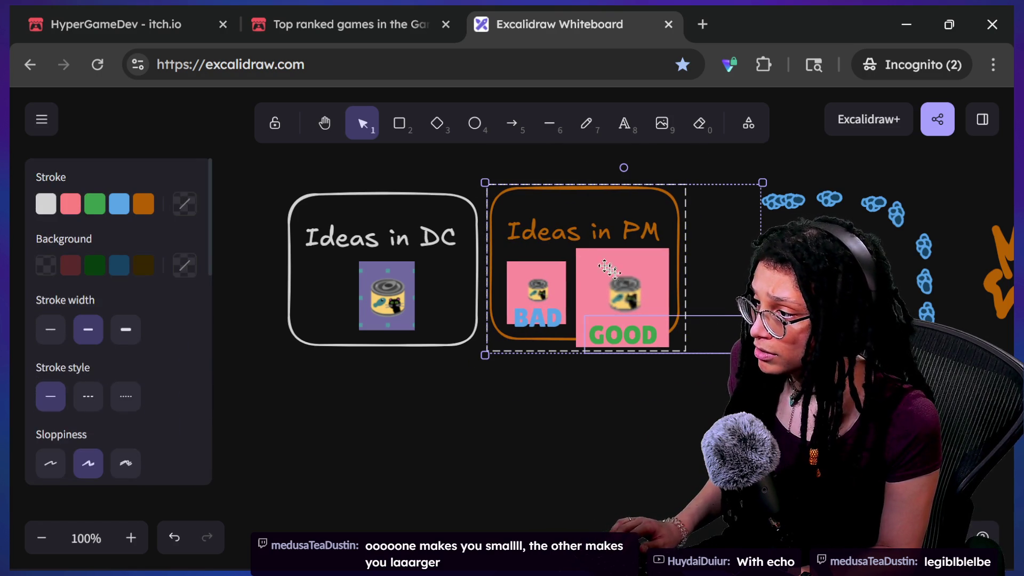
drag(569, 287, 574, 283)
drag(396, 258, 371, 258)
drag(572, 257, 558, 258)
click(480, 438)
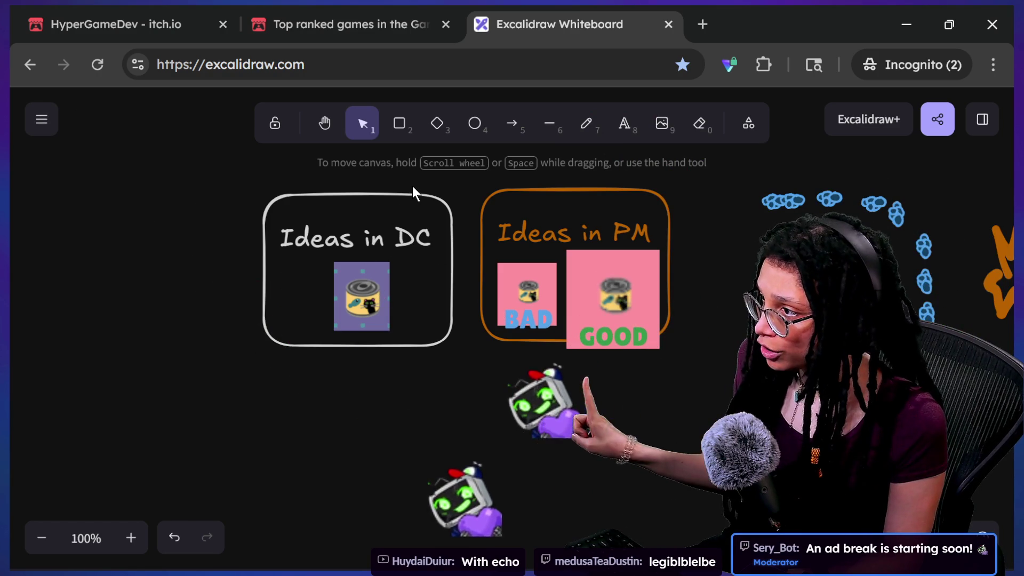
click(624, 123)
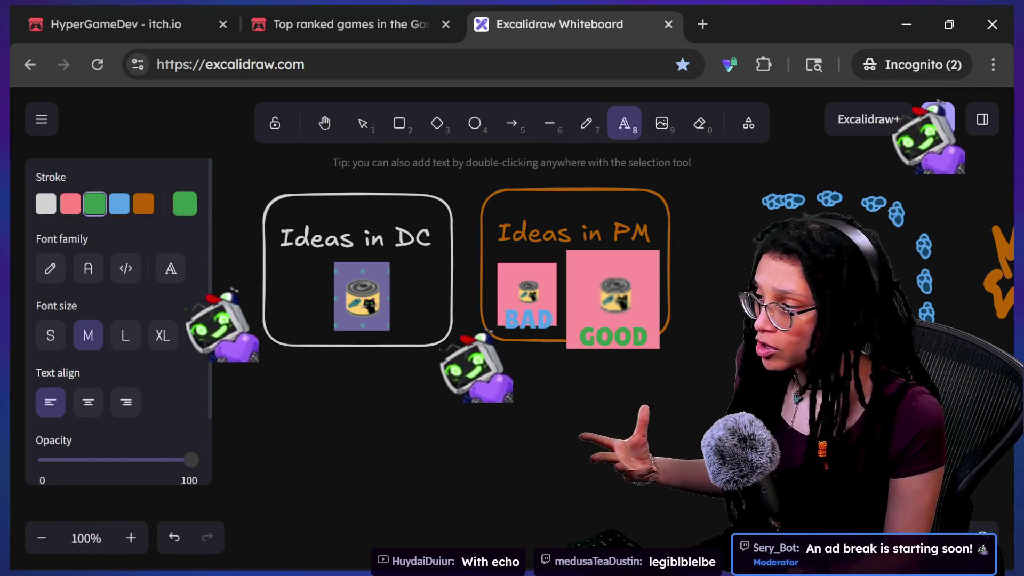
Add an enlarged 'Scale 1 * .5' caption below the Ideas in DC box
click(299, 349)
key(Escape)
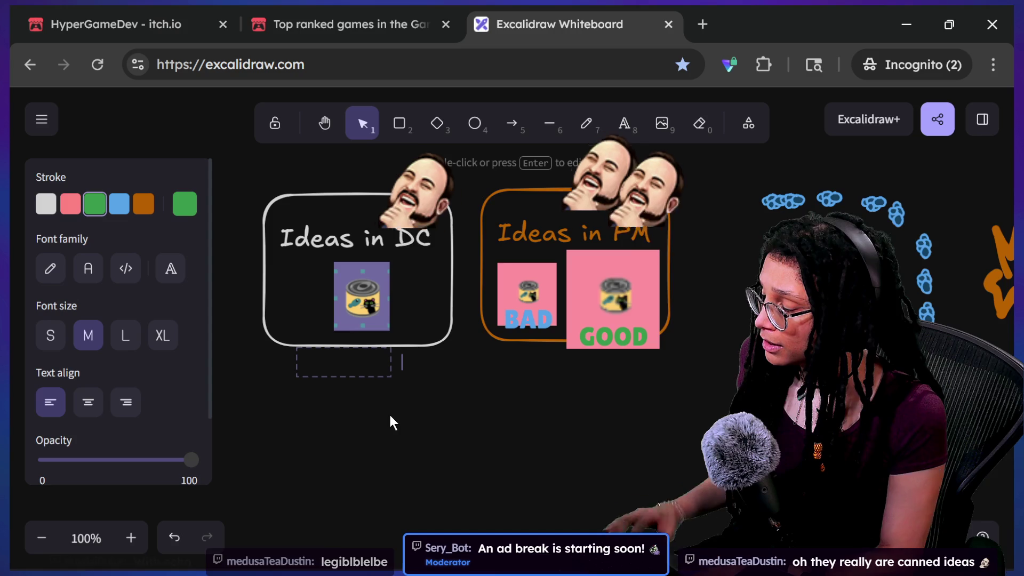
text(Scale)
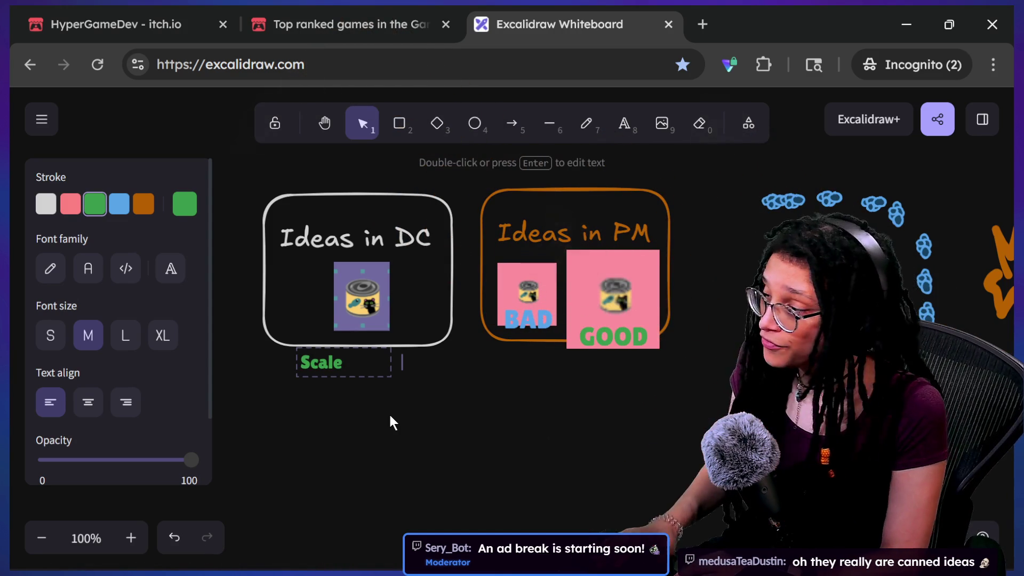
text(1)
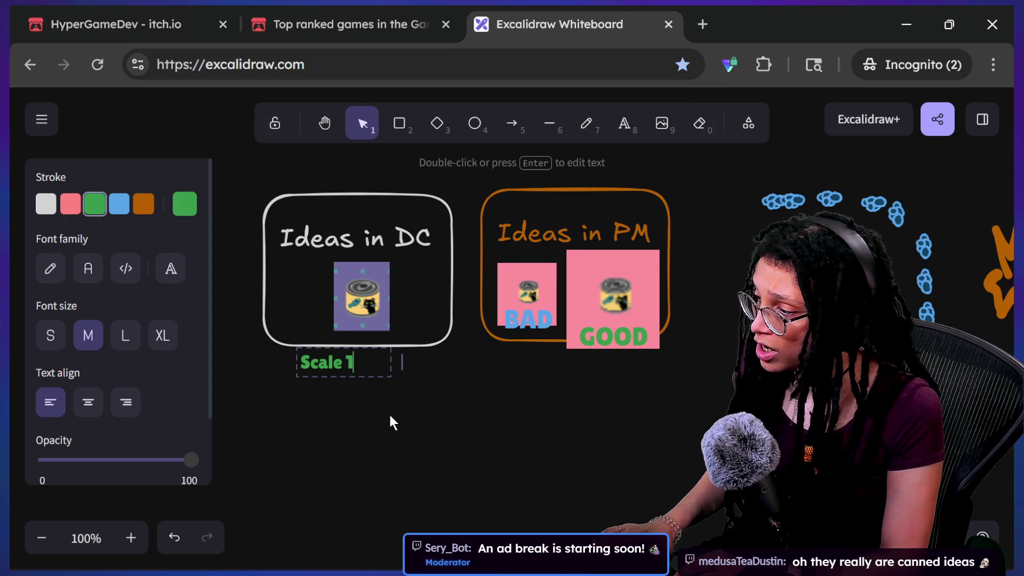
text( * .5)
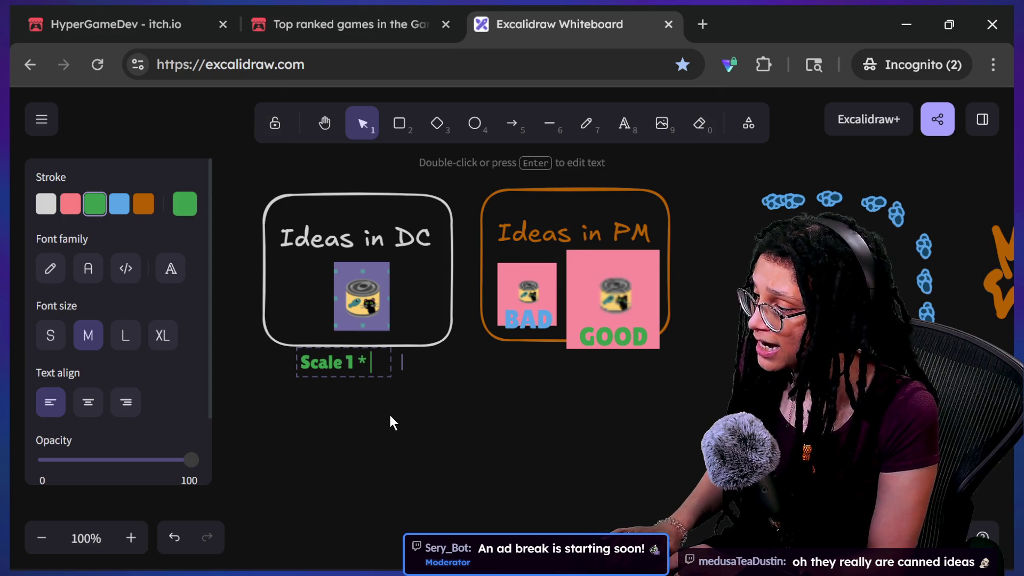
click(377, 407)
click(378, 371)
mouse_move(389, 377)
mouse_down()
mouse_move(534, 416)
mouse_move(446, 405)
mouse_move(352, 368)
mouse_up()
Widen the caption to one line, edit it to 'Scale 1/2 = .5', and position it under the DC box
double_click(361, 378)
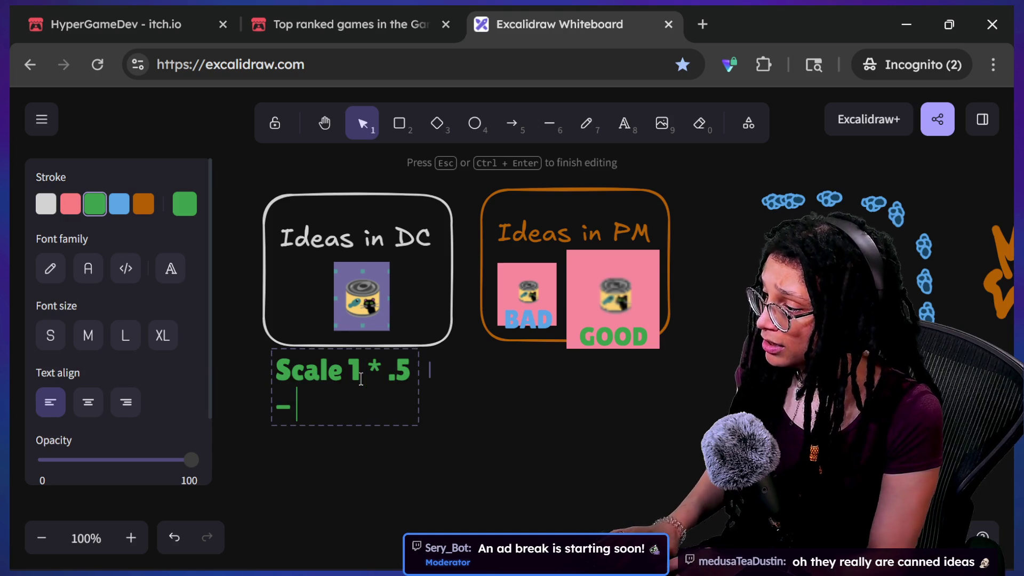
text(= .5)
key(Escape)
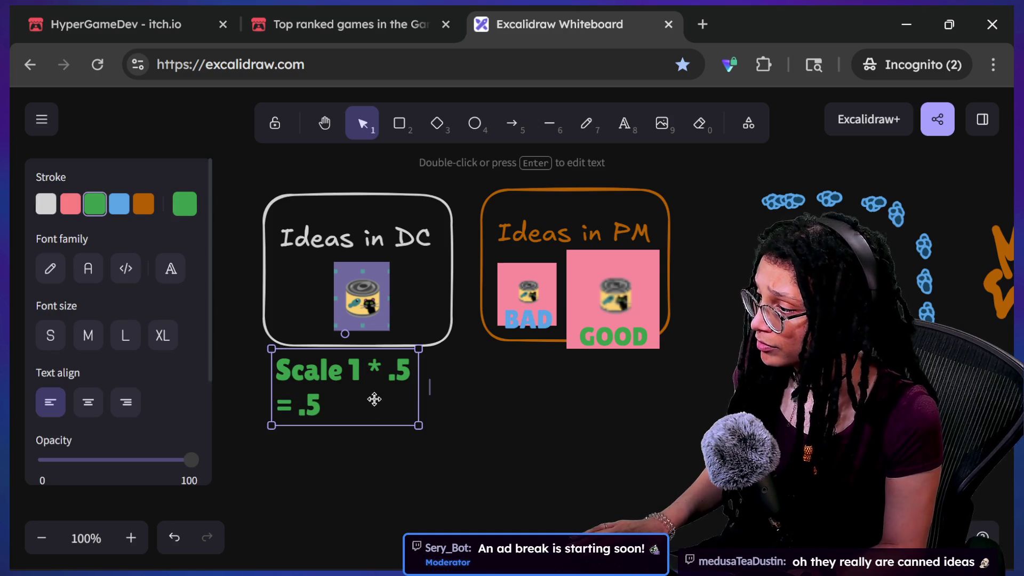
drag(420, 403, 514, 413)
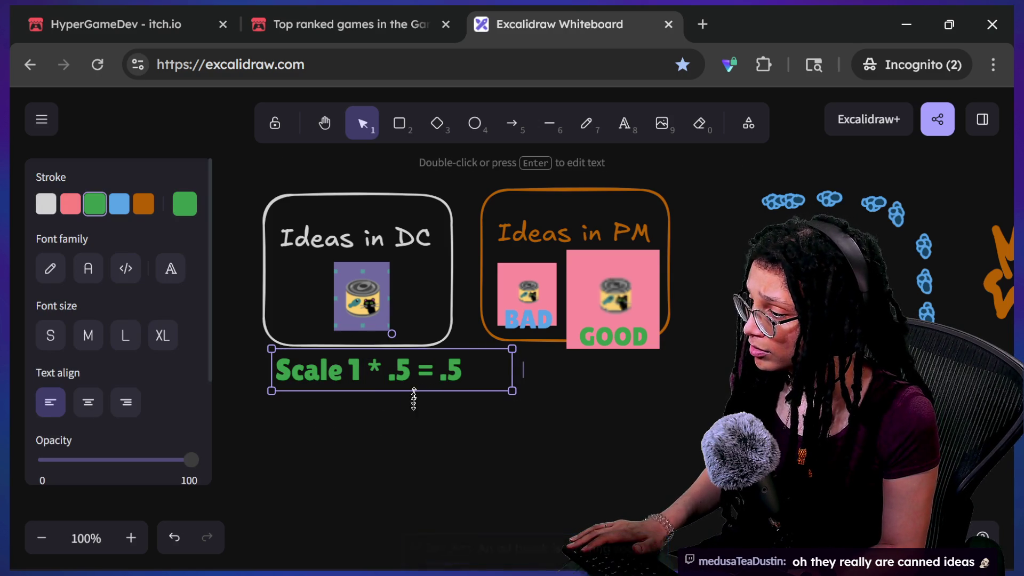
key(Return)
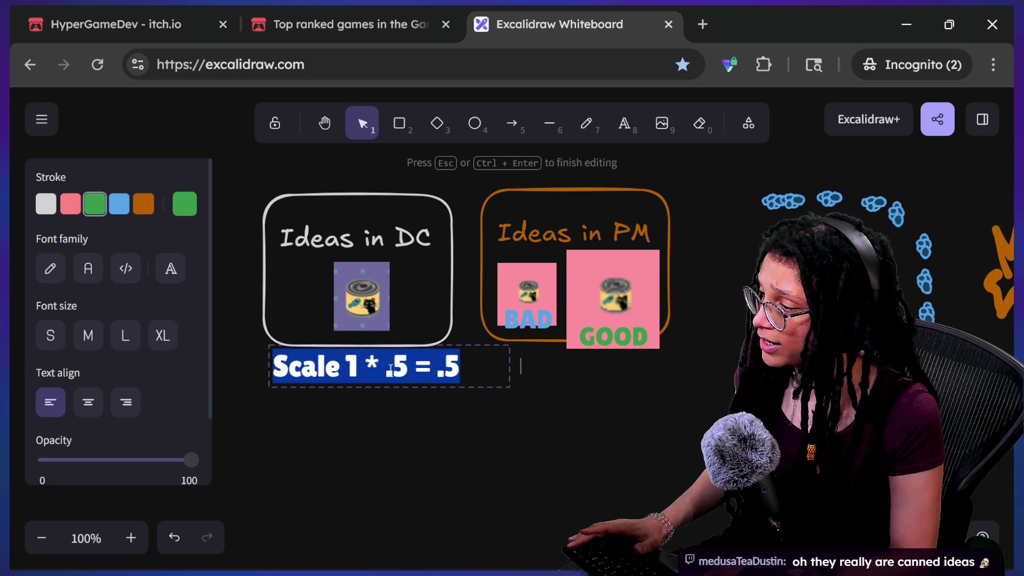
key(Left)
key(Delete)
text(2)
click(441, 427)
mouse_move(488, 367)
mouse_down()
mouse_move(423, 368)
mouse_move(435, 366)
mouse_up()
double_click(435, 365)
click(426, 350)
Select the DC box, can image and caption together; an accidental duplicate is undone
drag(214, 198, 469, 429)
key(ctrl+d)
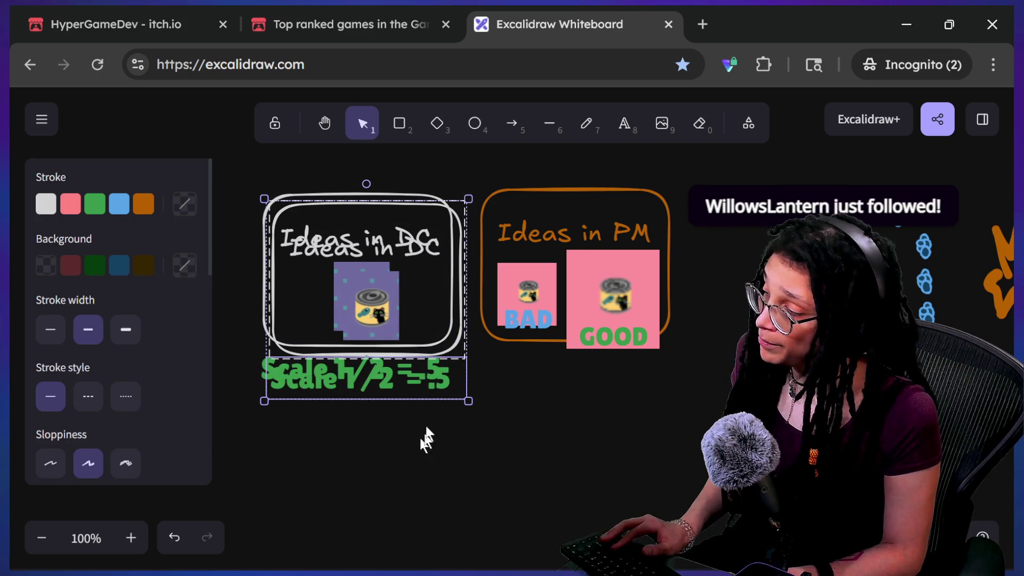
key(ctrl+z)
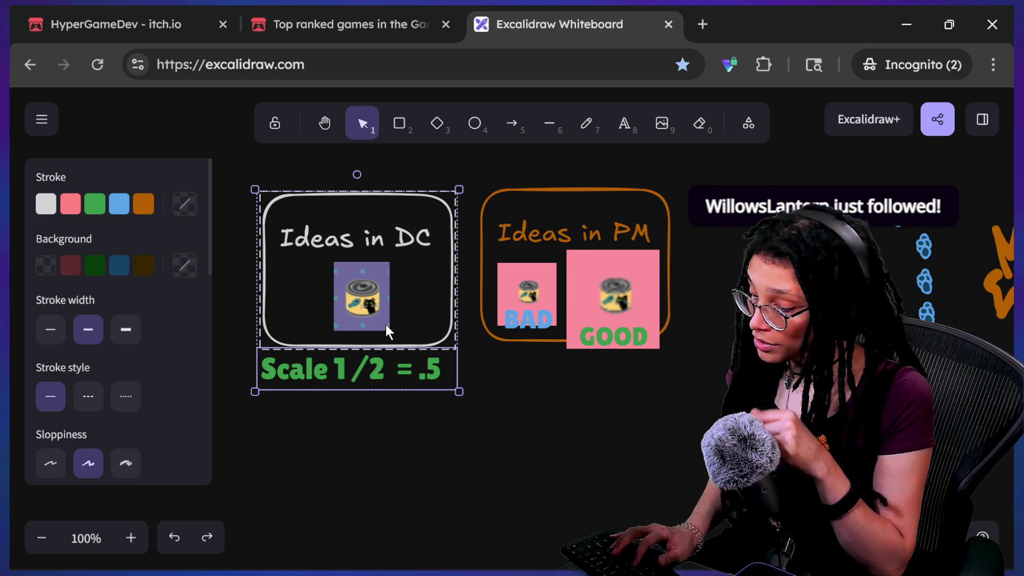
Group the DC box, can image and caption with Ctrl+G and nudge the group slightly
key(ctrl+g)
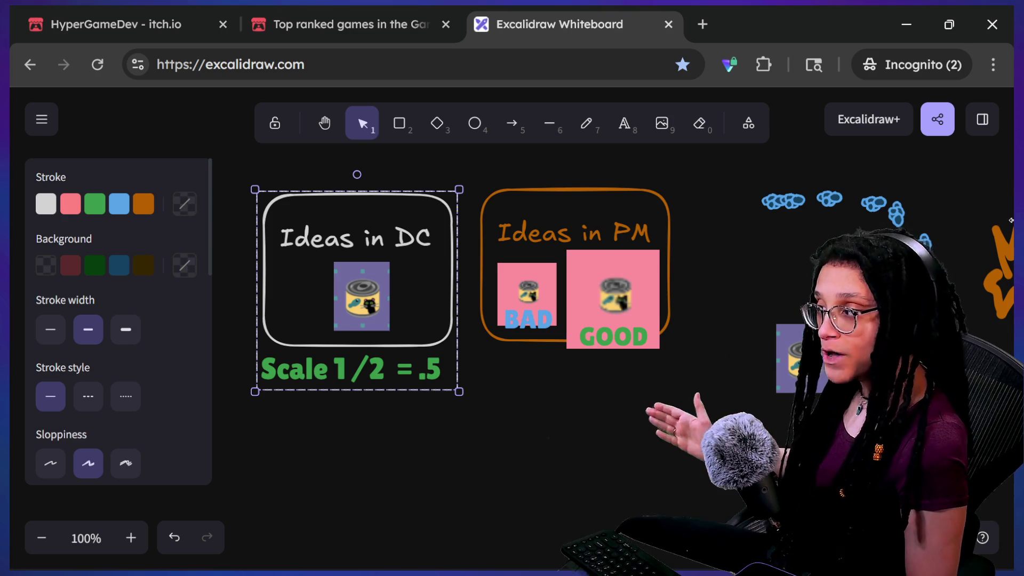
mouse_move(387, 264)
mouse_down()
mouse_move(376, 247)
mouse_move(391, 320)
mouse_move(396, 464)
mouse_move(366, 493)
mouse_up()
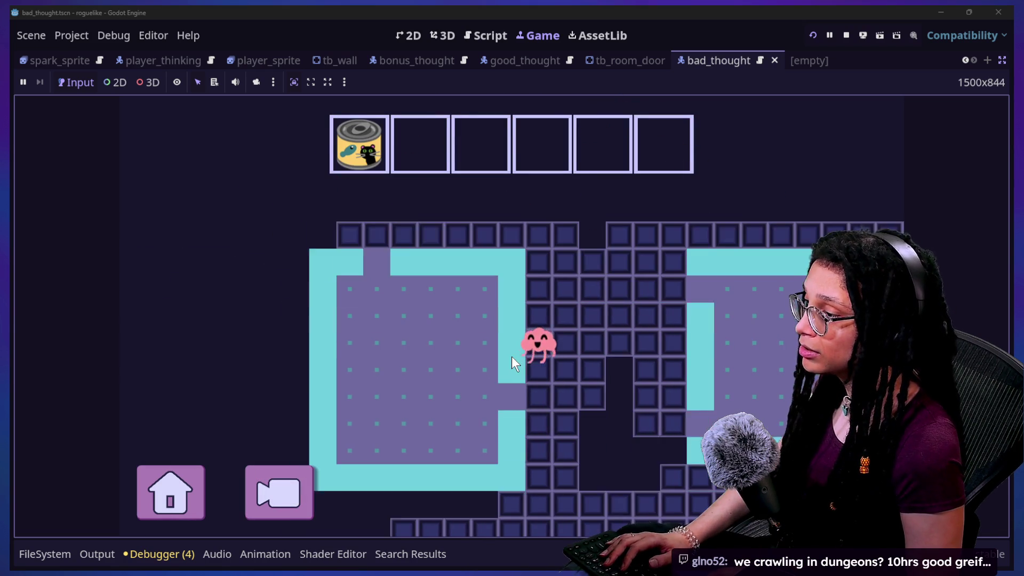
Walk the brain into the cat-tree room and snip the top-right cat tree
key(Right)
key(Down)
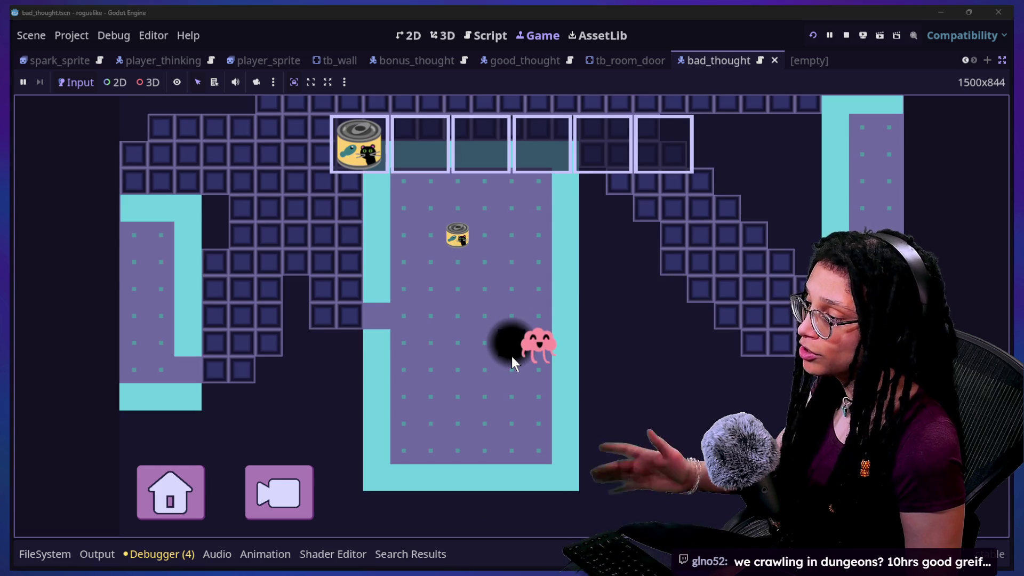
key(Left)
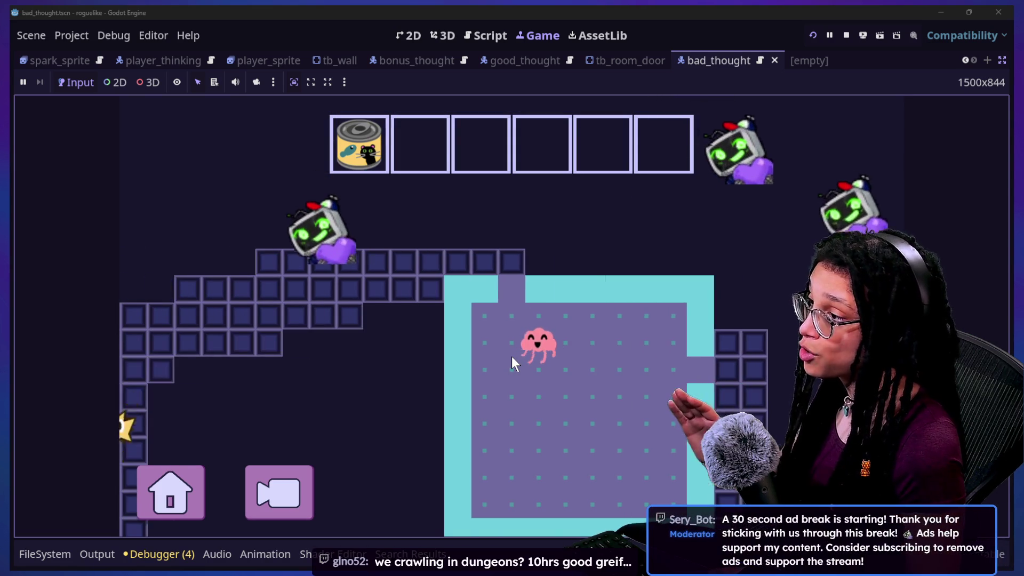
key(Up)
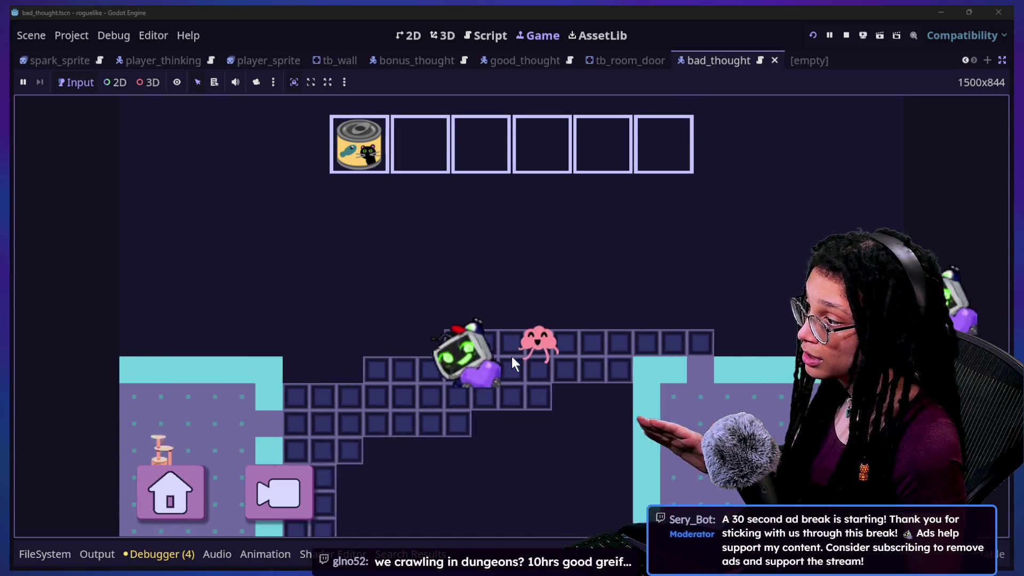
key(Down)
key(Left)
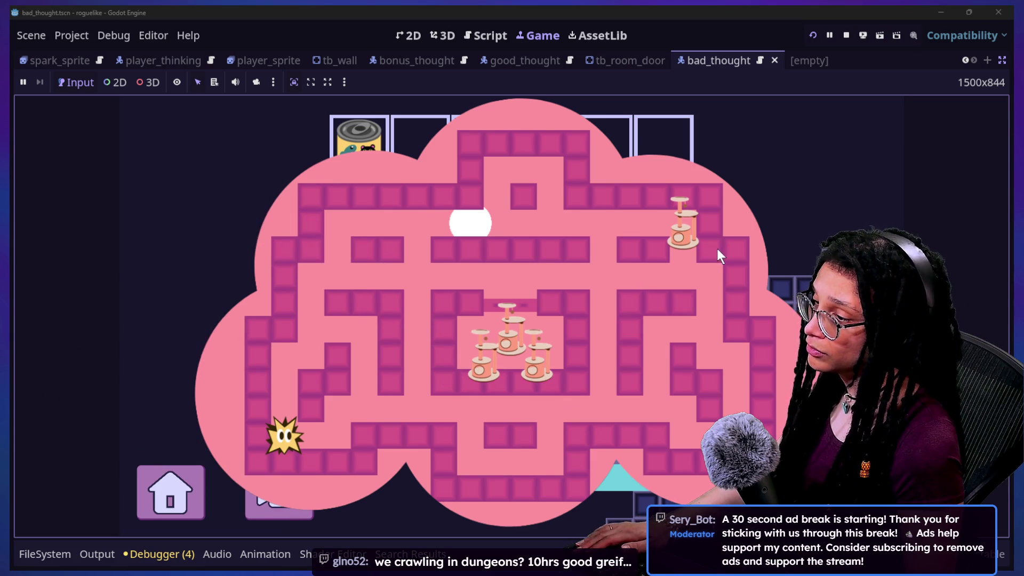
key(super+shift+s)
drag(644, 183, 721, 267)
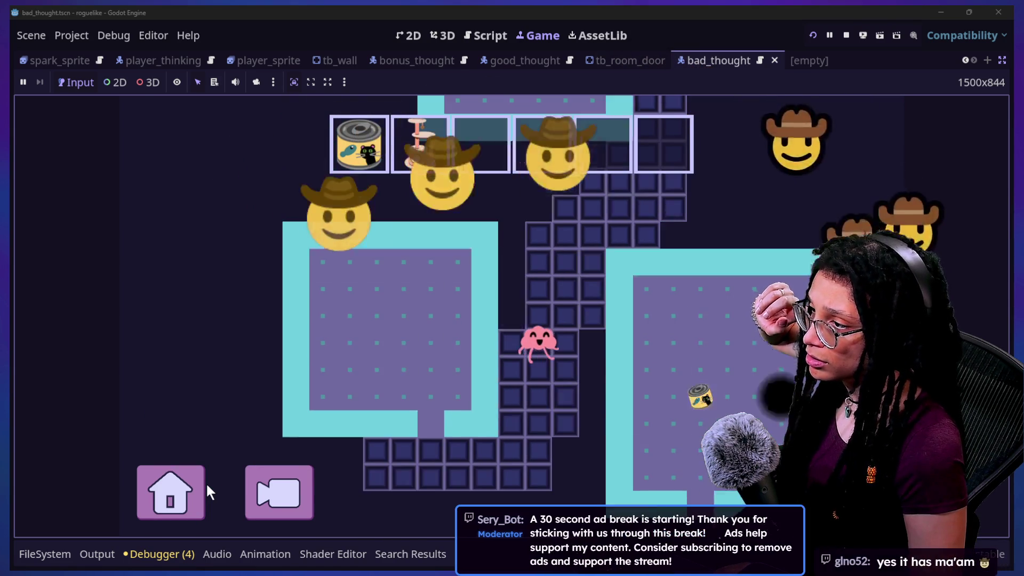
Pause, return to the title screen, start planning a fresh map, then restart the running game
click(206, 482)
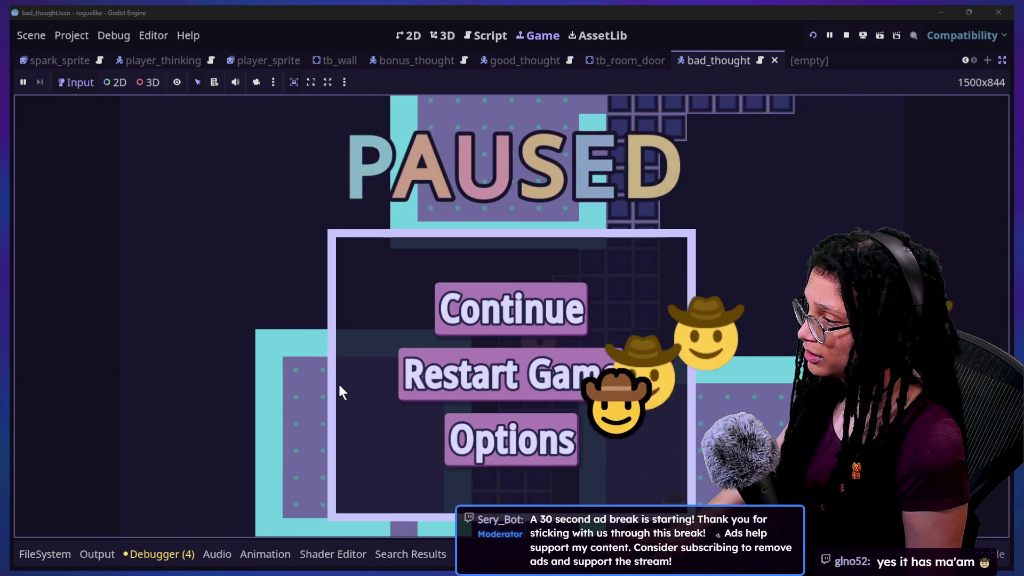
click(480, 373)
click(514, 322)
click(577, 330)
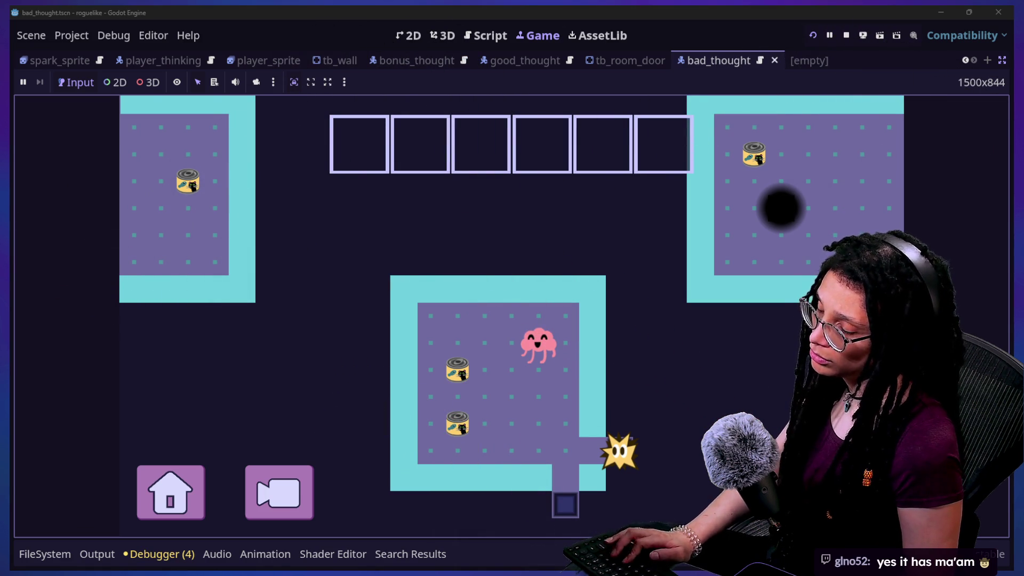
click(592, 9)
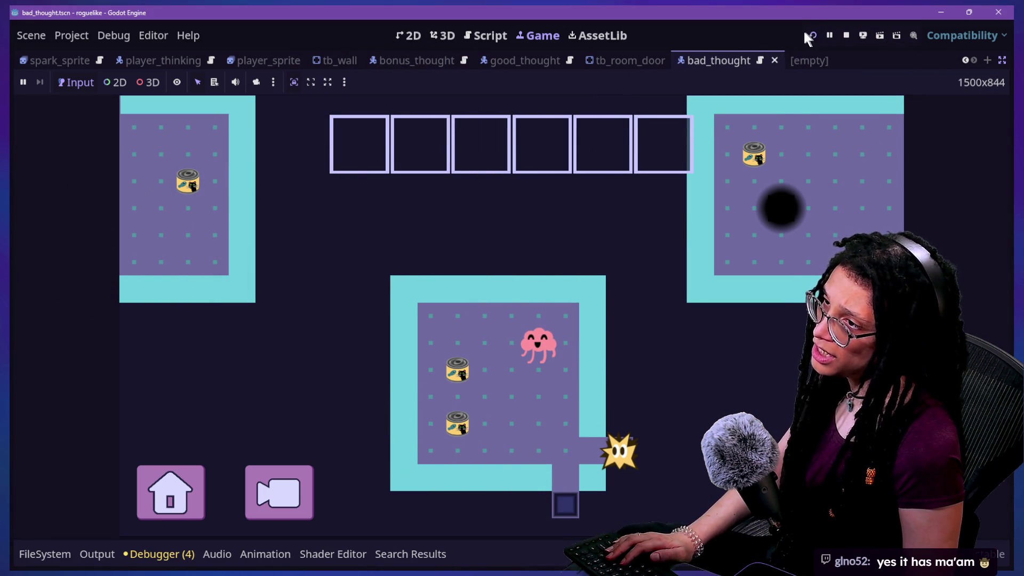
click(811, 36)
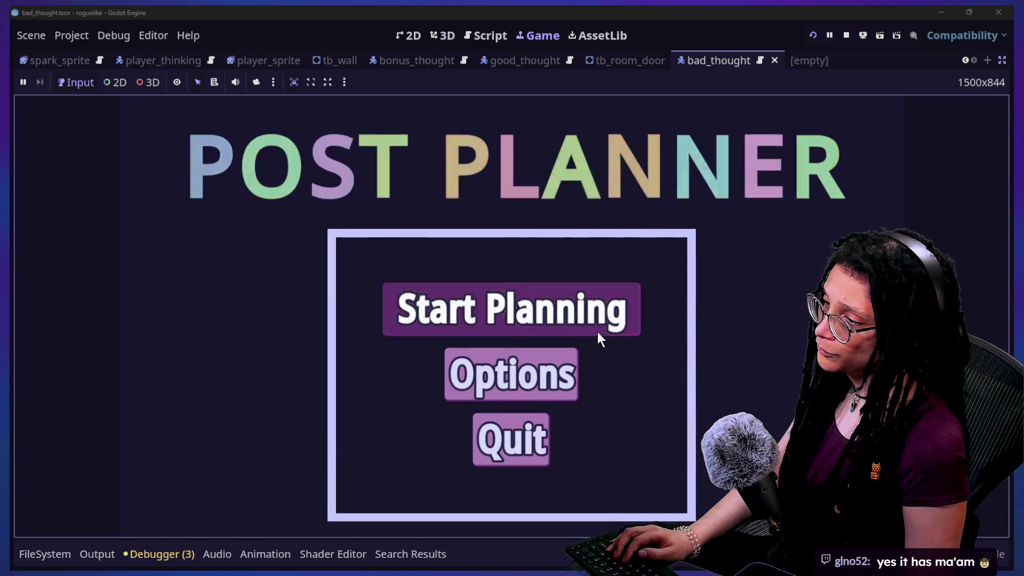
Start planning on Catstagram and walk the brain through the level to the cat-tower room
click(598, 333)
click(620, 335)
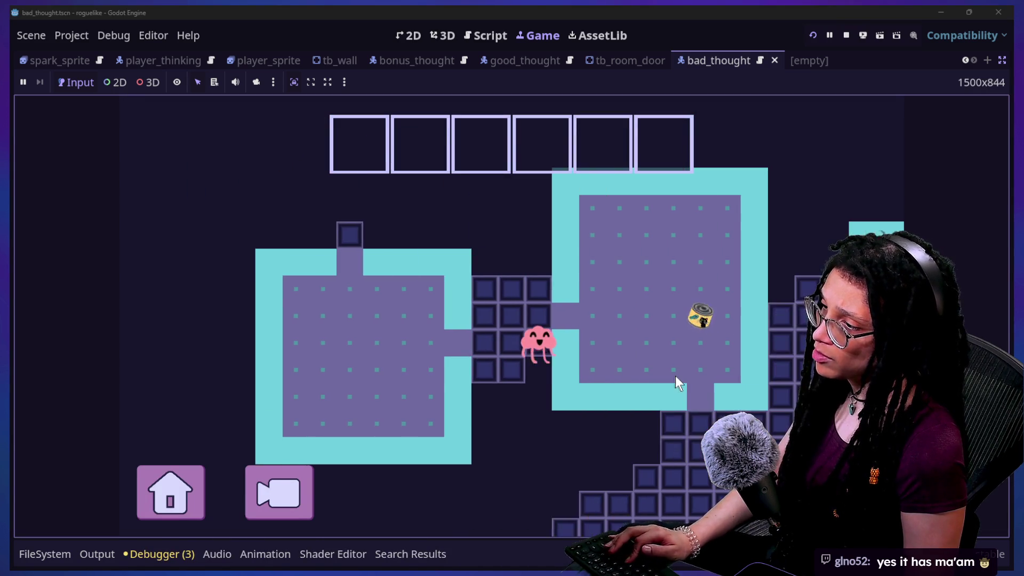
key(Right)
key(Down)
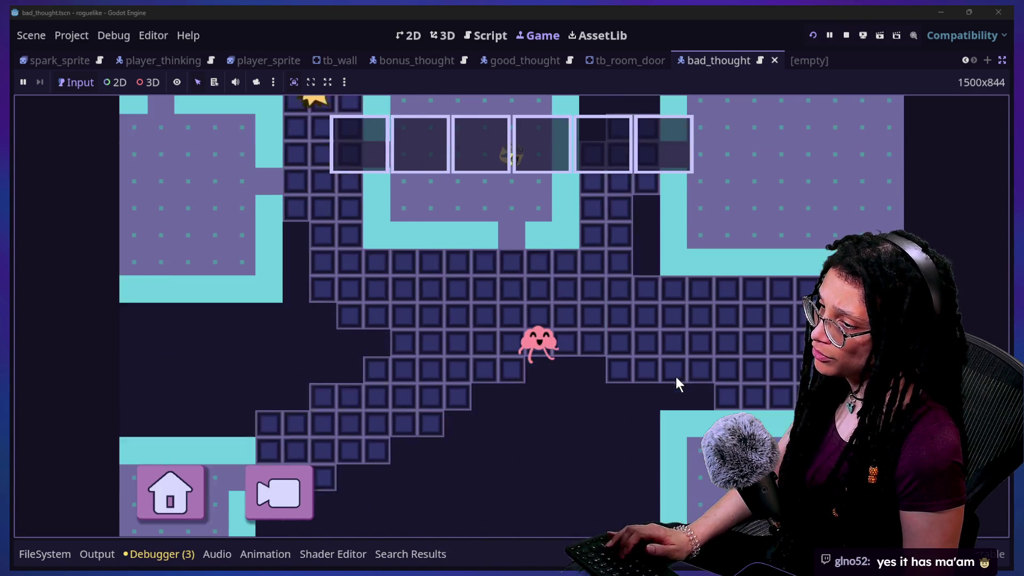
key(Right)
key(Down)
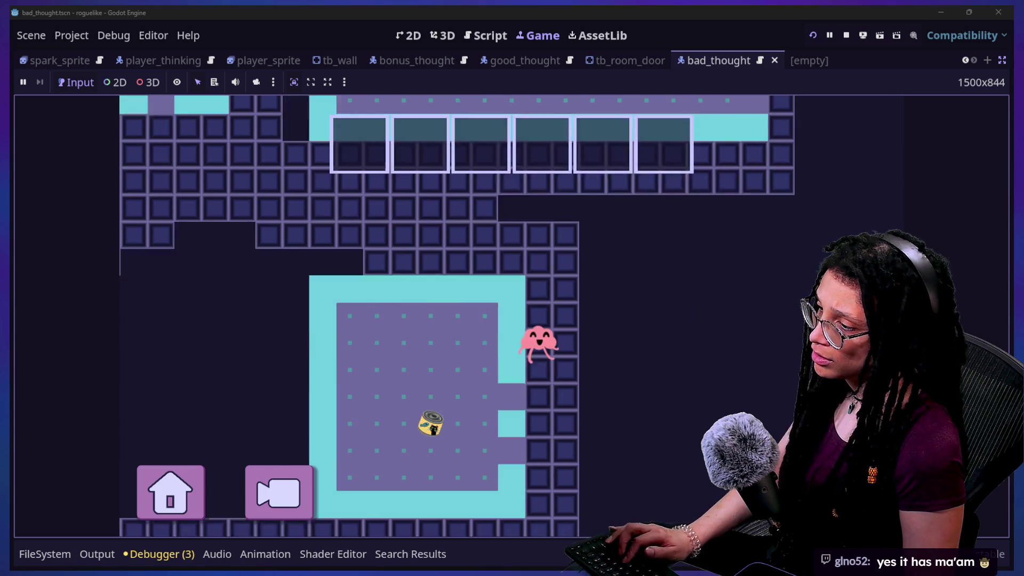
key(Up)
key(Left)
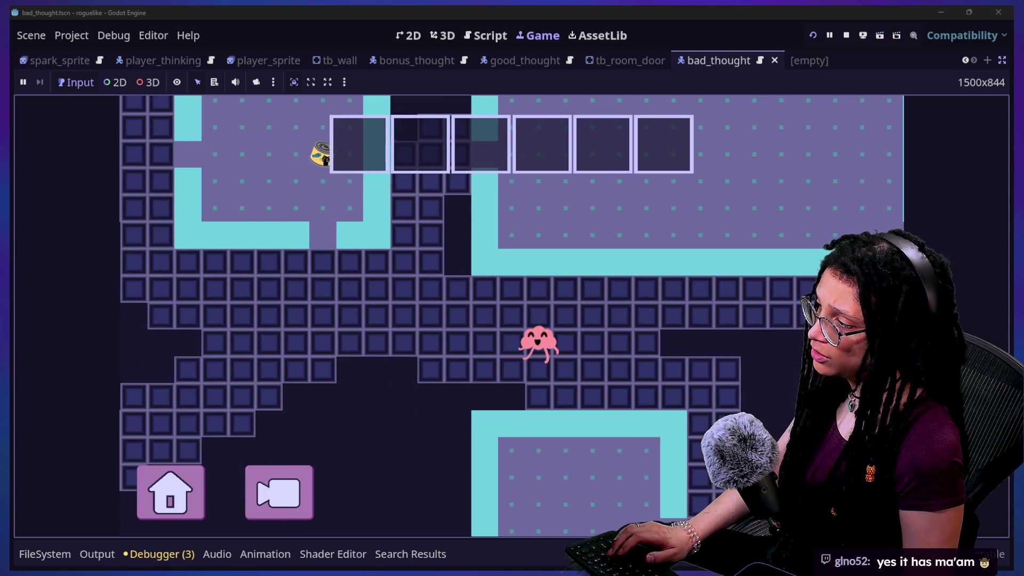
key(Right)
key(Down)
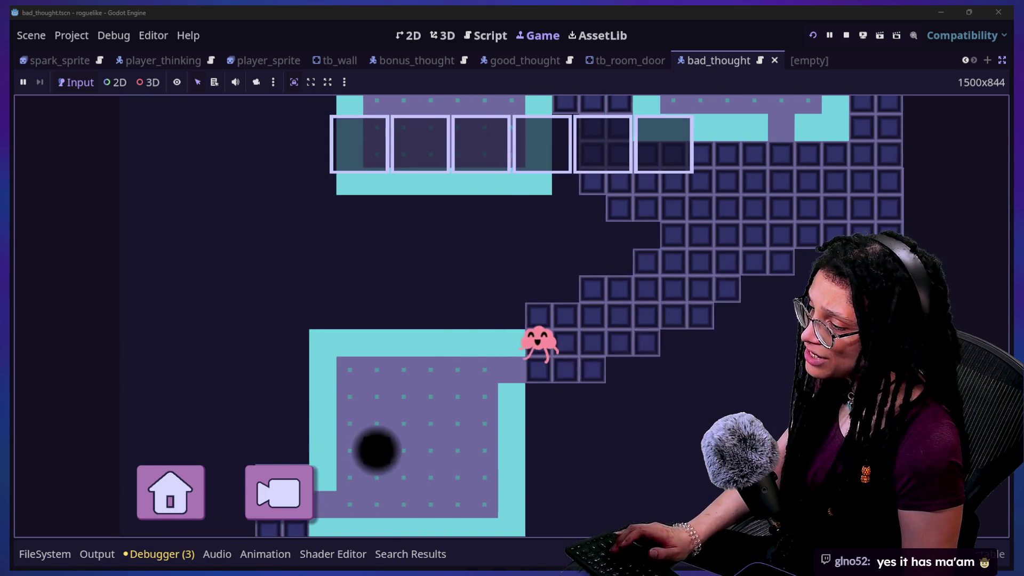
key(Left)
key(Down)
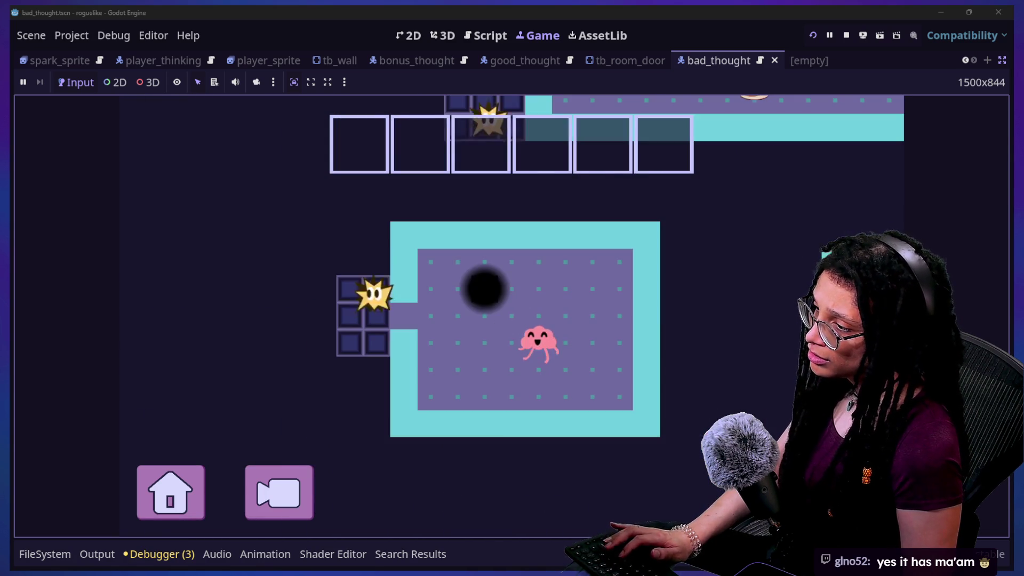
key(Up)
key(Left)
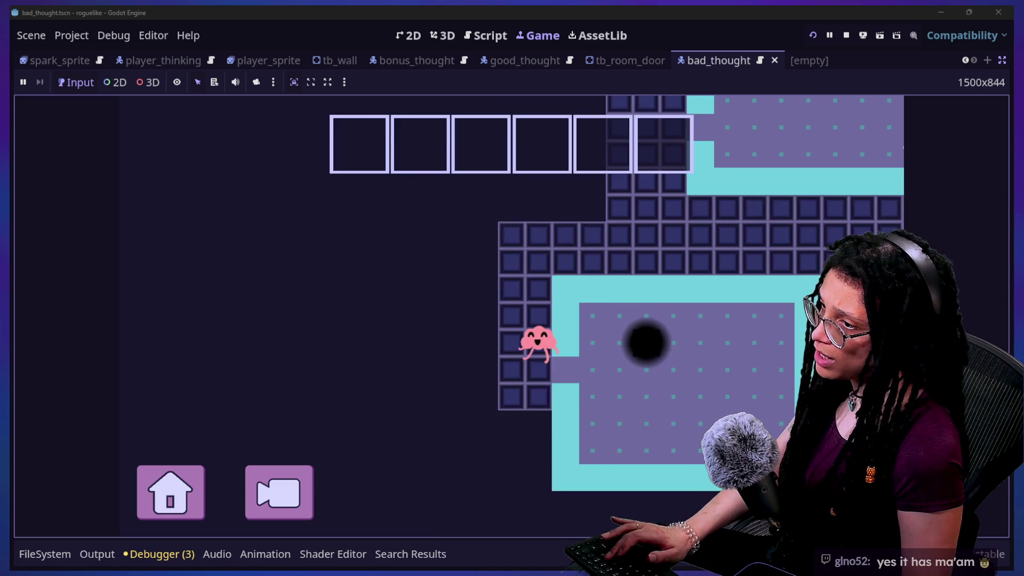
key(Up)
key(Right)
key(Left)
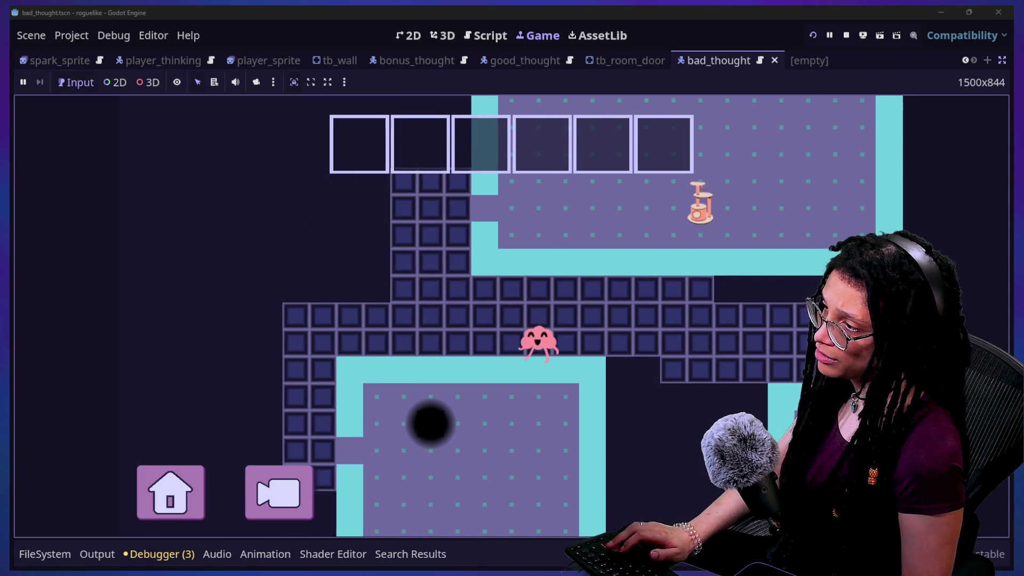
key(Left)
key(Up)
key(Right)
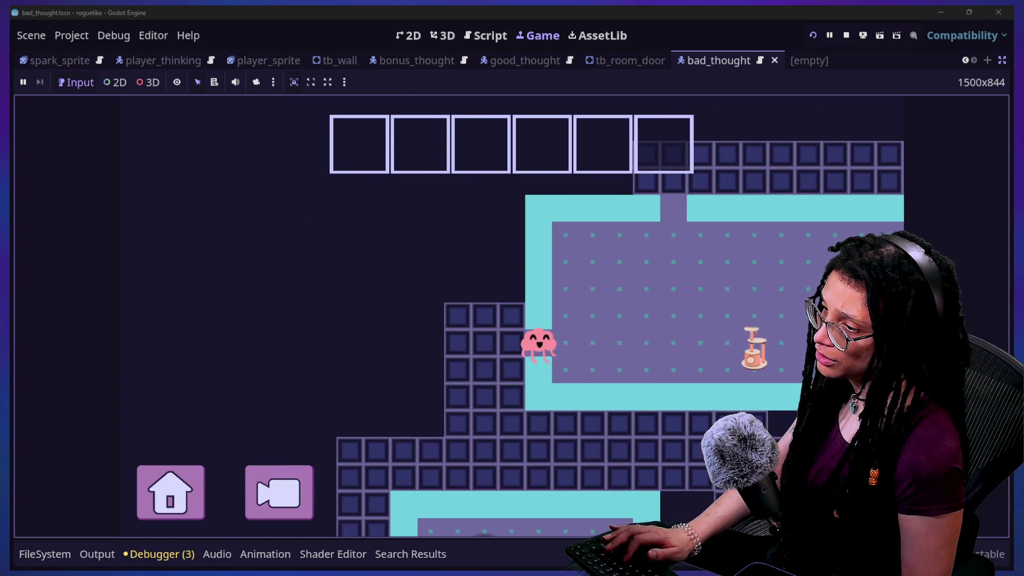
Snip the cat tower and paste it into the lower Ideas in DC box on the Excalidraw board
key(super+shift+s)
mouse_move(634, 294)
mouse_down()
mouse_move(711, 366)
mouse_move(707, 378)
mouse_up()
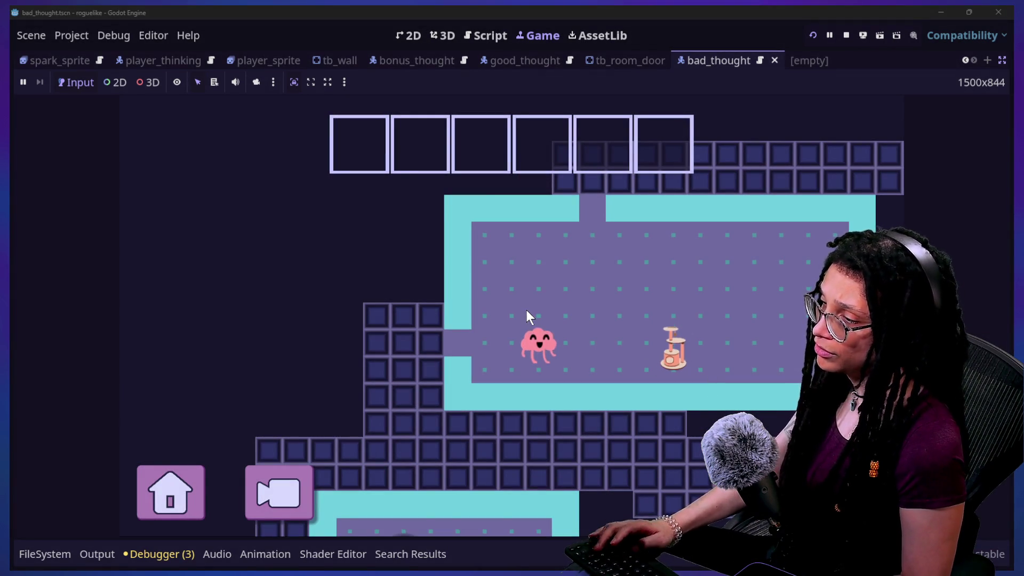
key(alt+Tab)
key(ctrl+v)
mouse_move(517, 329)
mouse_down()
mouse_move(565, 438)
mouse_move(389, 471)
mouse_up()
ctrl+scroll(565, 438, down, 3)
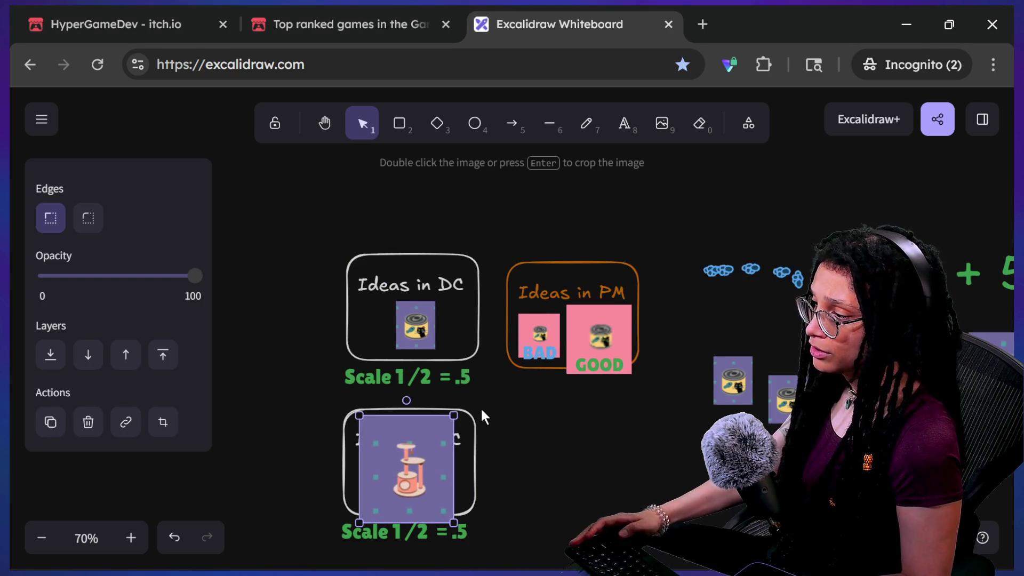
Replace the can image in the lower frame with the shrunken cat-tower image
mouse_move(453, 414)
mouse_down()
mouse_move(413, 462)
mouse_move(511, 459)
mouse_up()
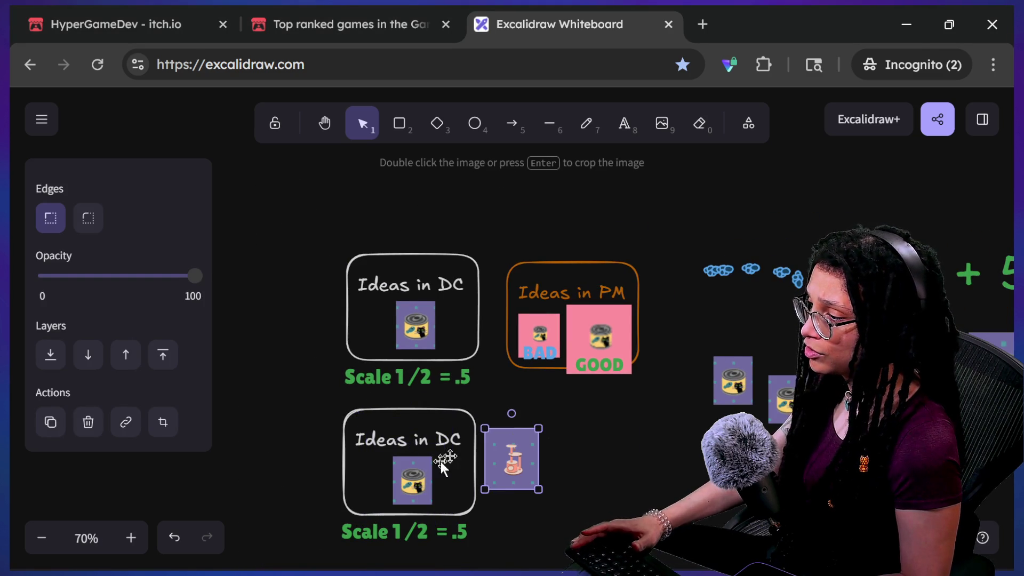
click(442, 464)
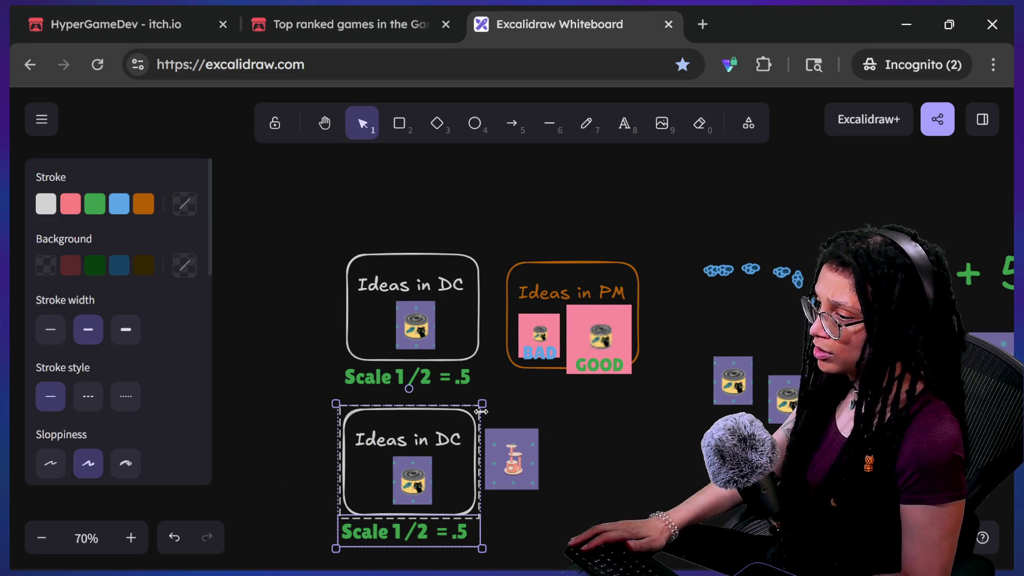
click(571, 373)
click(384, 489)
key(Delete)
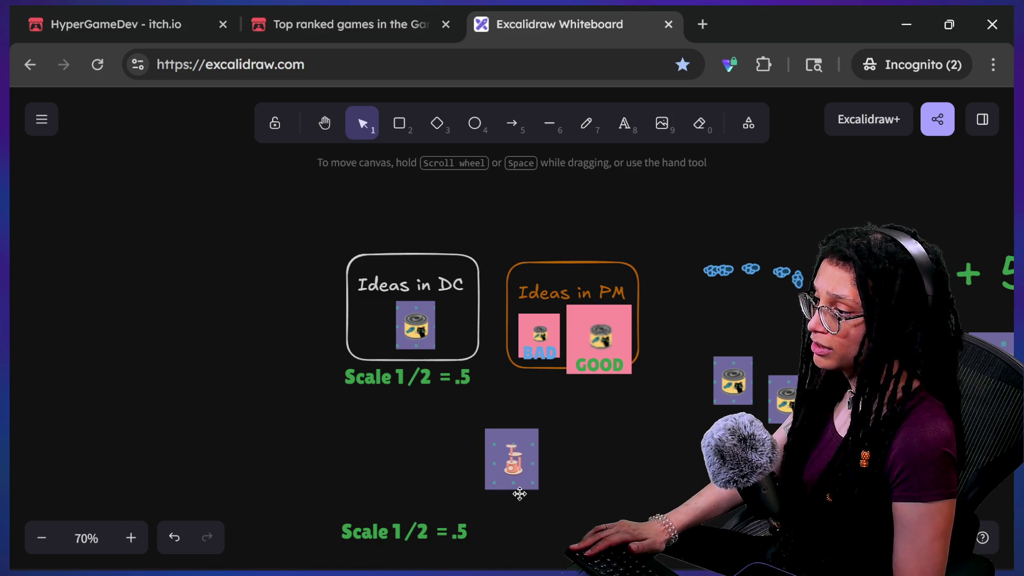
key(ctrl+z)
double_click(410, 470)
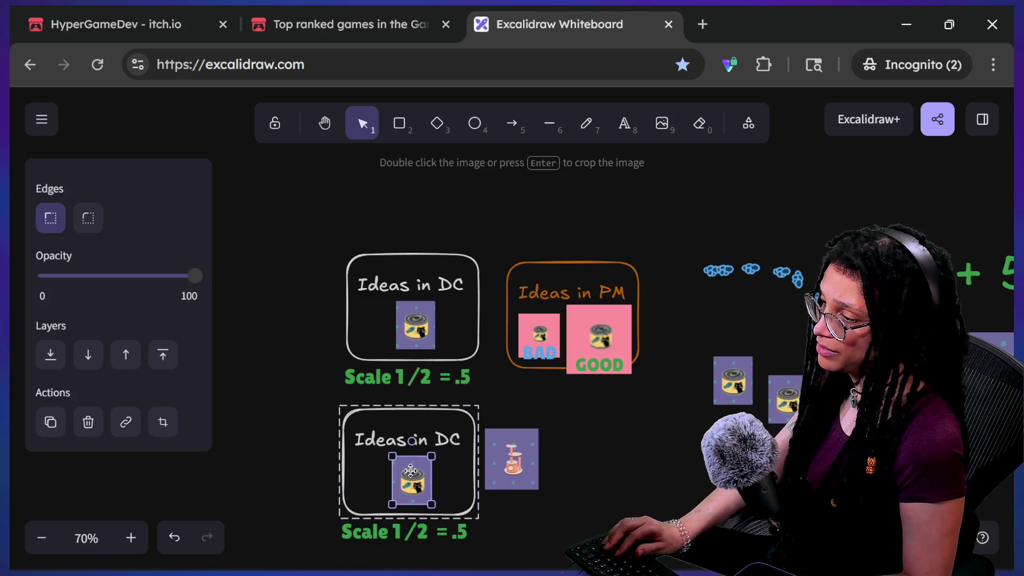
key(Delete)
drag(491, 459, 391, 479)
Change the lower frame's caption from 'Scale 1/2 = .5' to 'Scale 1 = 1'
click(460, 538)
double_click(451, 532)
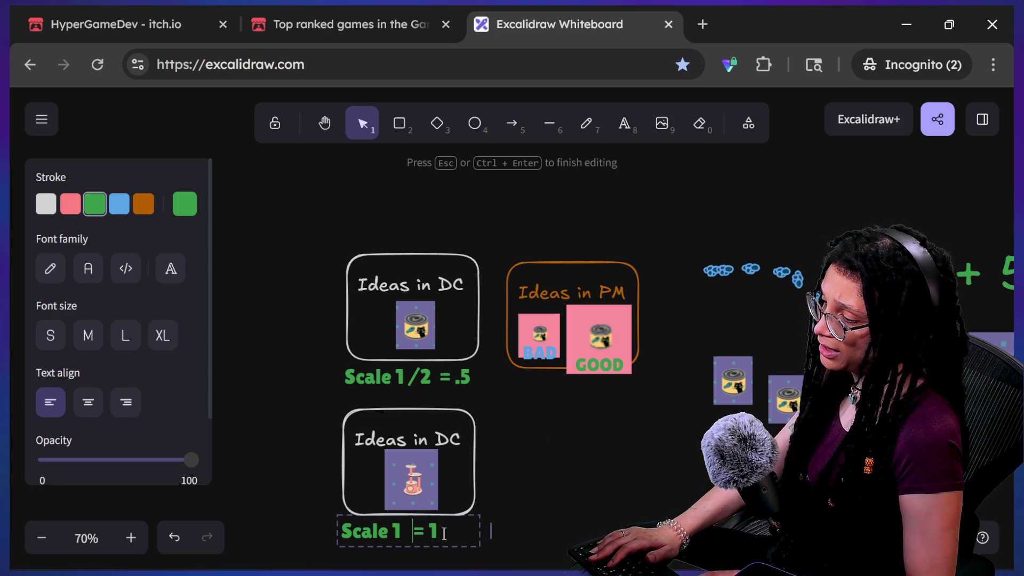
key(Escape)
click(540, 520)
ctrl+scroll(541, 520, up, 1)
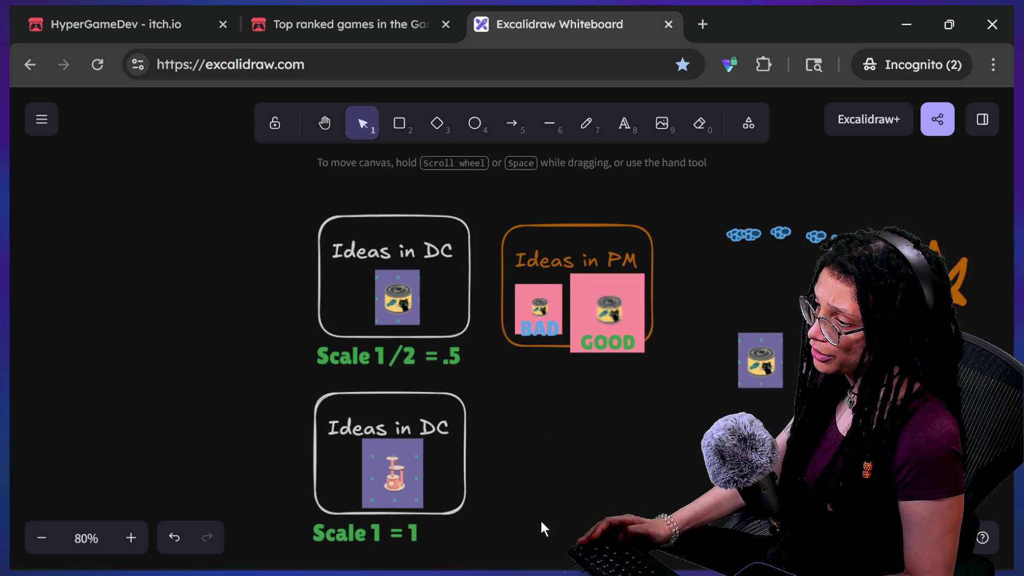
Select the lower frame set, then try recolouring the '2' in the upper label blue and undo it
scroll(541, 520, down, 1)
mouse_move(571, 508)
mouse_down()
mouse_move(251, 418)
mouse_move(247, 343)
mouse_move(251, 352)
mouse_up()
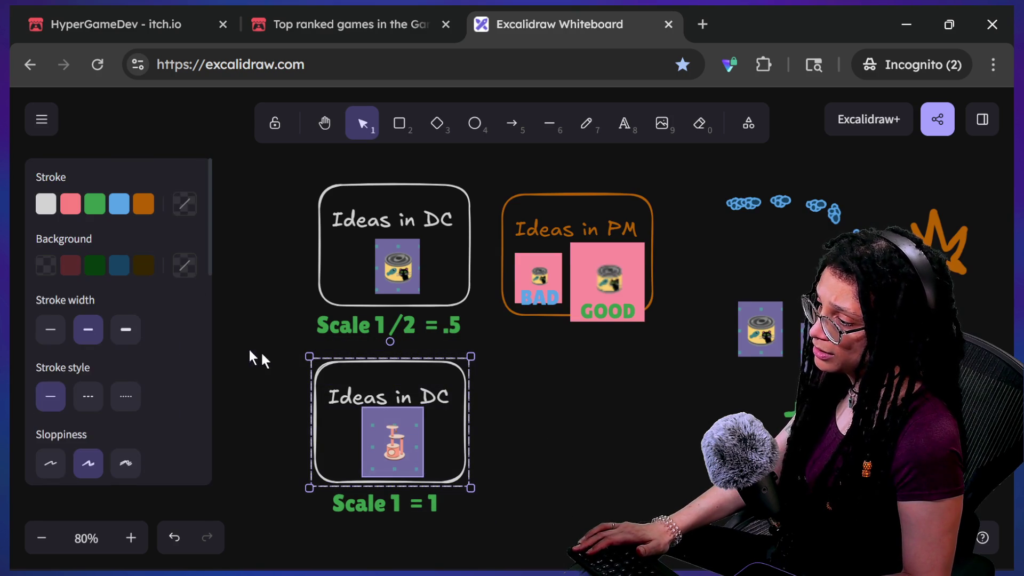
shift+click(382, 502)
click(544, 415)
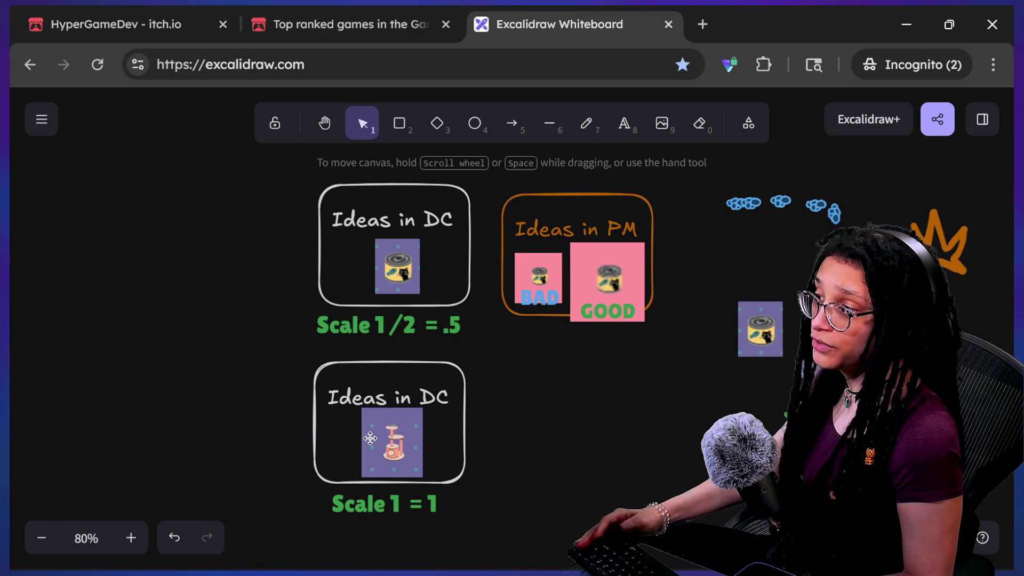
scroll(370, 437, up, 1)
click(405, 320)
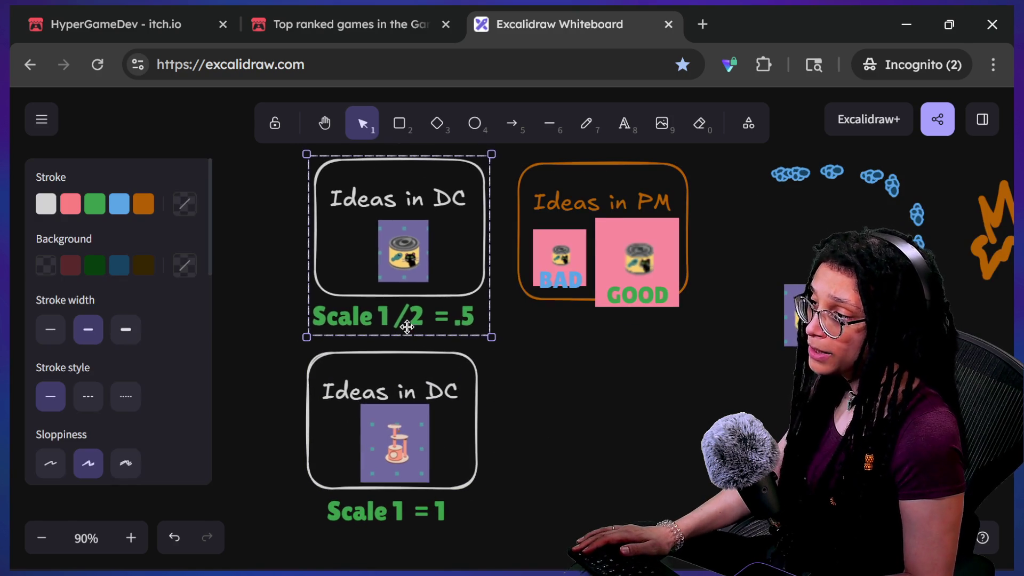
double_click(411, 316)
double_click(414, 315)
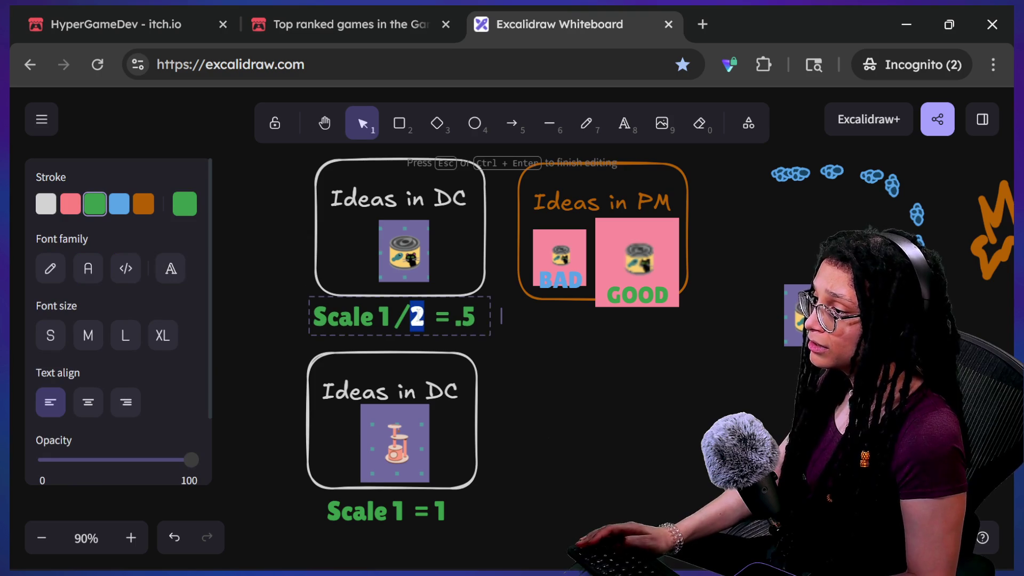
click(120, 203)
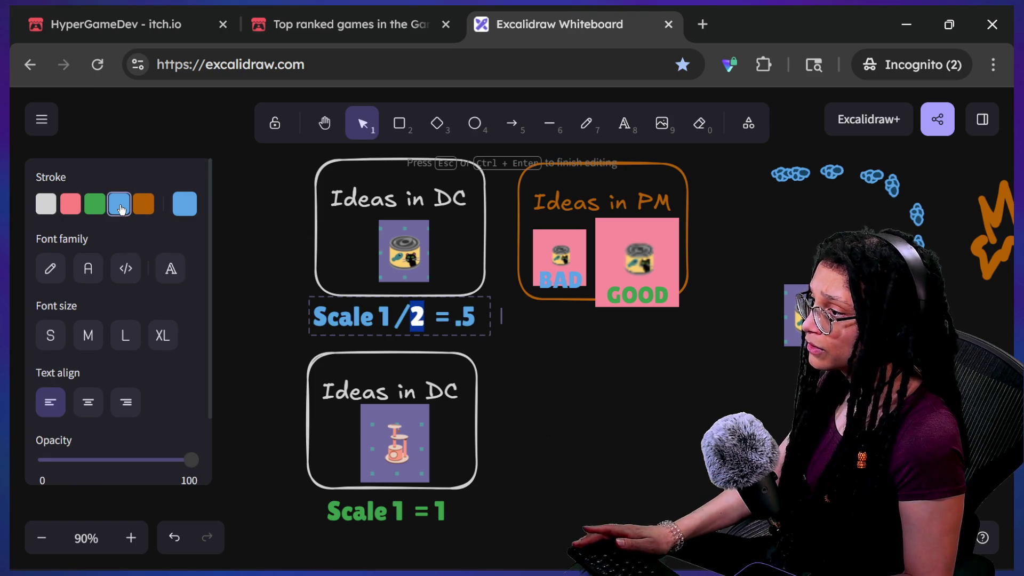
key(Escape)
key(ctrl+z)
click(567, 366)
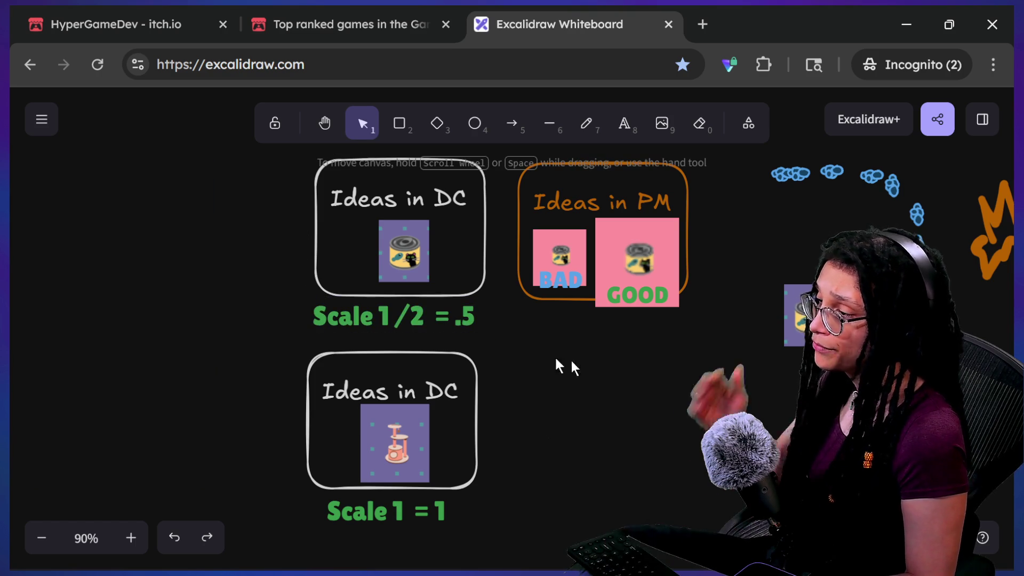
Try an arrow from the lower frame toward GOOD, then undo it
click(404, 128)
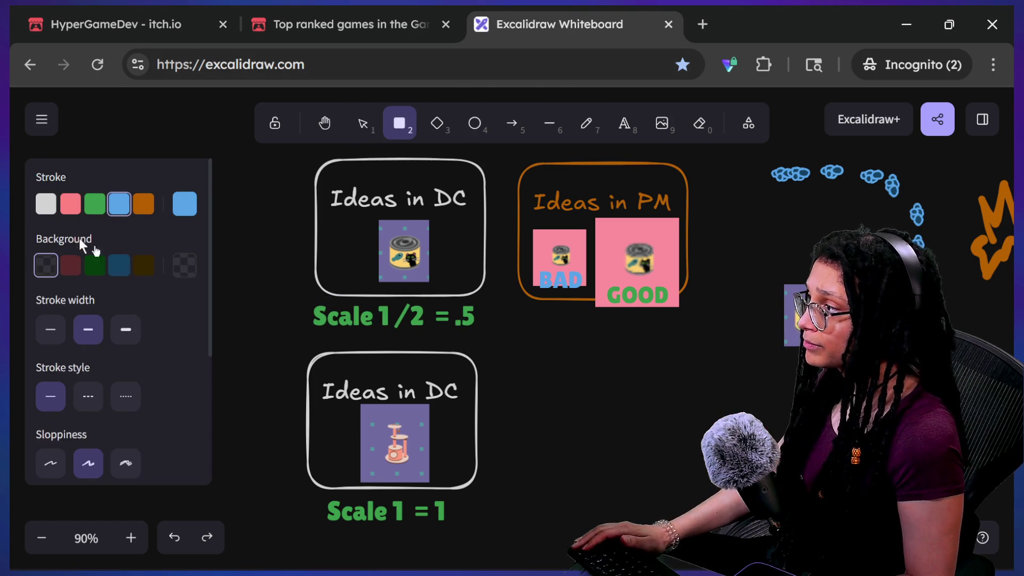
click(511, 124)
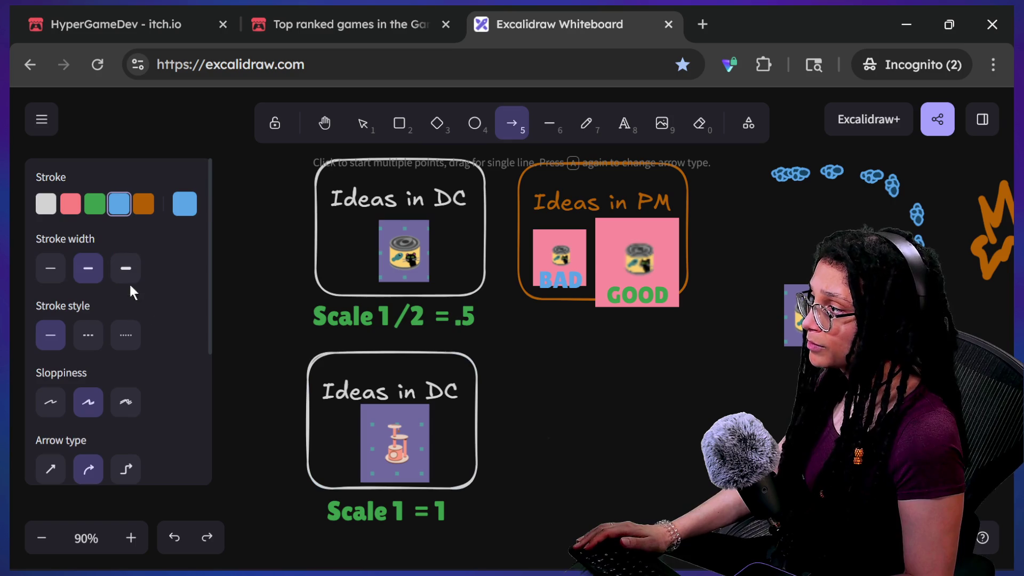
mouse_move(482, 350)
mouse_down()
mouse_move(598, 322)
mouse_move(635, 425)
mouse_up()
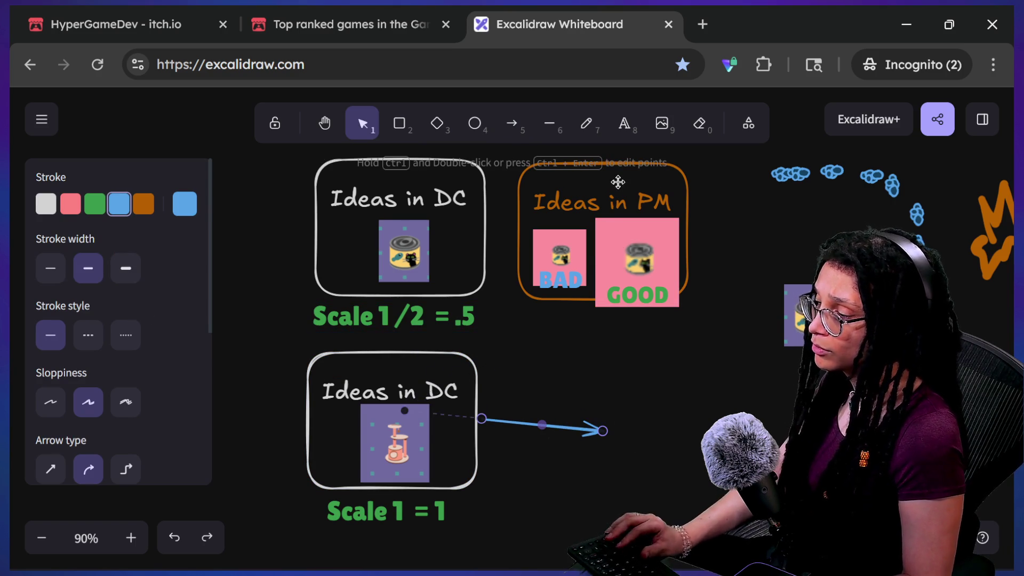
key(ctrl+z)
key(ctrl+z)
key(ctrl+z)
key(ctrl+z)
Nudge the upper Ideas in DC group slightly up and to the left
click(421, 330)
ctrl+scroll(419, 322, up, 5)
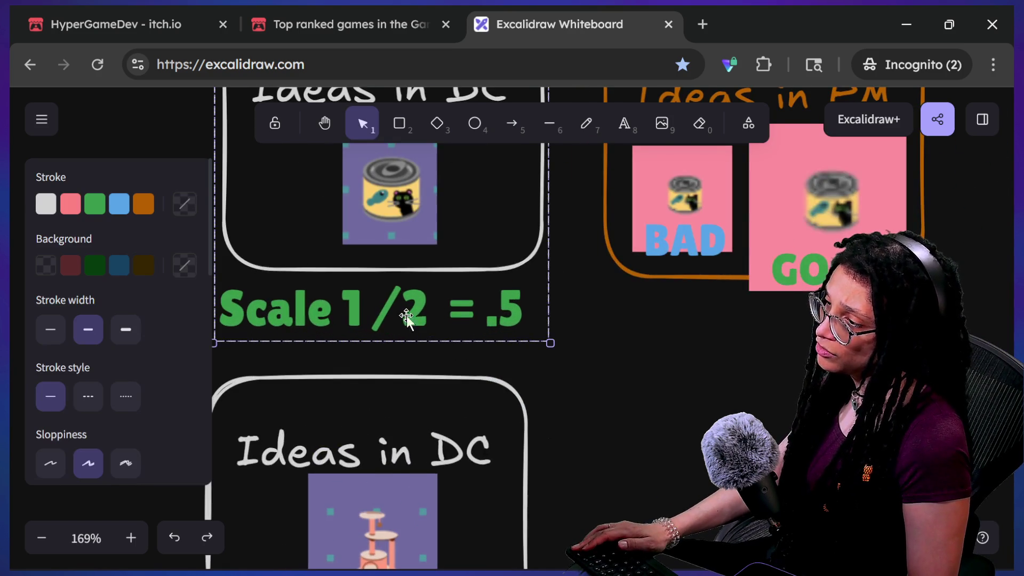
double_click(424, 320)
double_click(398, 315)
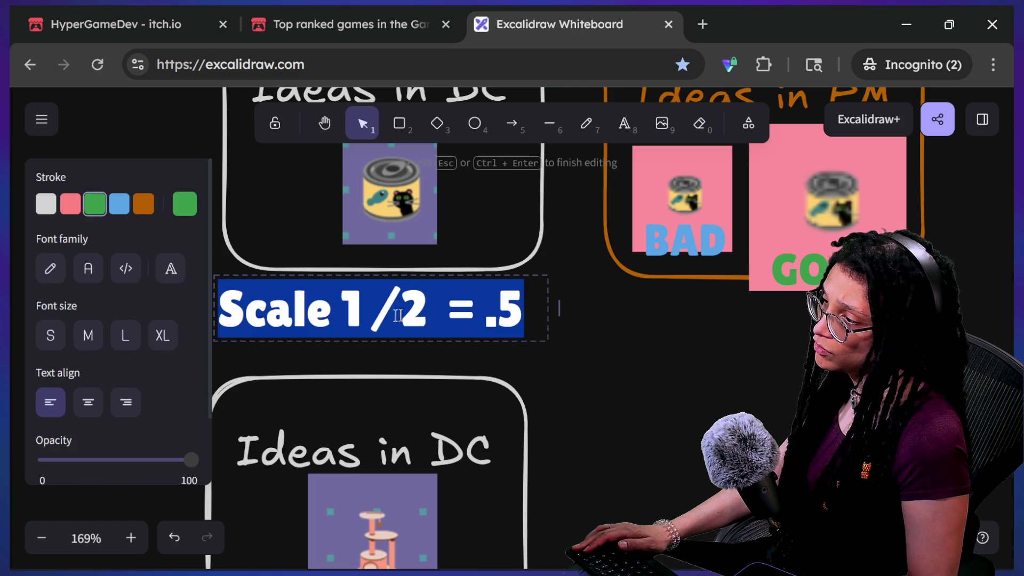
click(356, 316)
click(686, 321)
ctrl+scroll(687, 321, down, 8)
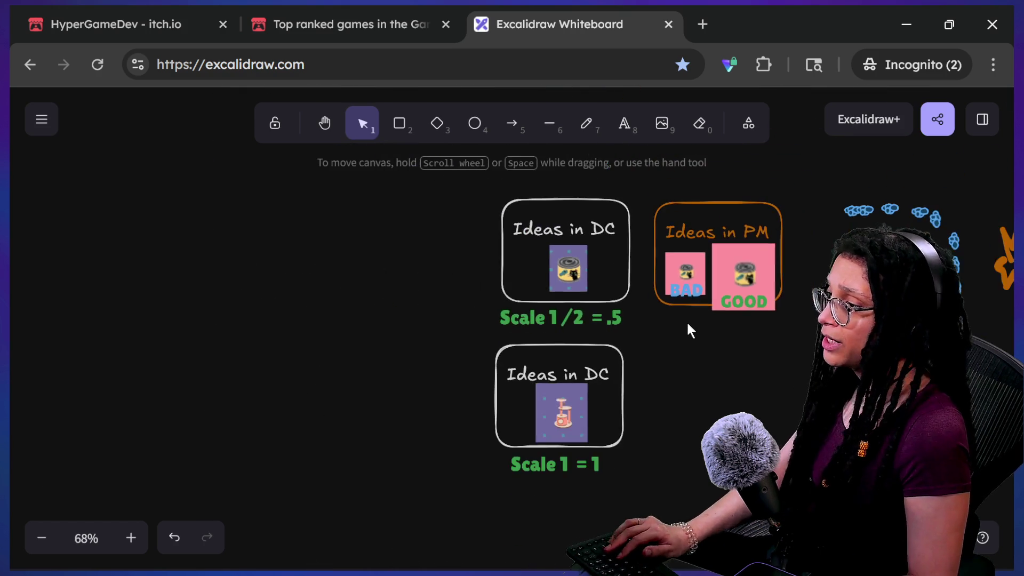
click(604, 283)
mouse_move(604, 283)
mouse_down()
mouse_move(583, 281)
mouse_move(599, 276)
mouse_up()
click(742, 383)
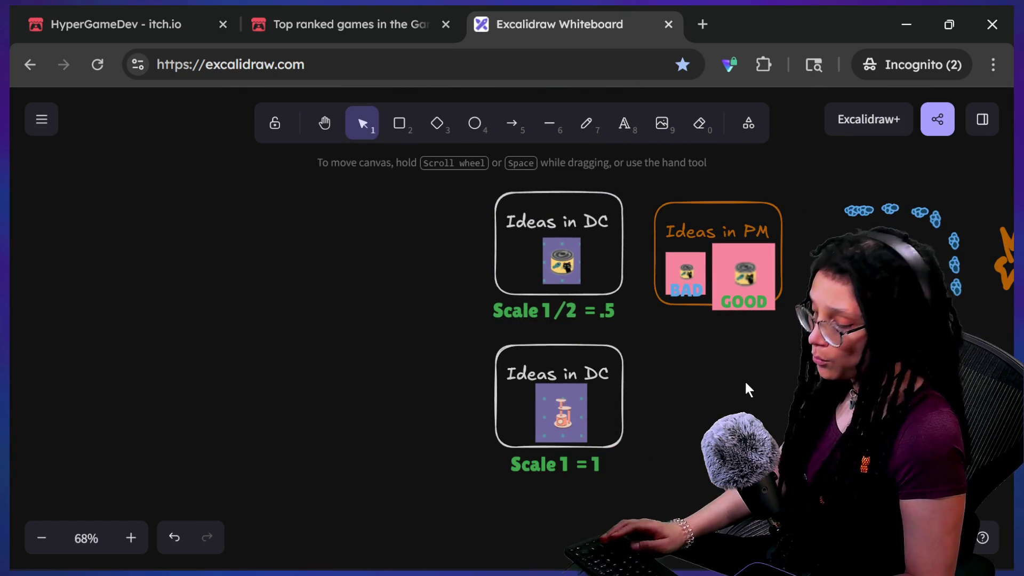
Paste two copies of the pink cat-tree image from clipboard history, then resize and position them
key(super+period)
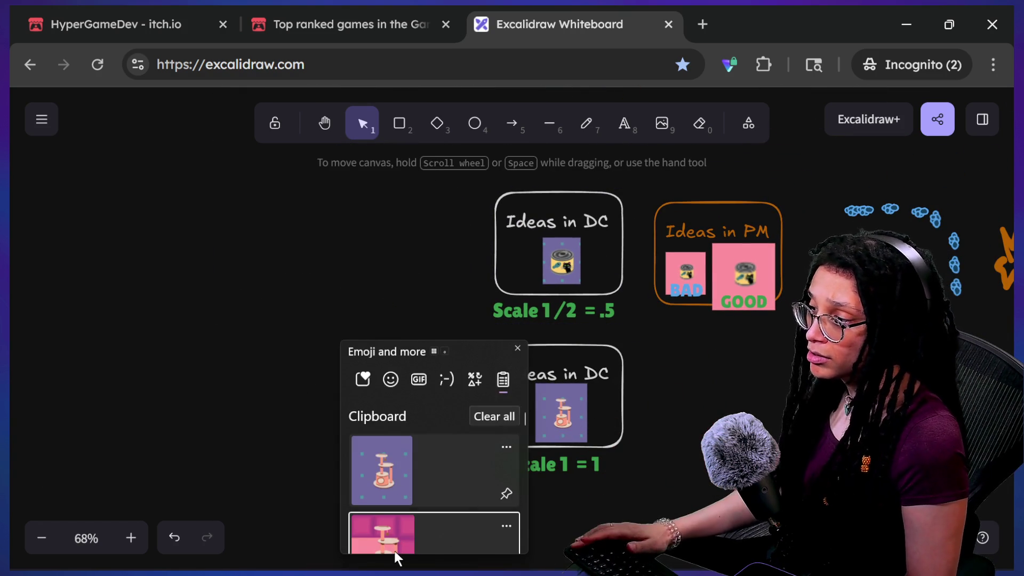
click(392, 549)
click(391, 550)
mouse_move(775, 341)
mouse_down()
mouse_move(723, 349)
mouse_move(730, 392)
mouse_up()
drag(747, 327, 758, 339)
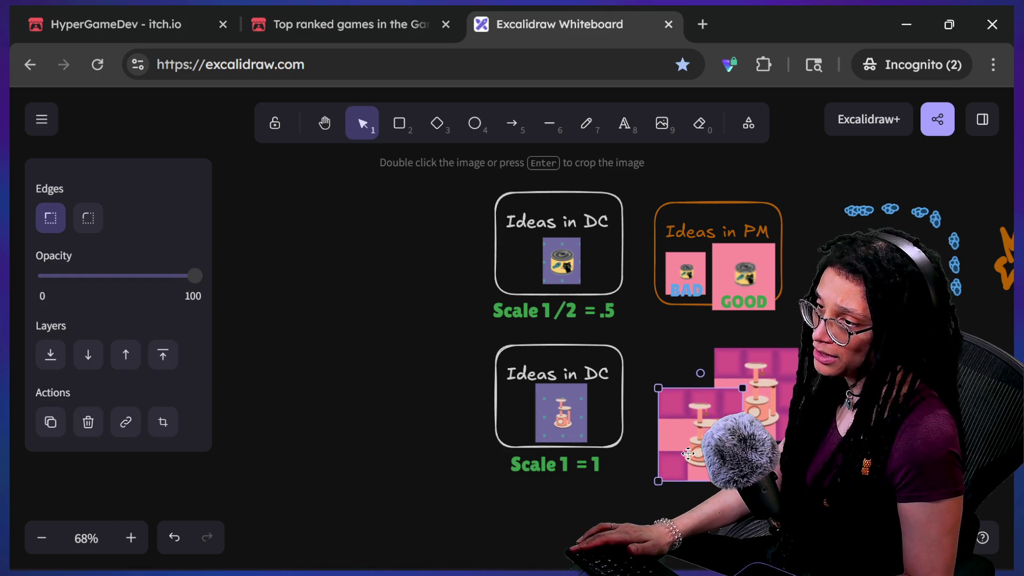
drag(742, 481, 723, 451)
click(693, 273)
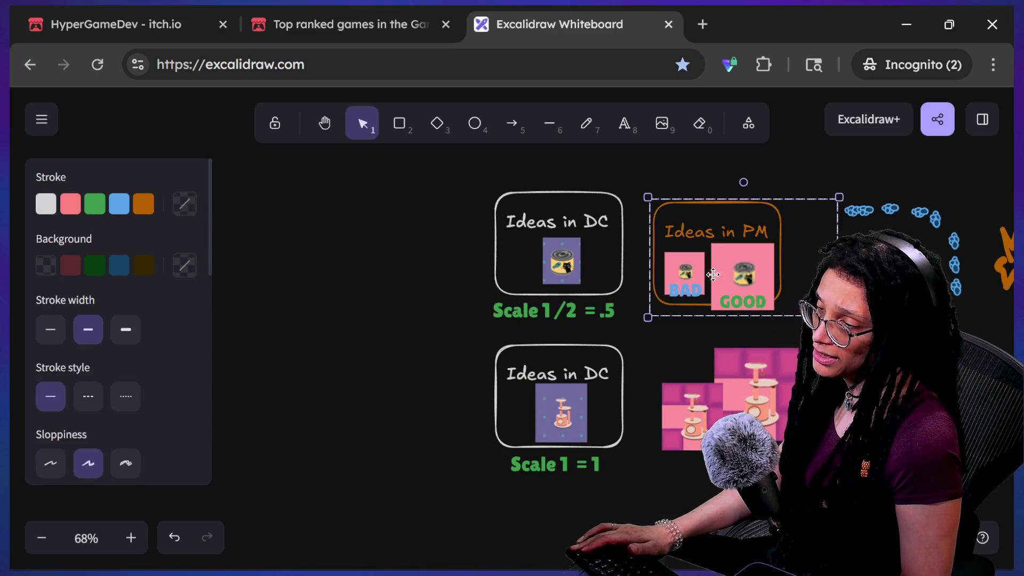
drag(746, 367, 750, 350)
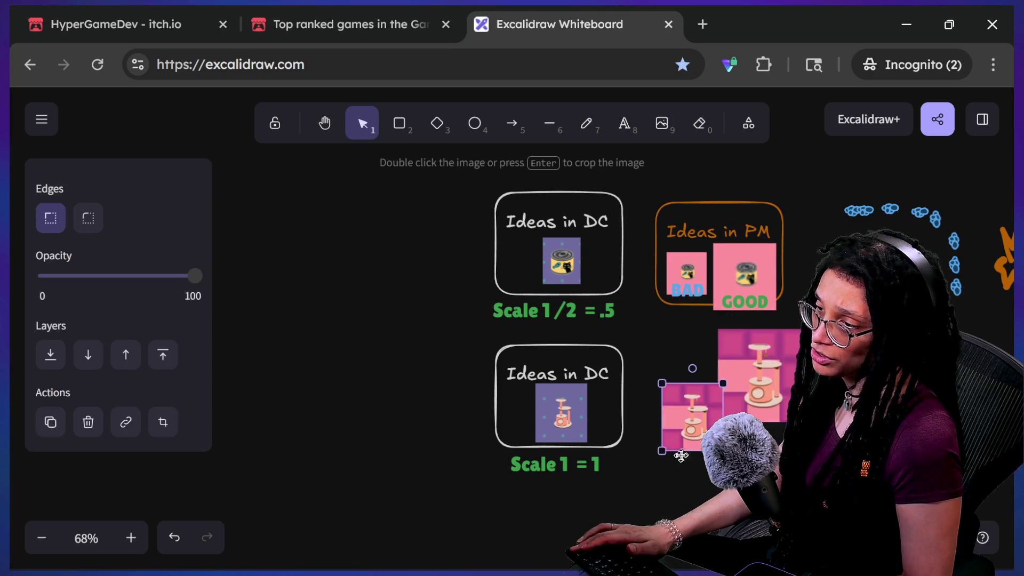
drag(681, 449, 678, 433)
Duplicate the Ideas in PM group below the original and move the original up
click(549, 326)
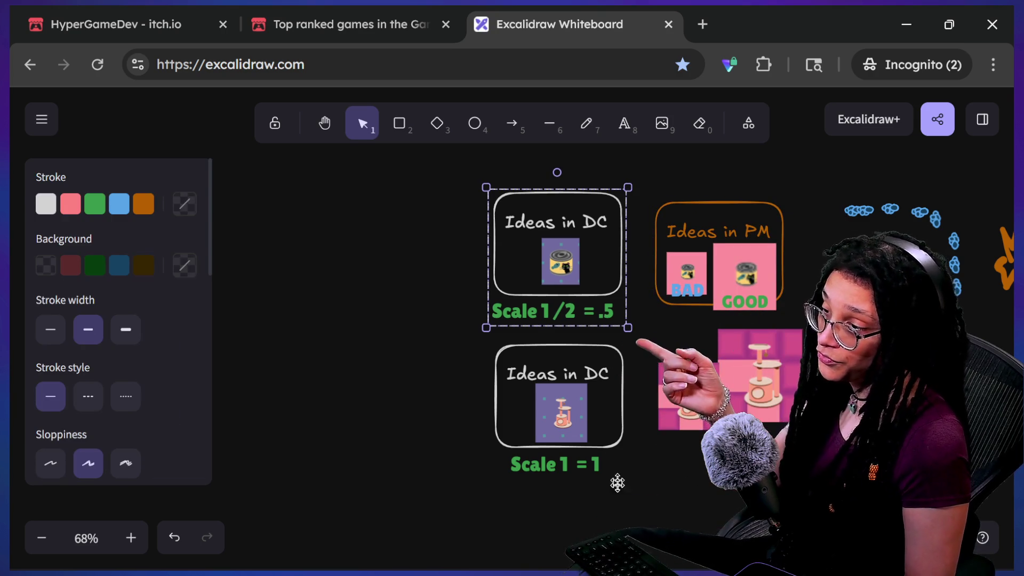
scroll(826, 347, up, 3)
scroll(586, 294, right, 5)
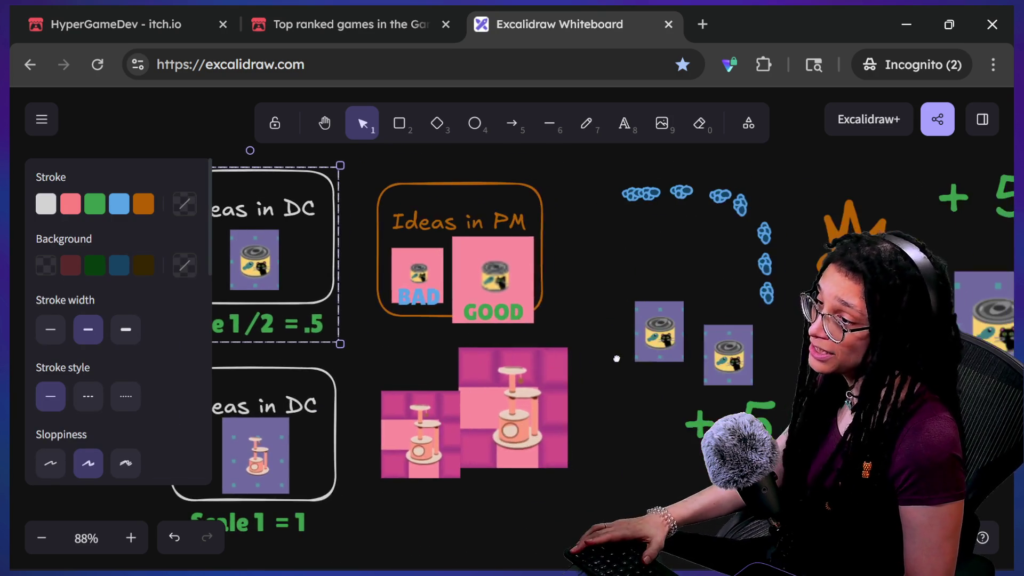
click(478, 262)
mouse_move(514, 212)
mouse_down()
mouse_move(644, 305)
mouse_move(676, 427)
mouse_move(648, 422)
mouse_up()
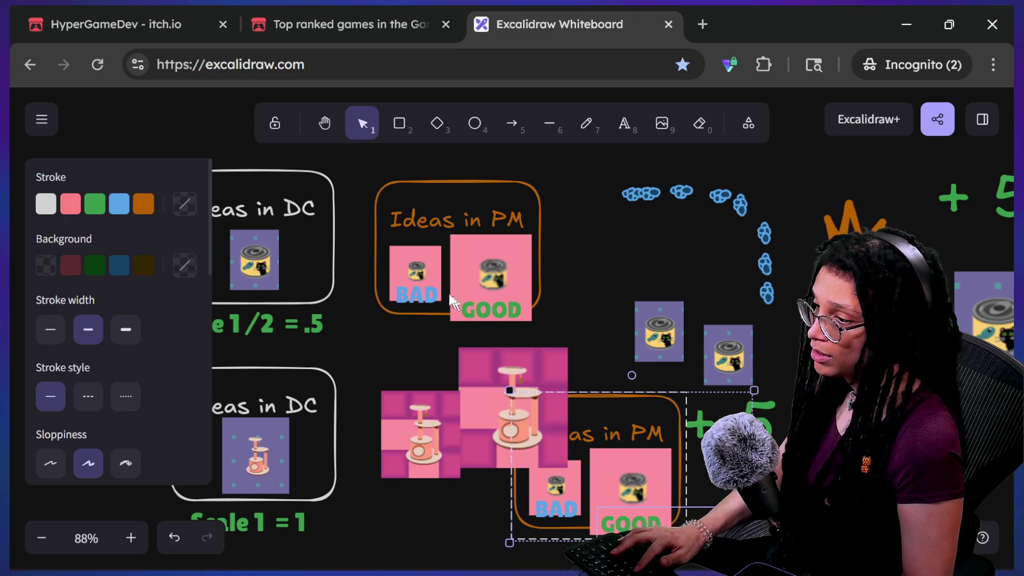
key(Escape)
drag(500, 241, 490, 179)
Delete the BAD and GOOD can images from the copy and move the emptied frame up-left
click(622, 479)
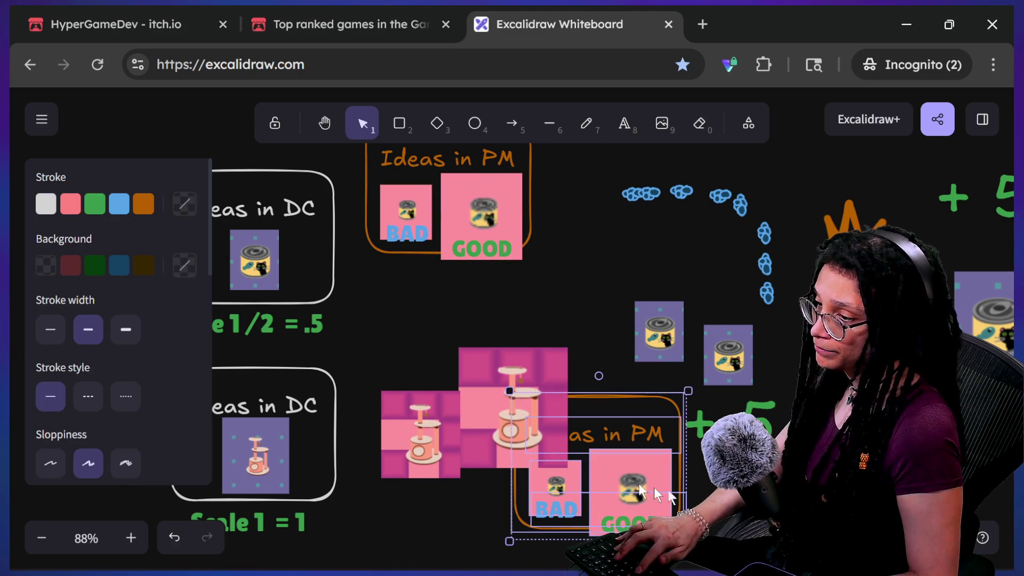
key(Escape)
click(629, 488)
key(Delete)
click(554, 485)
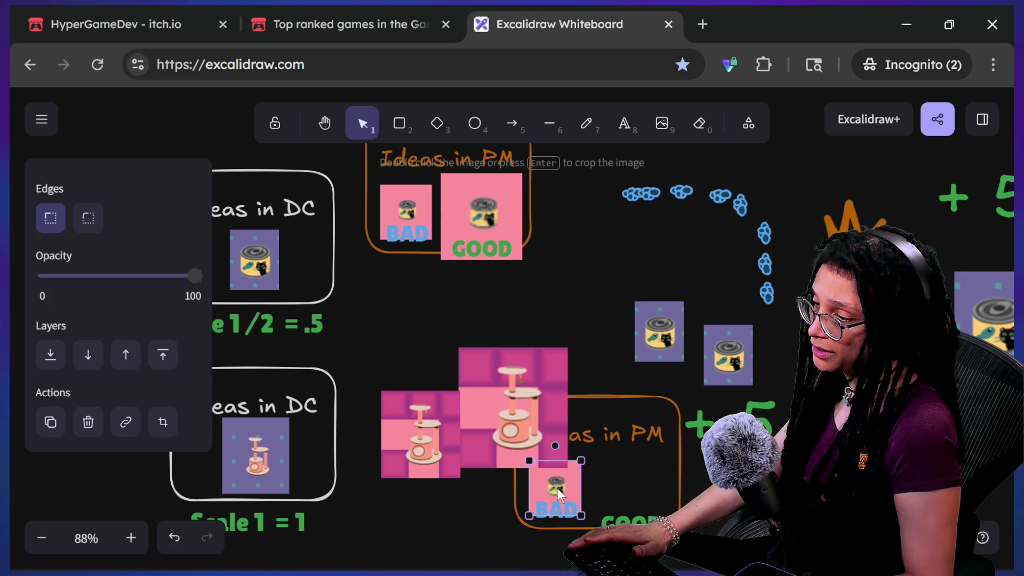
key(Delete)
mouse_move(709, 551)
mouse_down()
mouse_move(532, 468)
mouse_move(545, 393)
mouse_move(417, 370)
mouse_up()
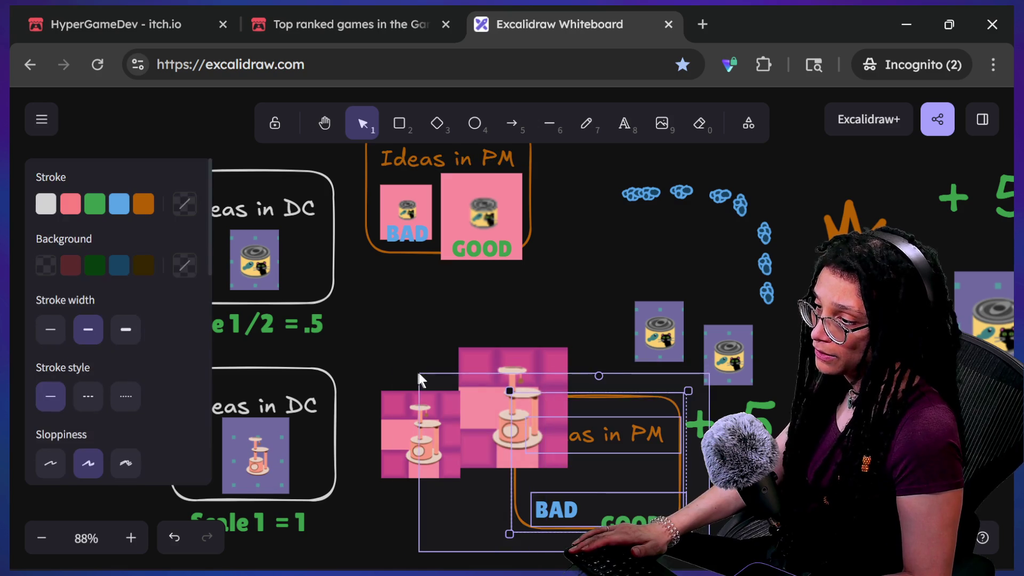
mouse_move(637, 429)
mouse_down()
mouse_move(464, 290)
mouse_move(502, 309)
mouse_up()
key(Escape)
Fit the small cat-tree as BAD and the large one under the GOOD label in the copied frame
drag(418, 441, 419, 386)
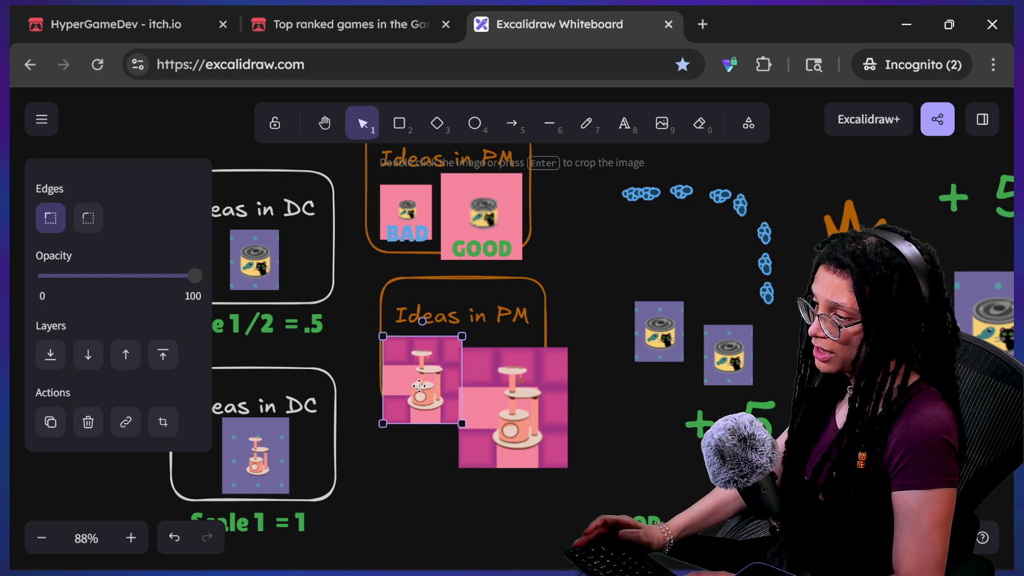
drag(382, 424, 398, 408)
drag(429, 375, 423, 369)
click(646, 512)
mouse_move(646, 511)
mouse_down()
mouse_move(530, 460)
mouse_move(527, 444)
mouse_up()
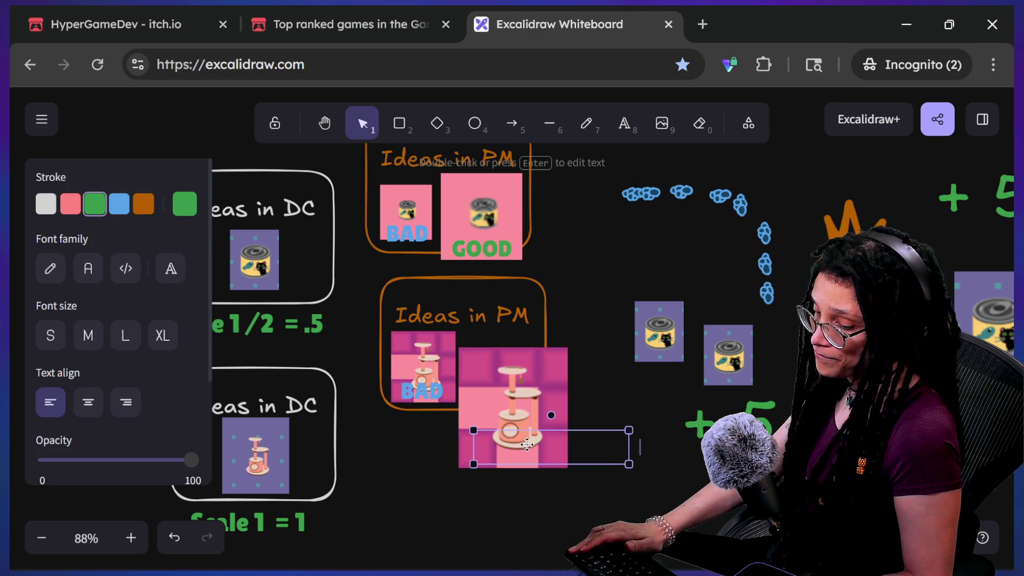
click(532, 432)
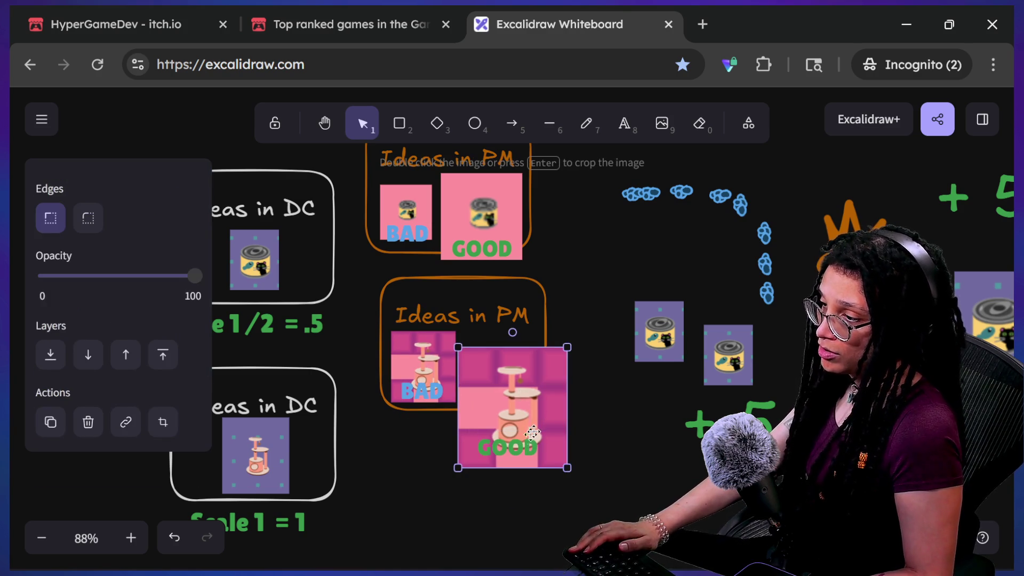
drag(457, 468, 468, 457)
drag(533, 416, 522, 403)
click(528, 446)
drag(527, 446, 528, 431)
mouse_move(599, 492)
mouse_down()
mouse_move(506, 349)
mouse_move(355, 269)
mouse_up()
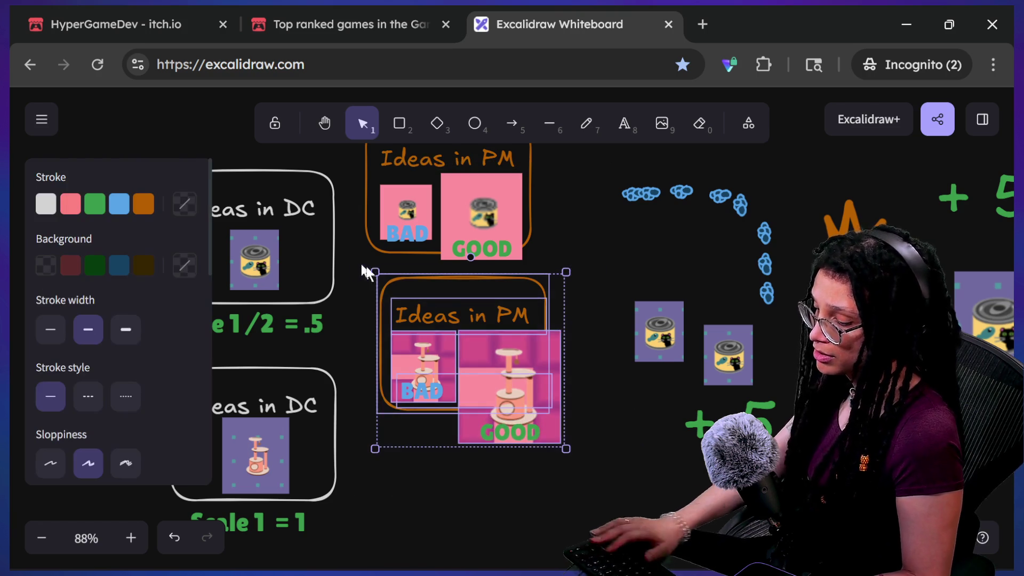
Arrange the DC groups on the left and the PM groups on the right in a two-by-two grid
click(570, 417)
shift+click(480, 371)
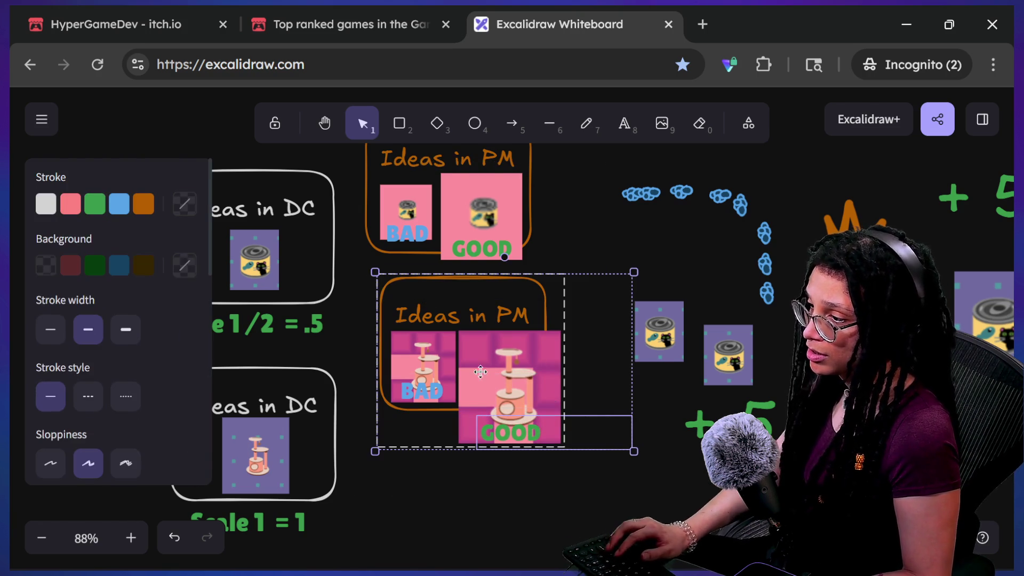
mouse_move(545, 381)
mouse_down()
mouse_move(556, 389)
mouse_move(547, 387)
mouse_up()
scroll(544, 381, left, 3)
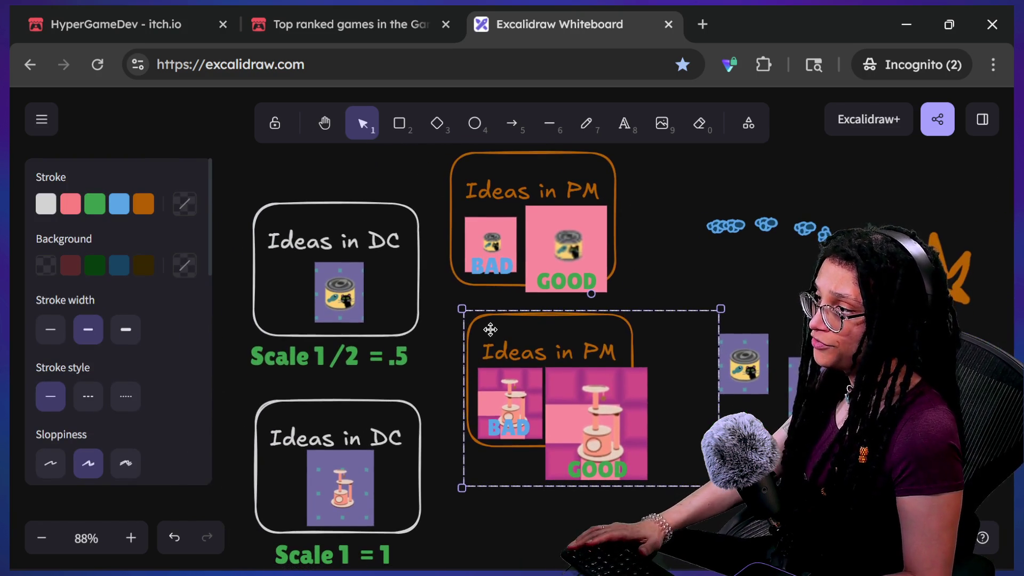
click(463, 285)
key(shift+Up)
key(shift+Up)
key(shift+Up)
drag(335, 318, 320, 233)
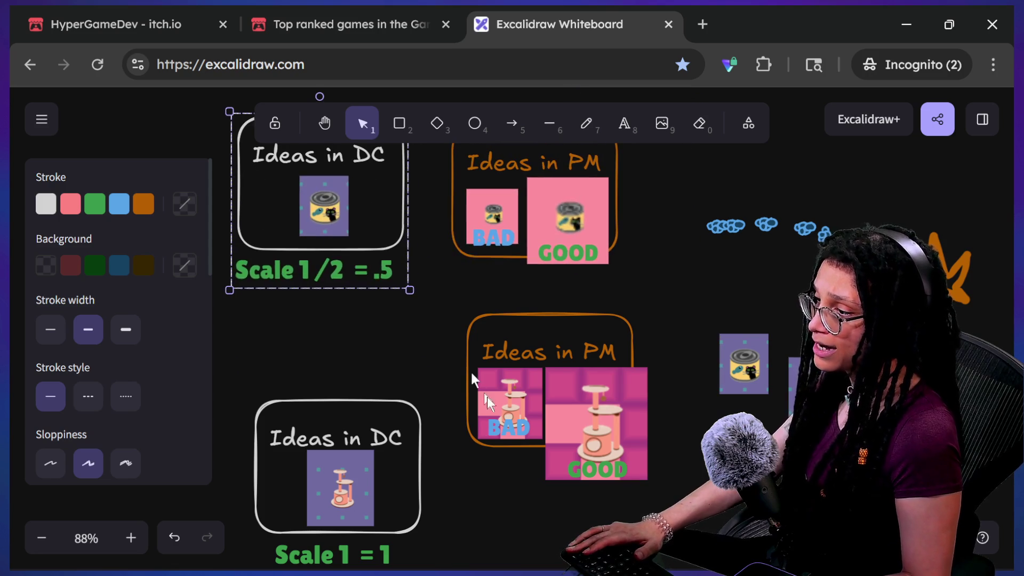
click(373, 487)
drag(357, 421, 338, 361)
drag(506, 416, 509, 448)
drag(461, 332, 466, 356)
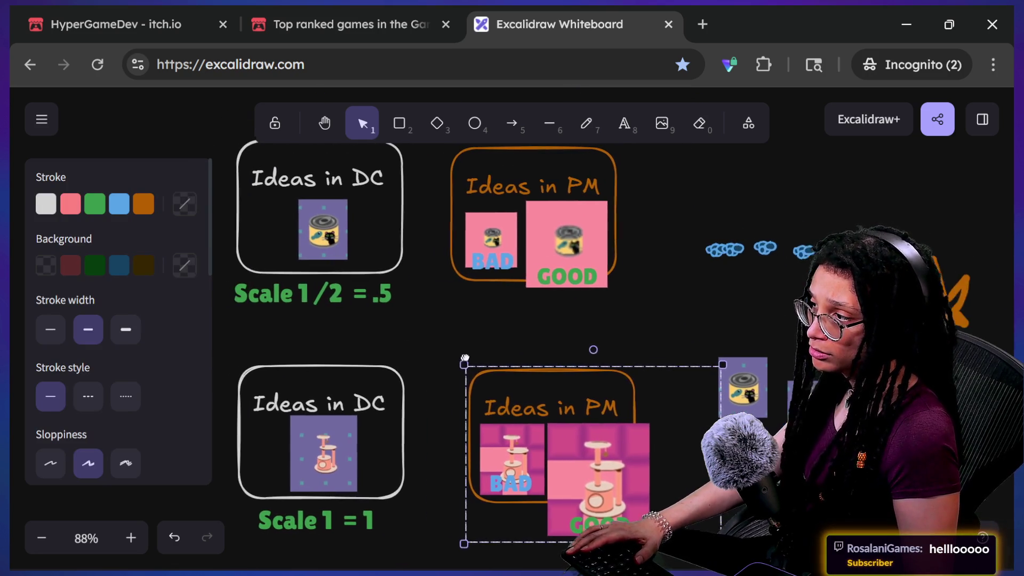
click(359, 293)
click(507, 318)
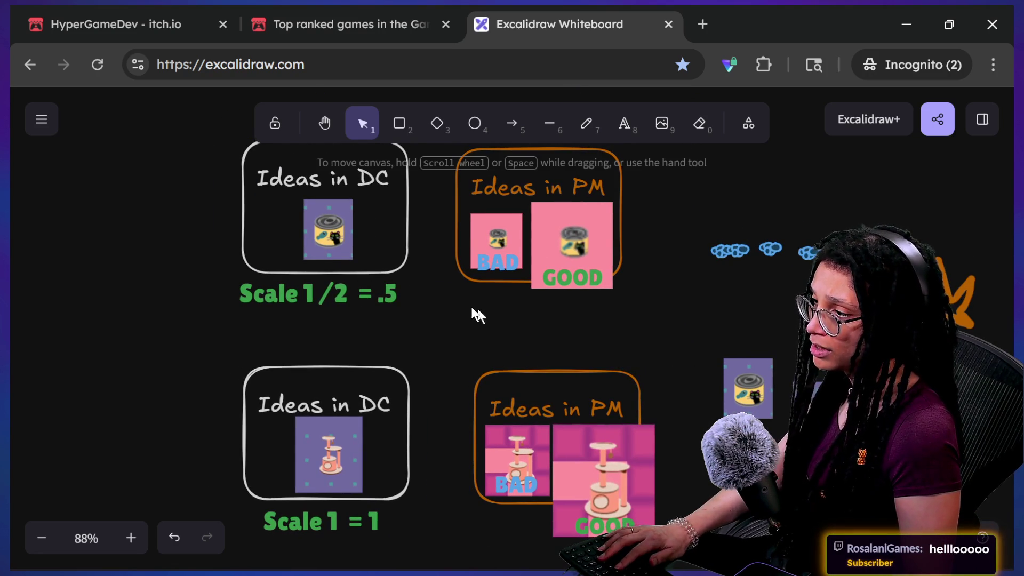
Add an 'Override Scale 1' text label below the upper Ideas in PM frame and widen its box
click(623, 117)
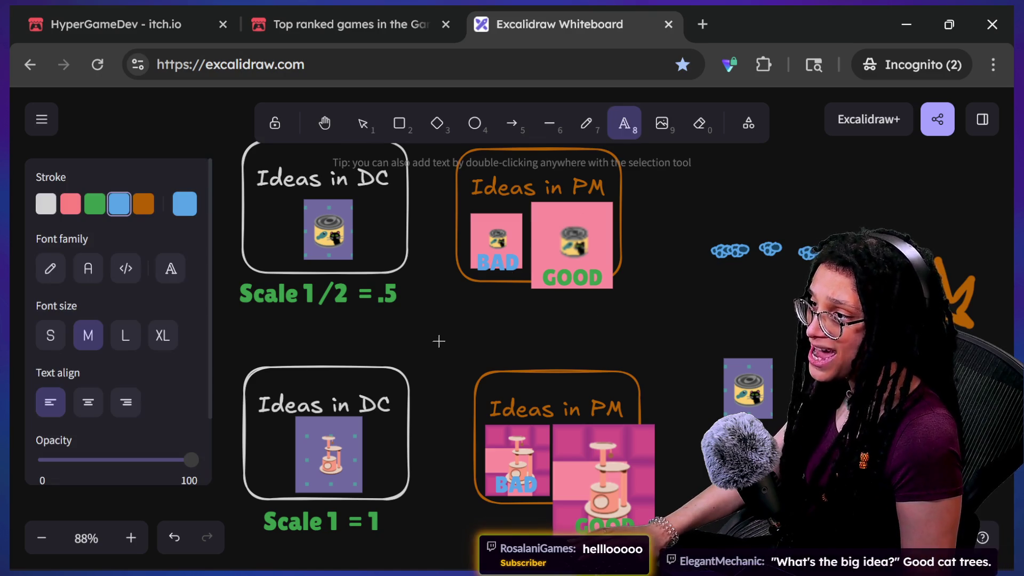
click(453, 309)
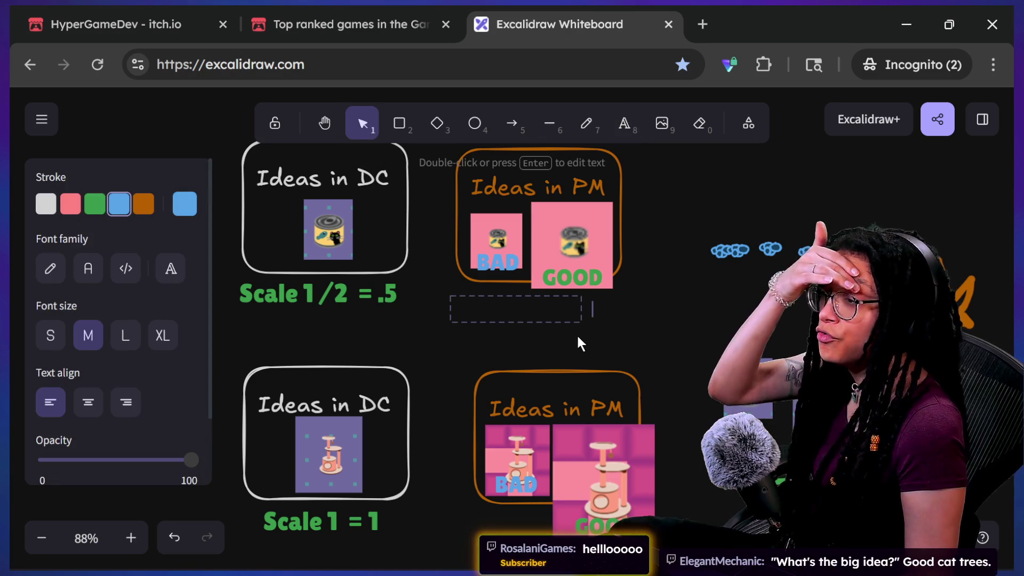
text(o)
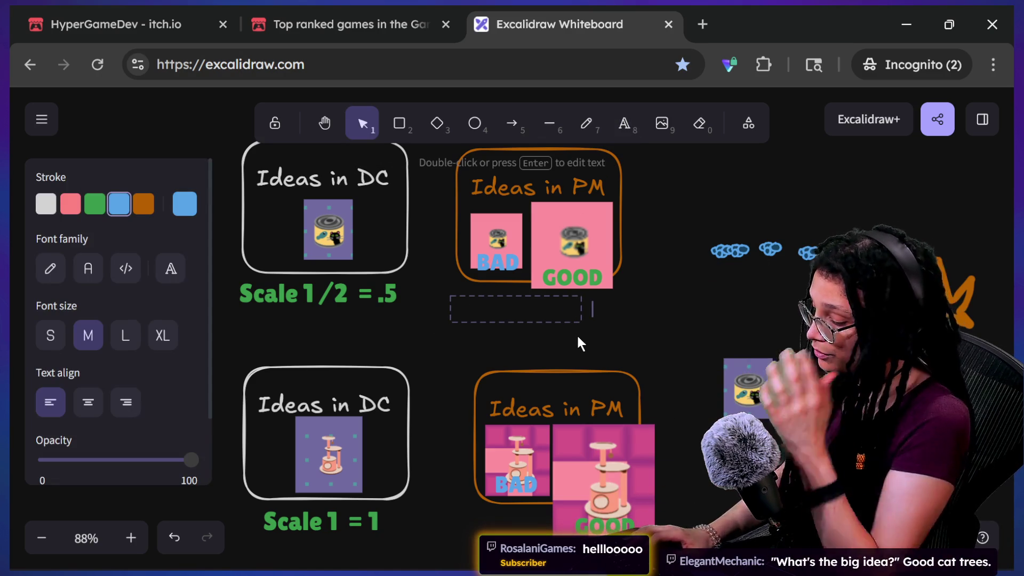
text(verride Scale)
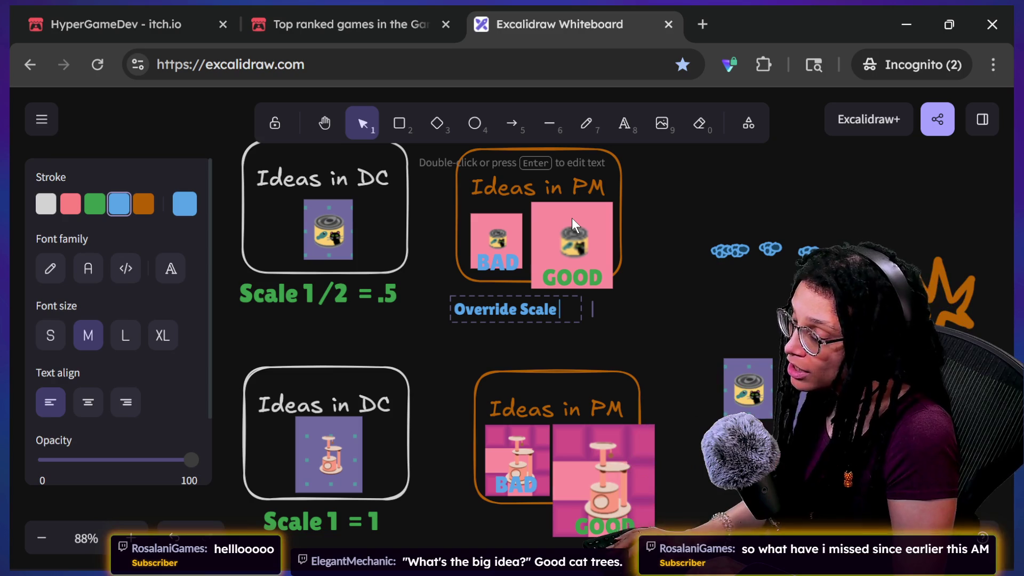
text( 1 /)
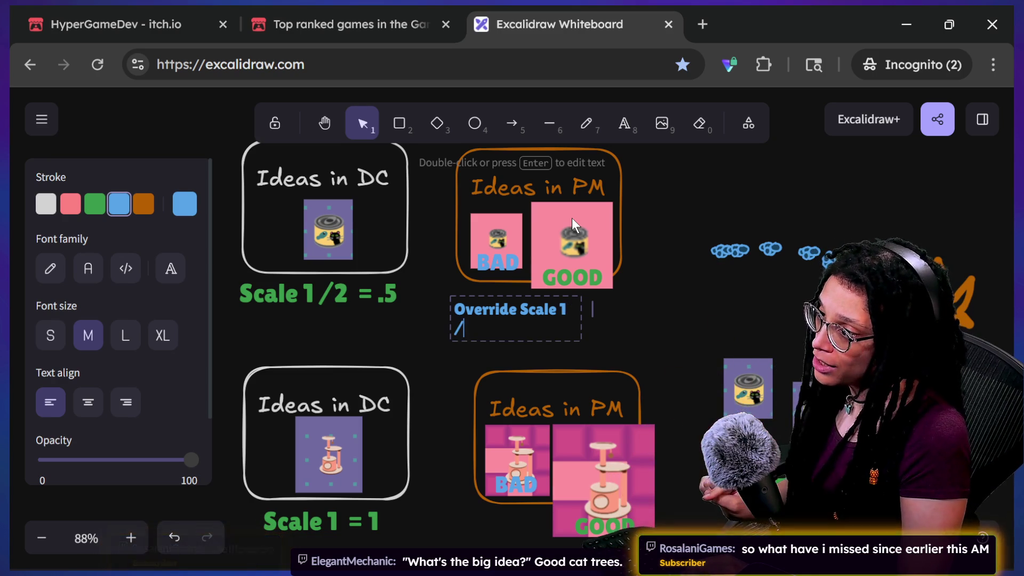
key(BackSpace)
key(BackSpace)
click(661, 346)
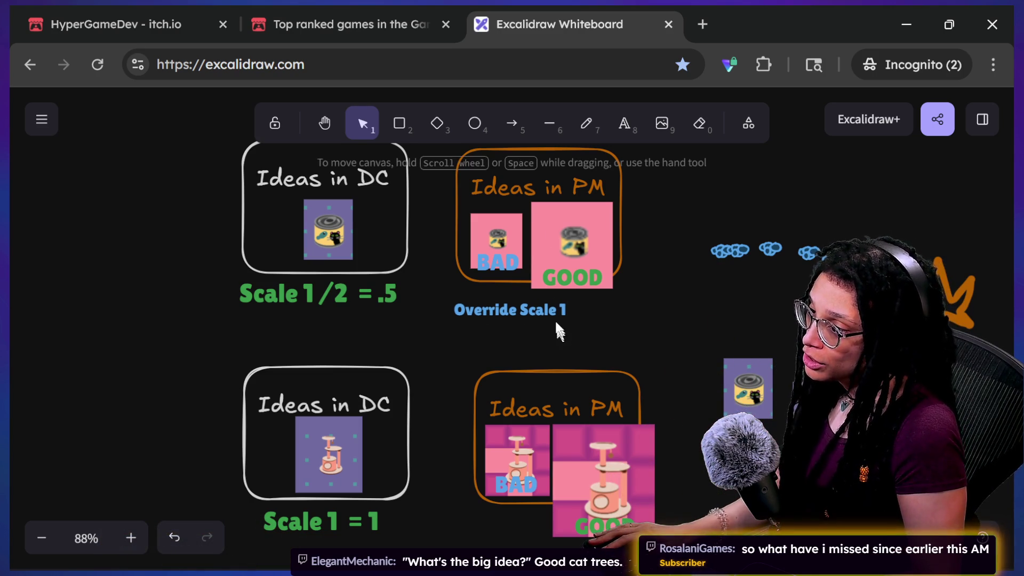
click(561, 314)
drag(582, 315, 645, 315)
double_click(605, 308)
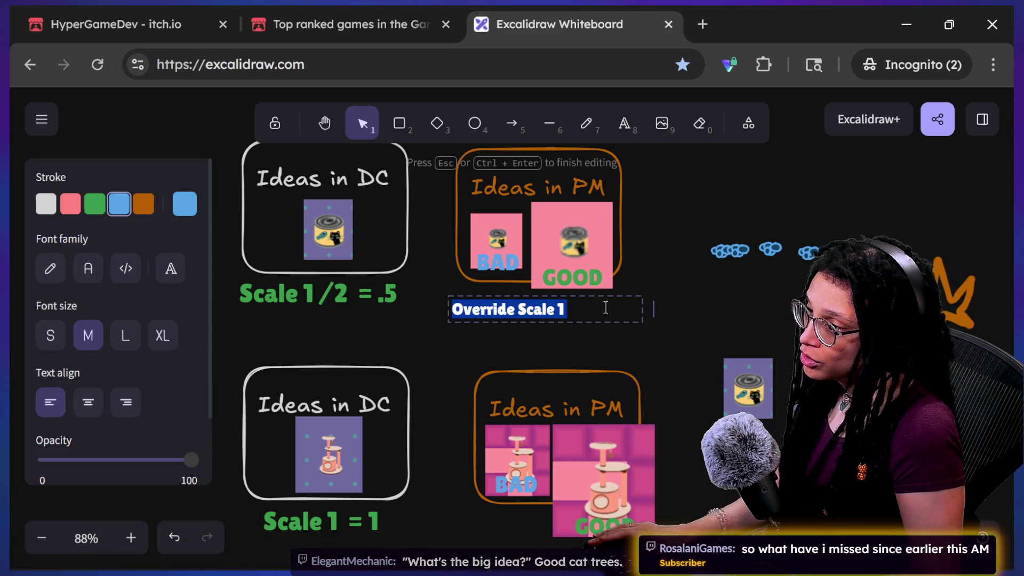
Rewrite the label's trailing '1' as 'Override Scale .5 *', fixing several typos along the way
click(606, 307)
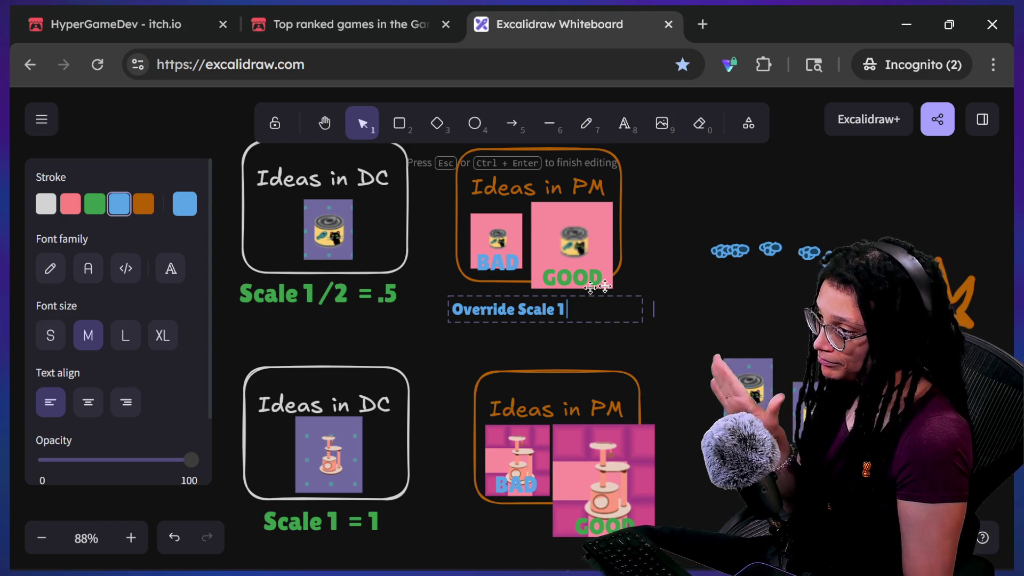
text(*)
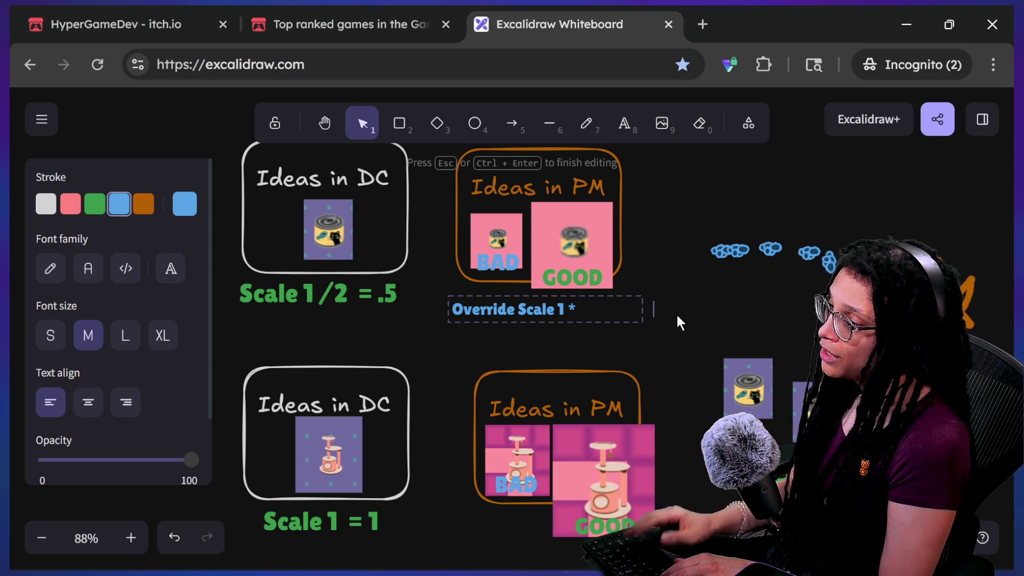
key(BackSpace)
key(BackSpace)
key(BackSpace)
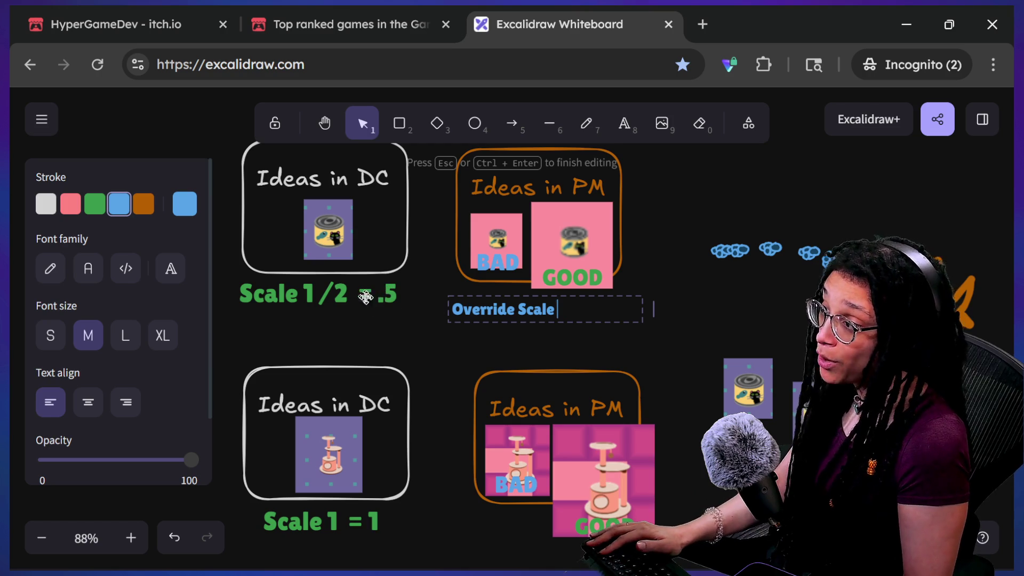
text( .5)
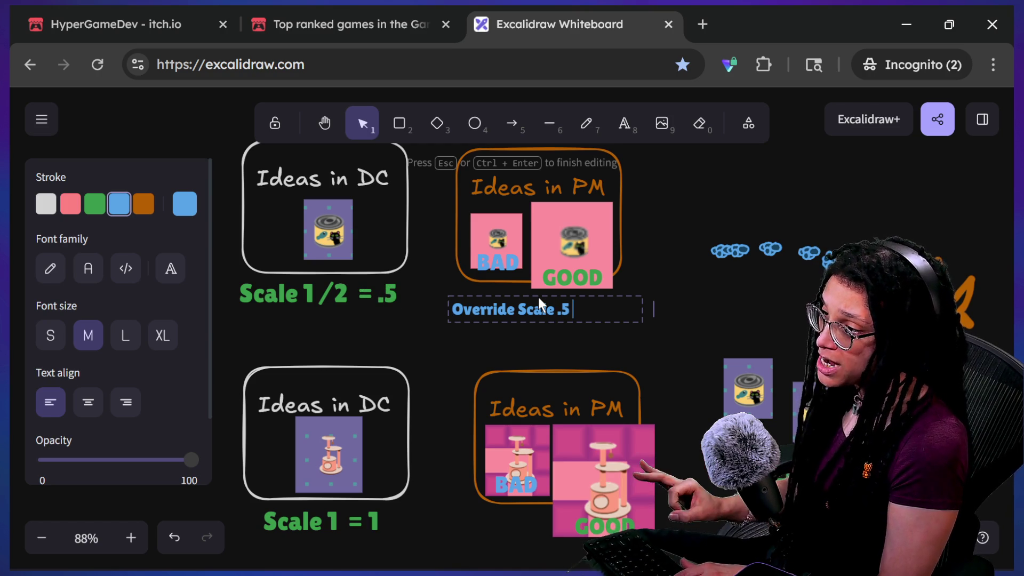
key(BackSpace)
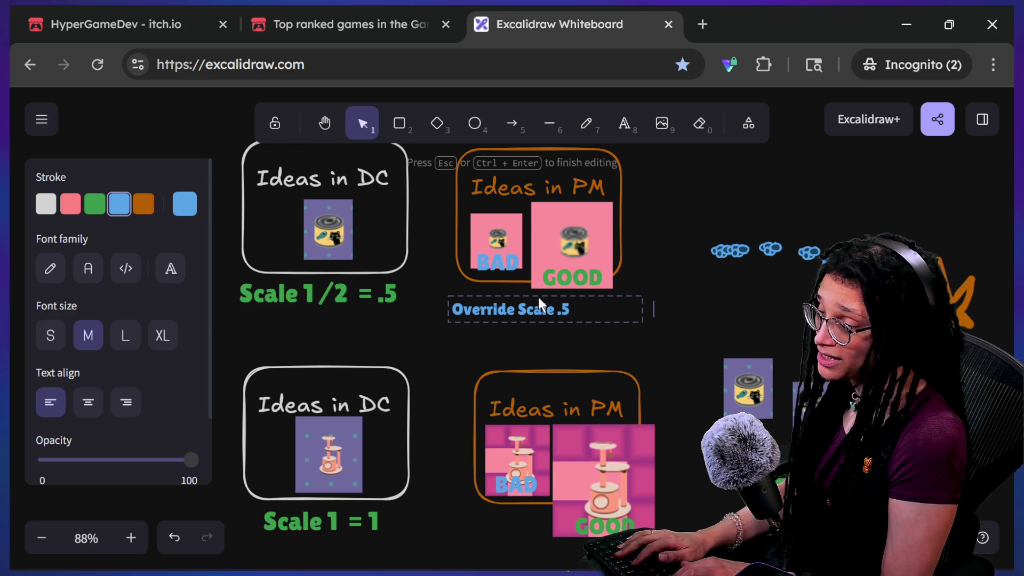
text(/)
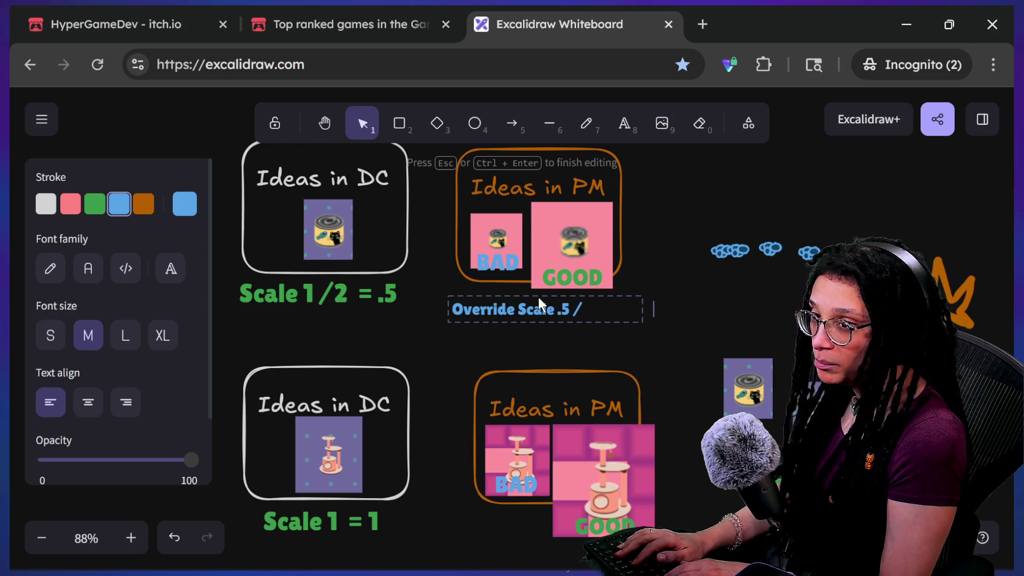
key(BackSpace)
text(+)
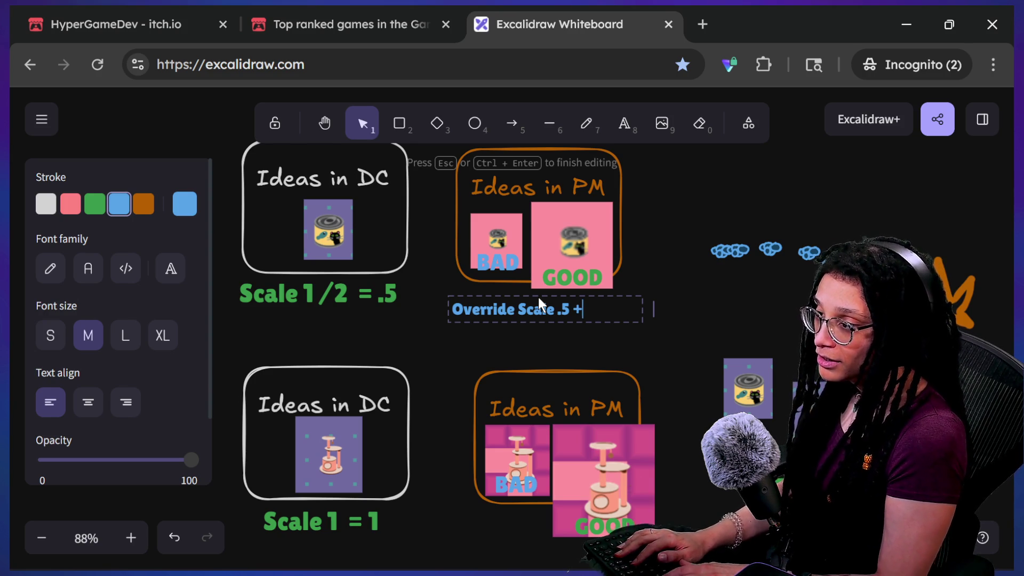
key(BackSpace)
text(/)
key(BackSpace)
text(/)
key(BackSpace)
key(BackSpace)
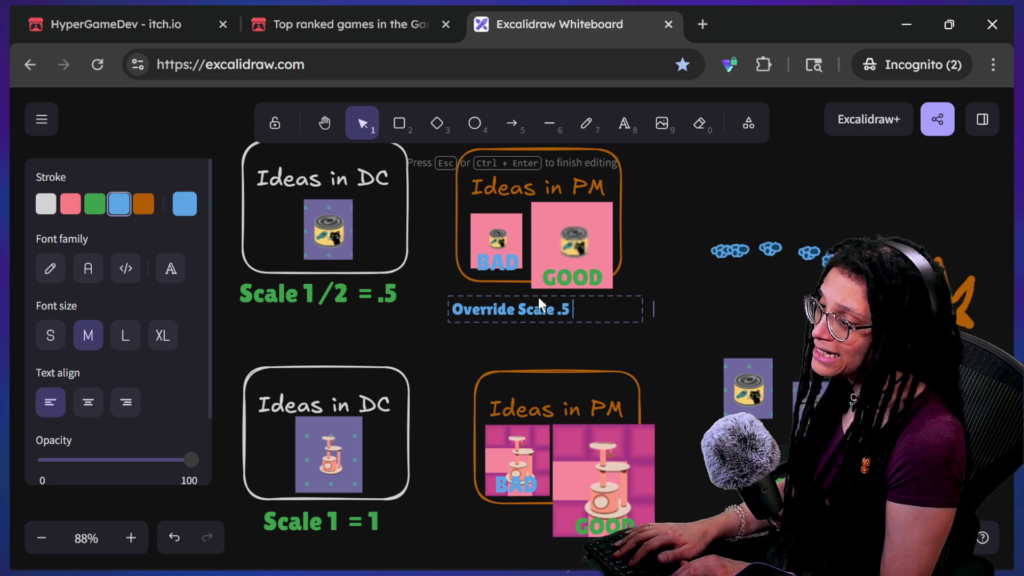
text(/ 1)
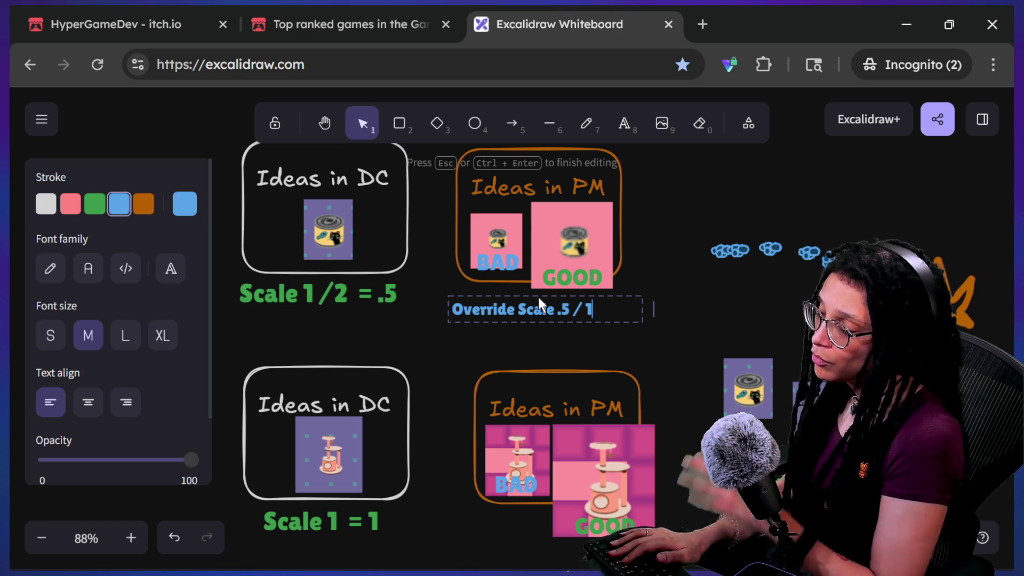
key(BackSpace)
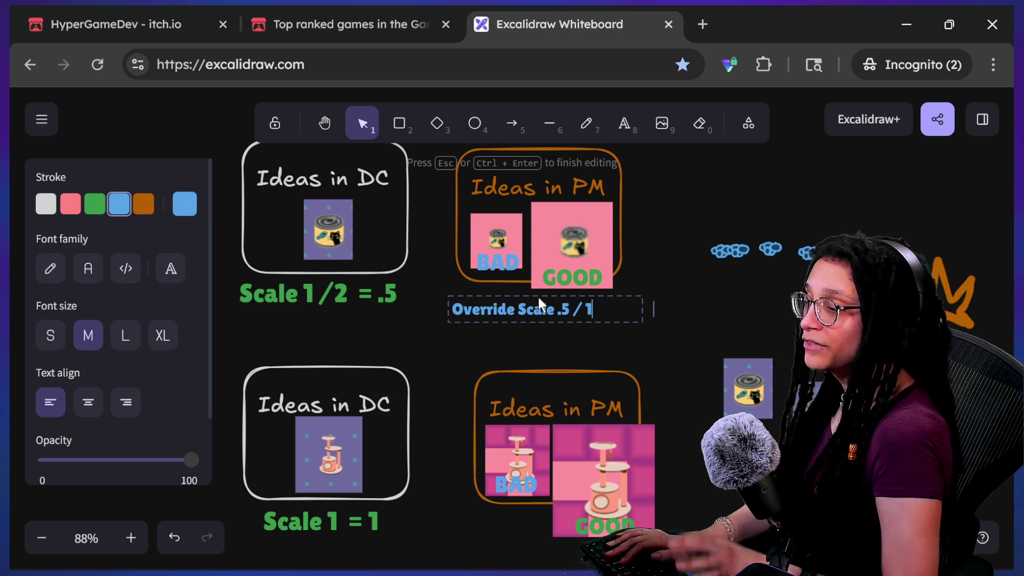
key(BackSpace)
key(BackSpace)
text(* 32)
key(BackSpace)
key(BackSpace)
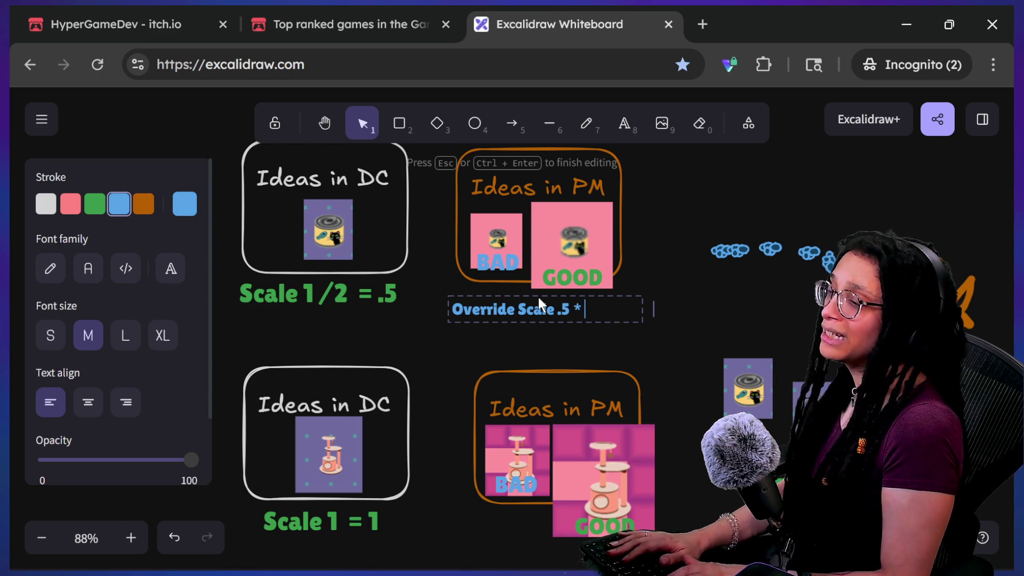
click(538, 296)
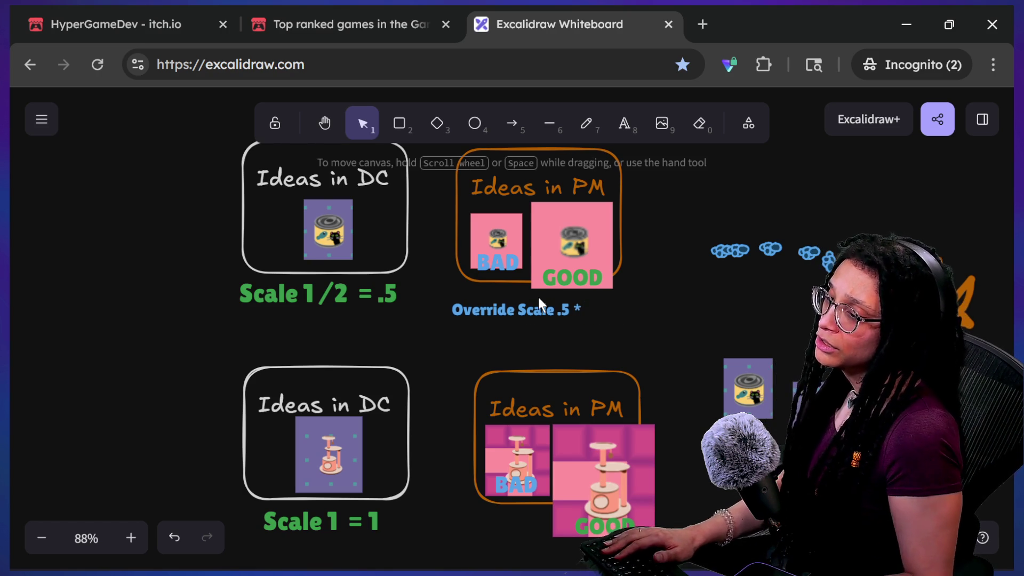
Append '2' so the label reads 'Override Scale .5 * 2', then duplicate it just beside the original
double_click(597, 309)
click(618, 309)
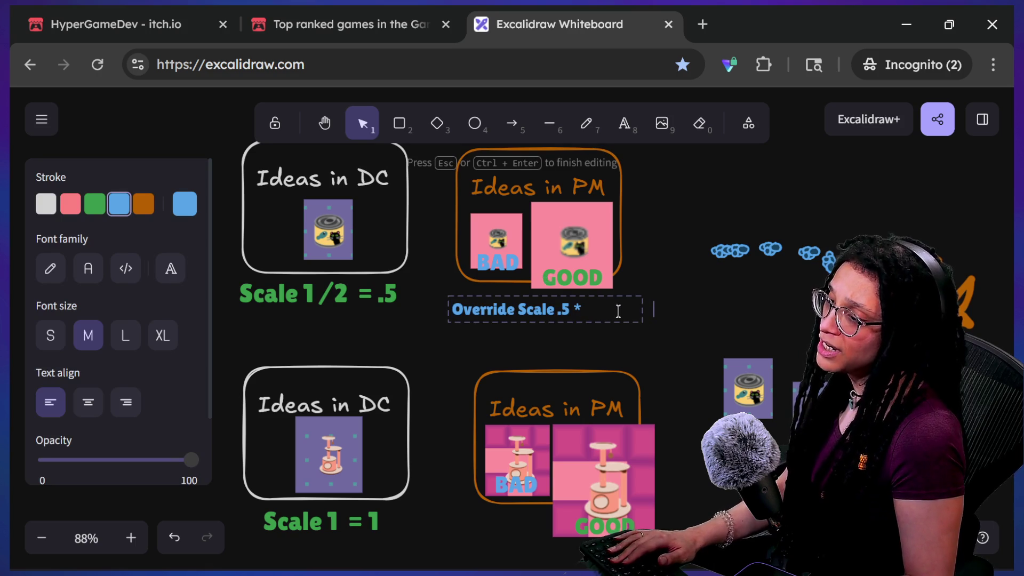
text(2)
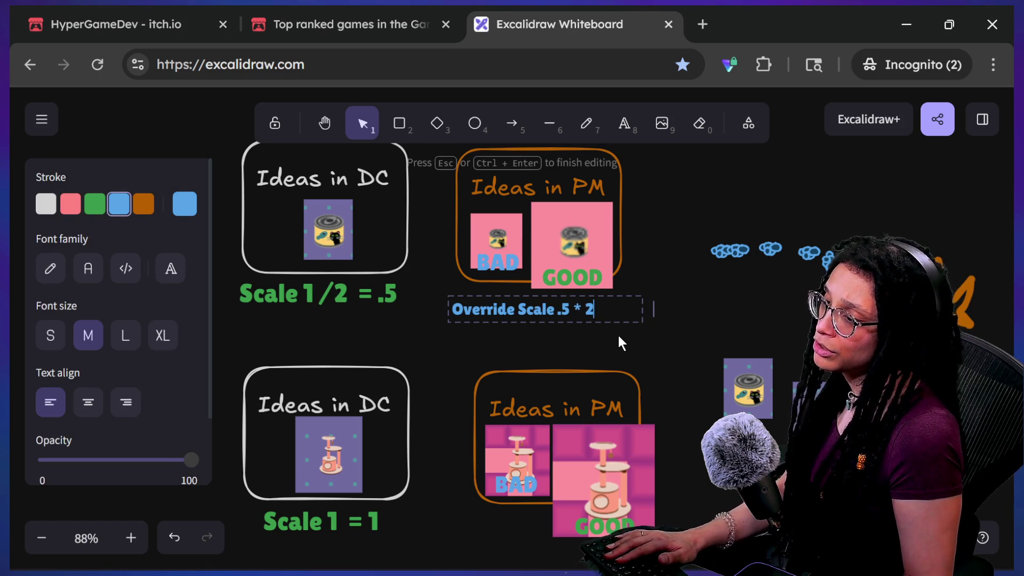
click(610, 337)
mouse_move(586, 313)
mouse_down()
mouse_move(600, 317)
mouse_move(562, 312)
mouse_move(580, 325)
mouse_move(576, 306)
mouse_up()
click(549, 331)
Turn the duplicate label into a green '.5 * 3' caption under the GOOD image
double_click(574, 307)
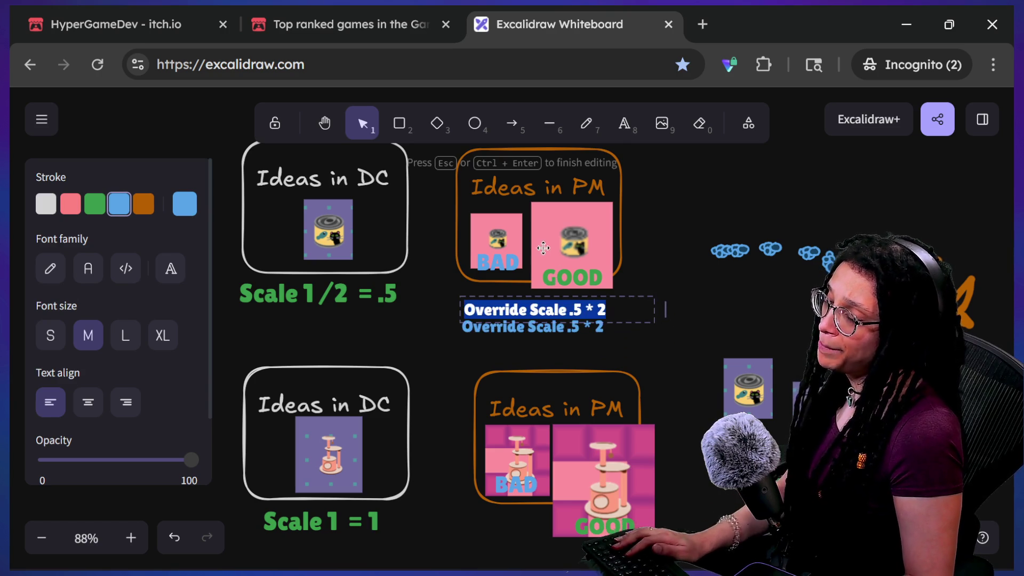
key(BackSpace)
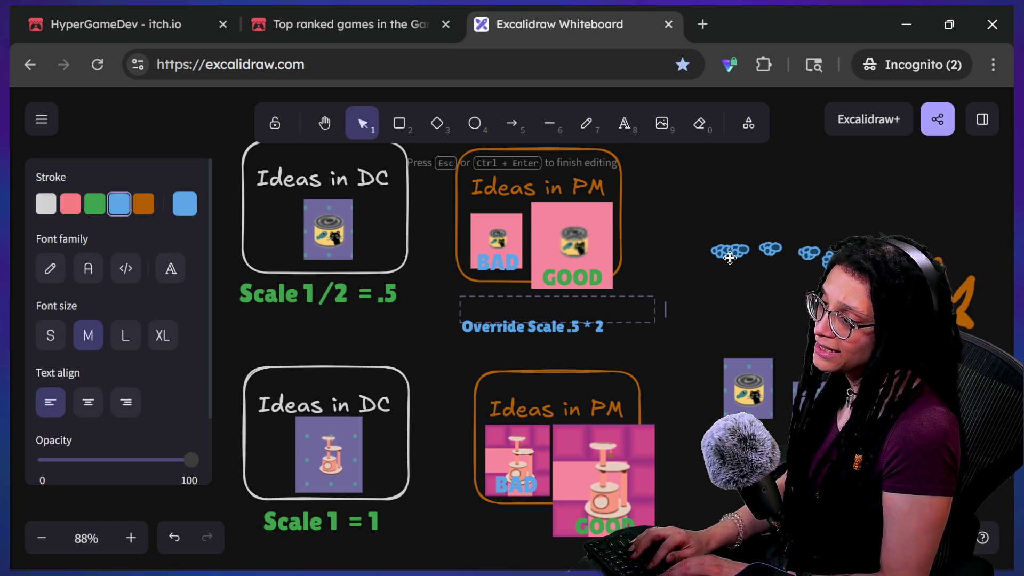
text(GOOD &)
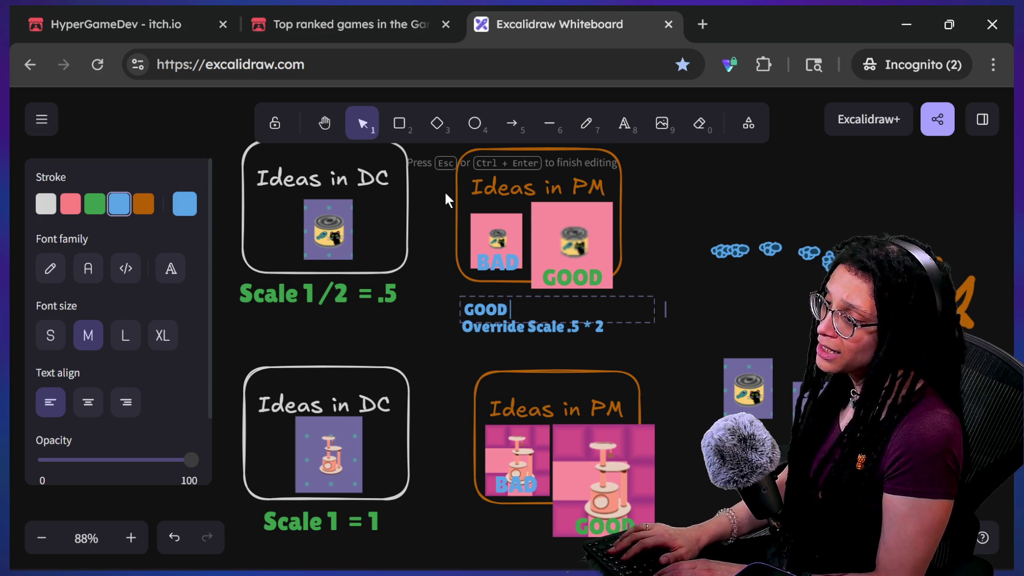
text(.5 * 3)
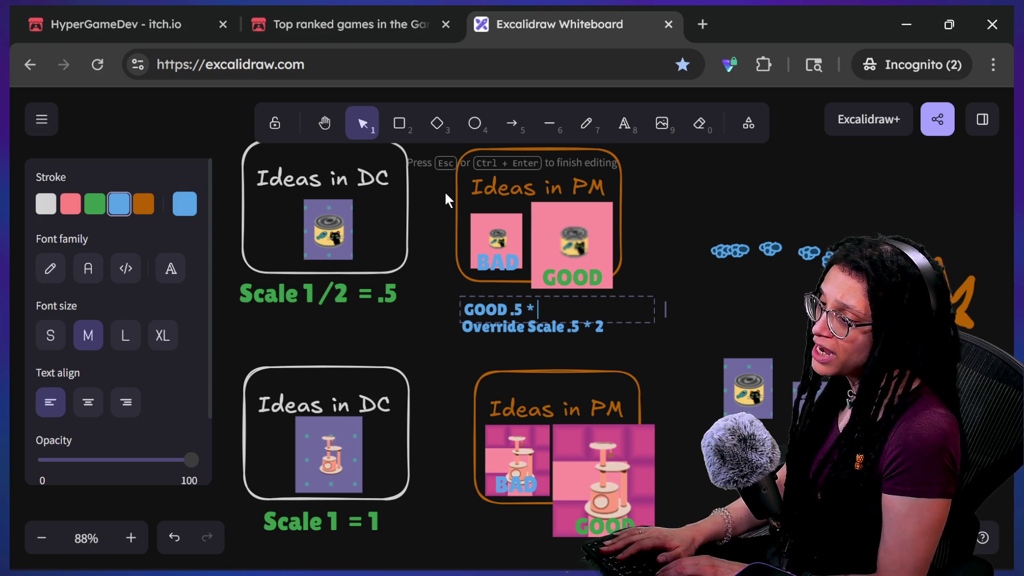
click(375, 309)
drag(507, 309, 620, 301)
click(94, 203)
double_click(620, 301)
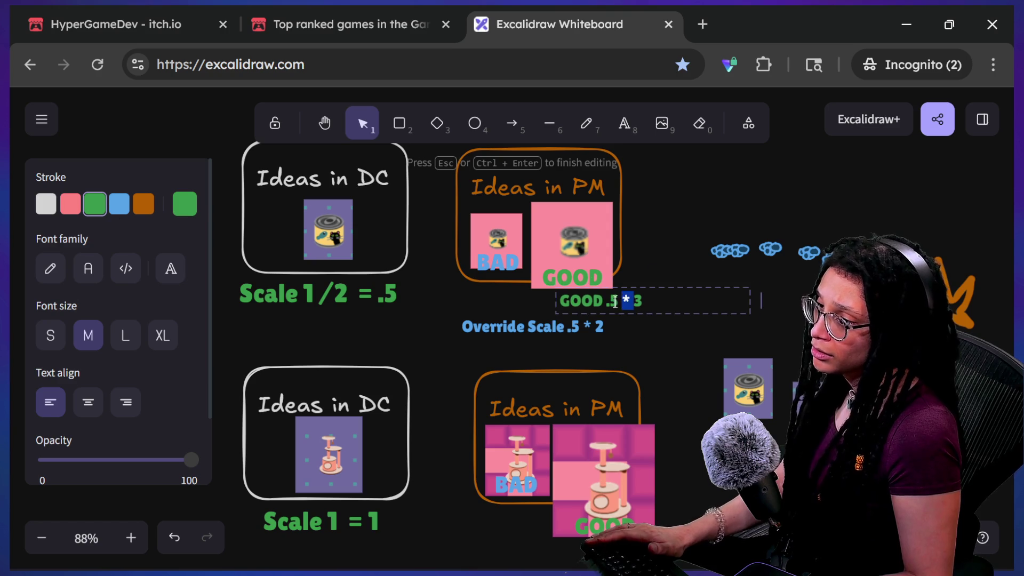
key(BackSpace)
key(BackSpace)
key(BackSpace)
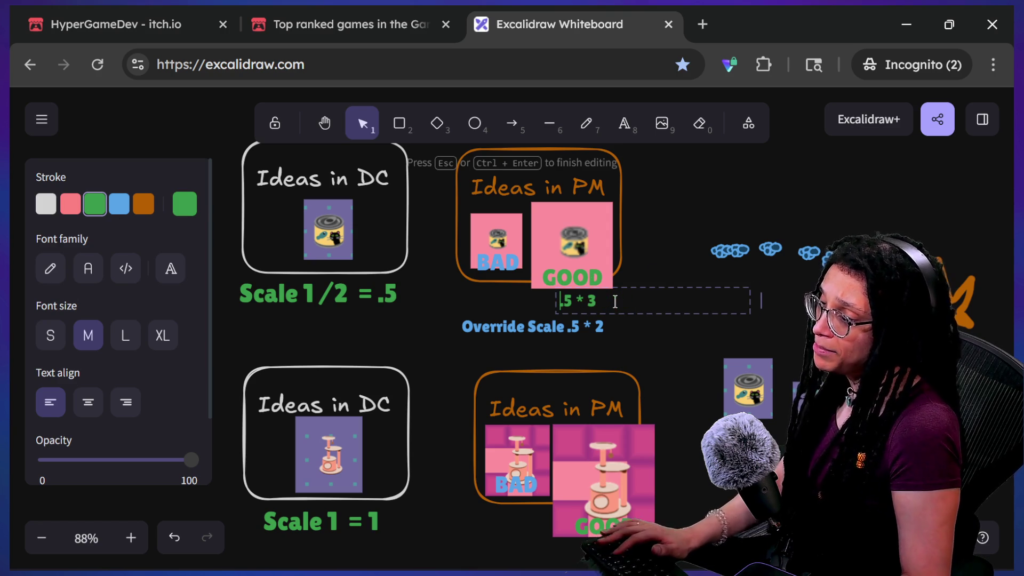
key(Escape)
Copy the caption under BAD, make it blue, edit it to '.5 * .8', and nudge both captions up
mouse_move(592, 300)
mouse_down()
mouse_move(525, 304)
mouse_move(504, 293)
mouse_up()
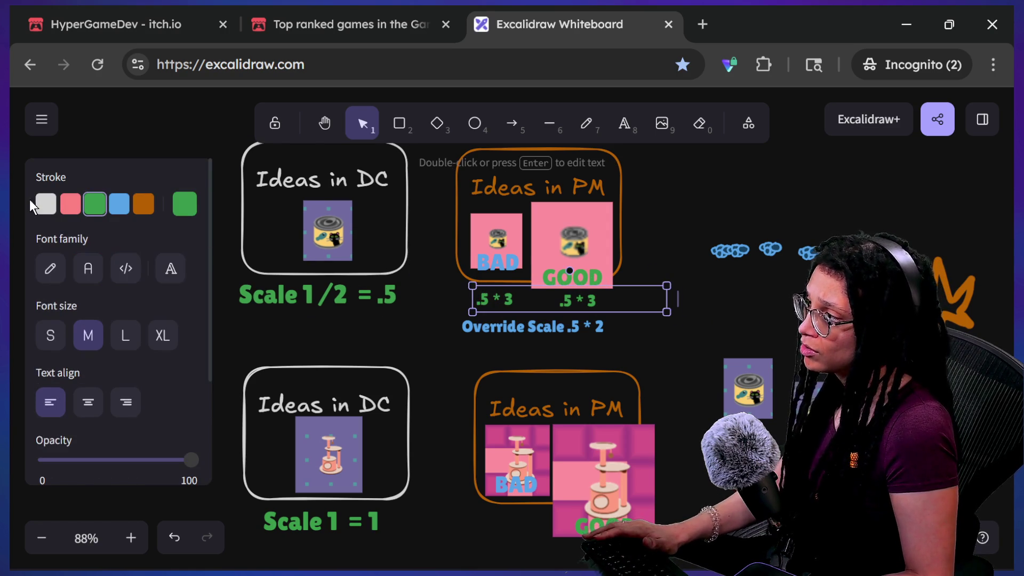
click(118, 205)
double_click(549, 309)
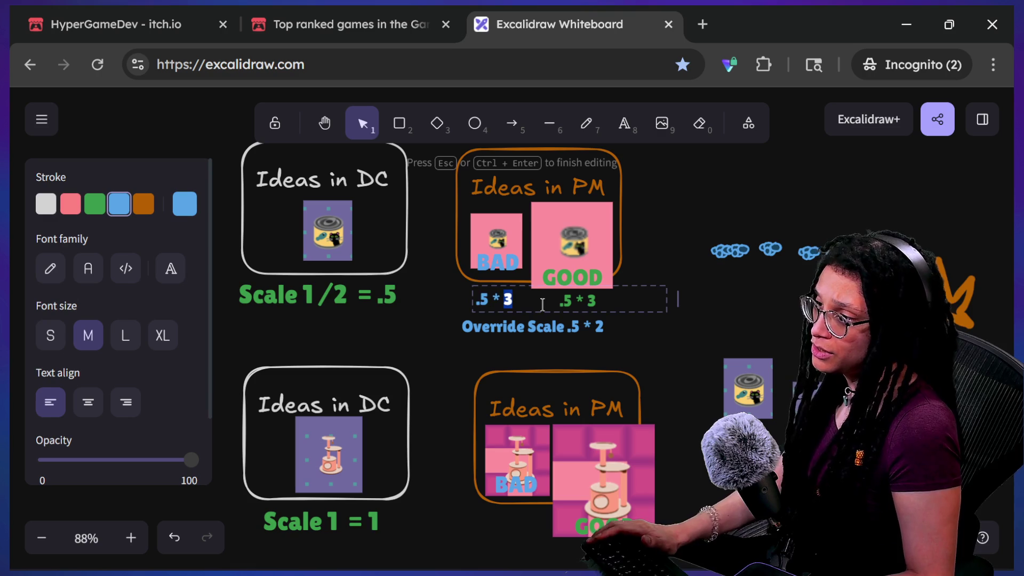
key(ctrl+a)
text(.5 *)
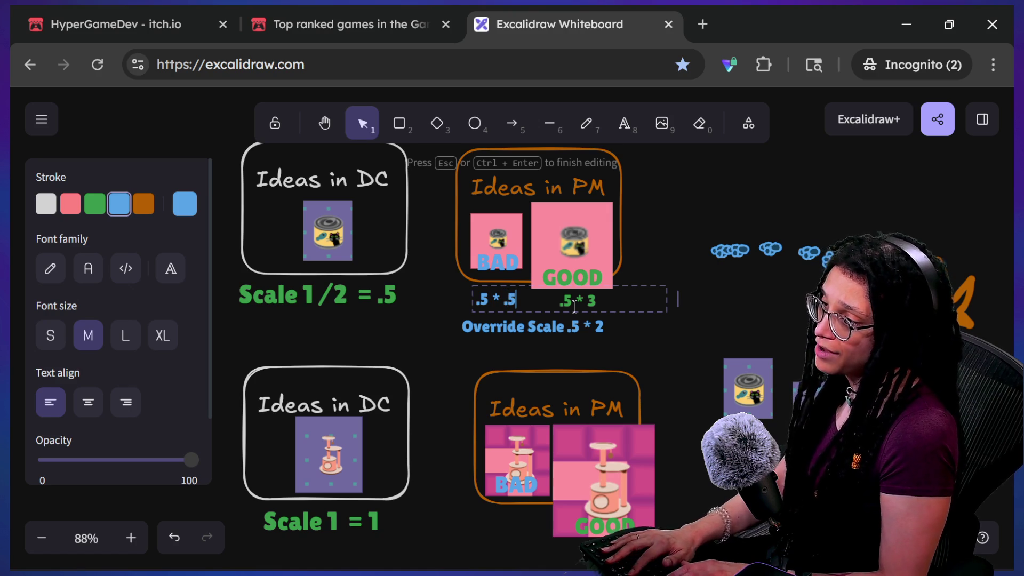
click(455, 316)
click(474, 312)
drag(475, 316, 475, 309)
Realign the Ideas in DC and Ideas in PM groups with small nudges
drag(339, 214, 332, 219)
drag(515, 248, 511, 245)
drag(327, 256, 330, 259)
mouse_move(595, 270)
mouse_down()
mouse_move(576, 250)
mouse_move(584, 248)
mouse_up()
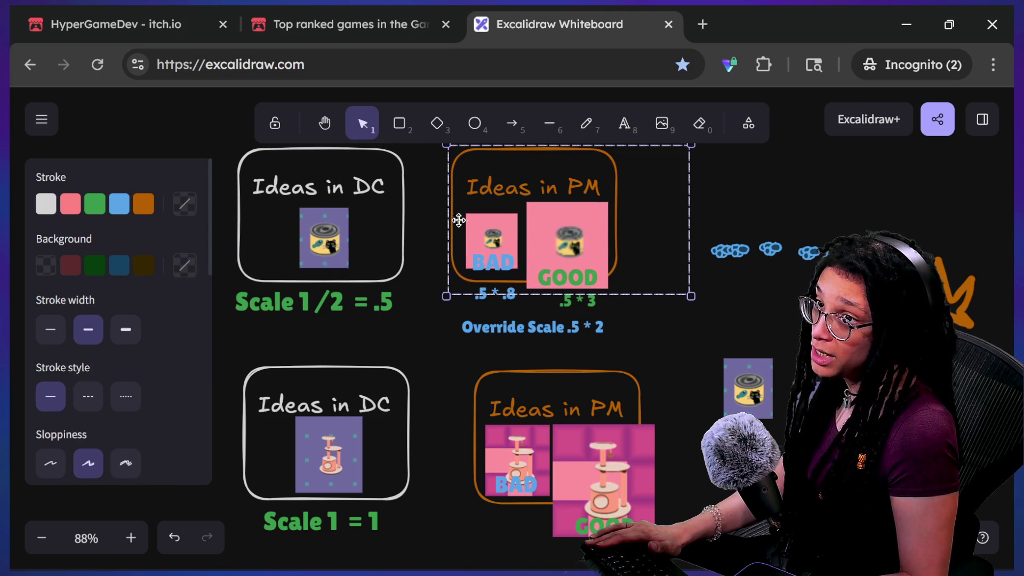
drag(492, 235, 492, 233)
Widen the scale captions' text box and place the 'Override Scale .5 * 2' text beneath them
click(493, 320)
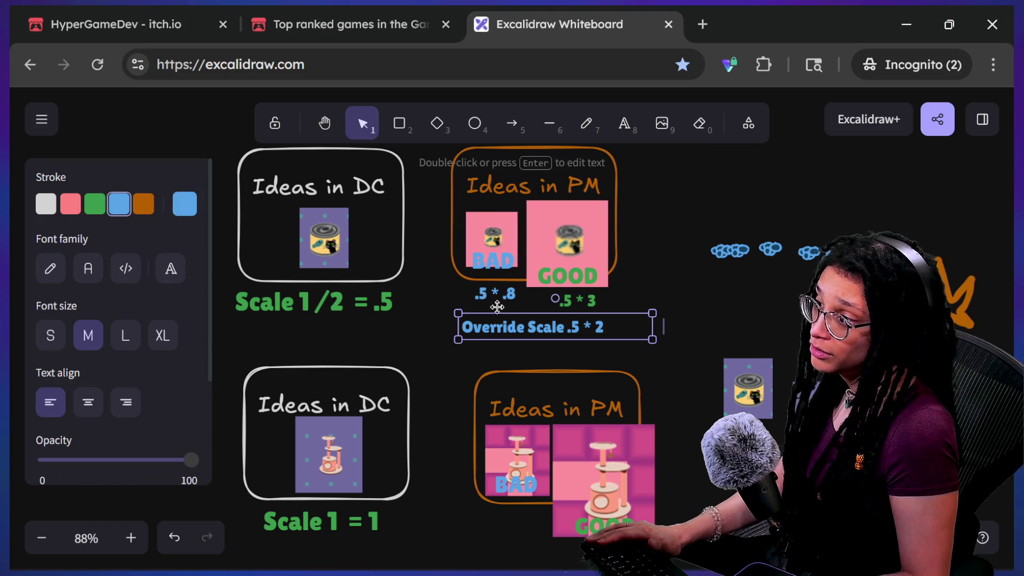
click(529, 298)
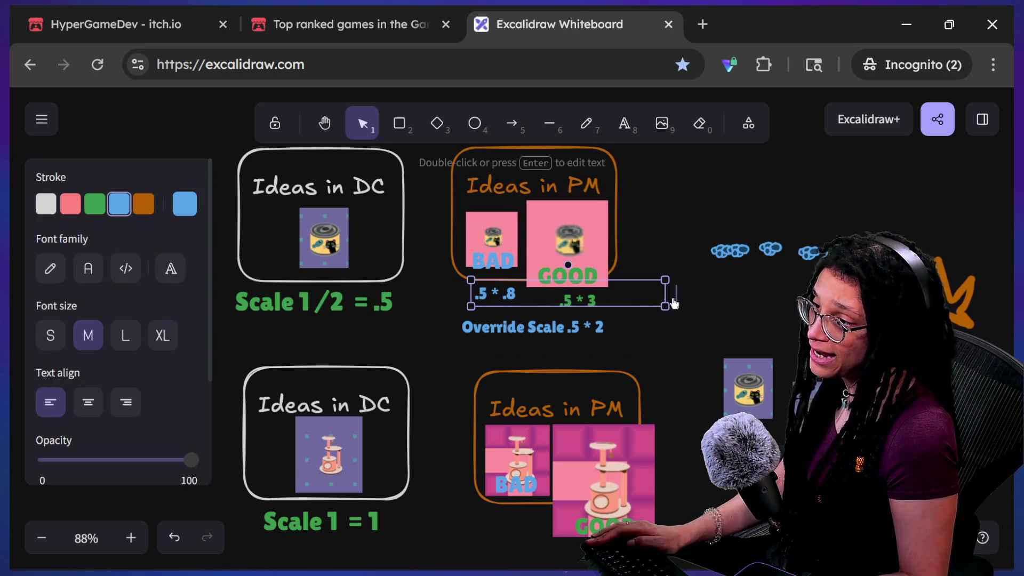
drag(663, 295, 750, 296)
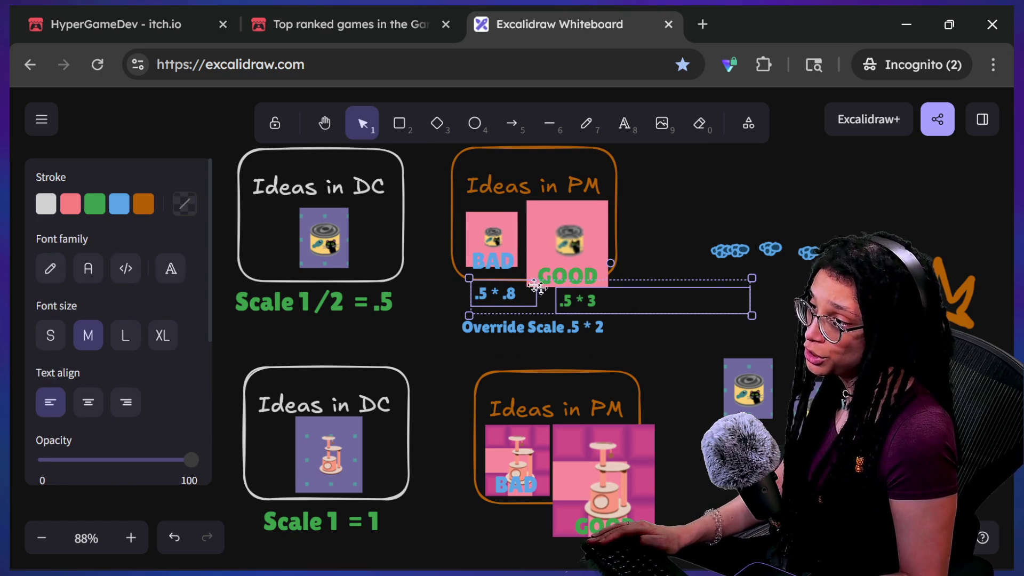
shift+click(522, 247)
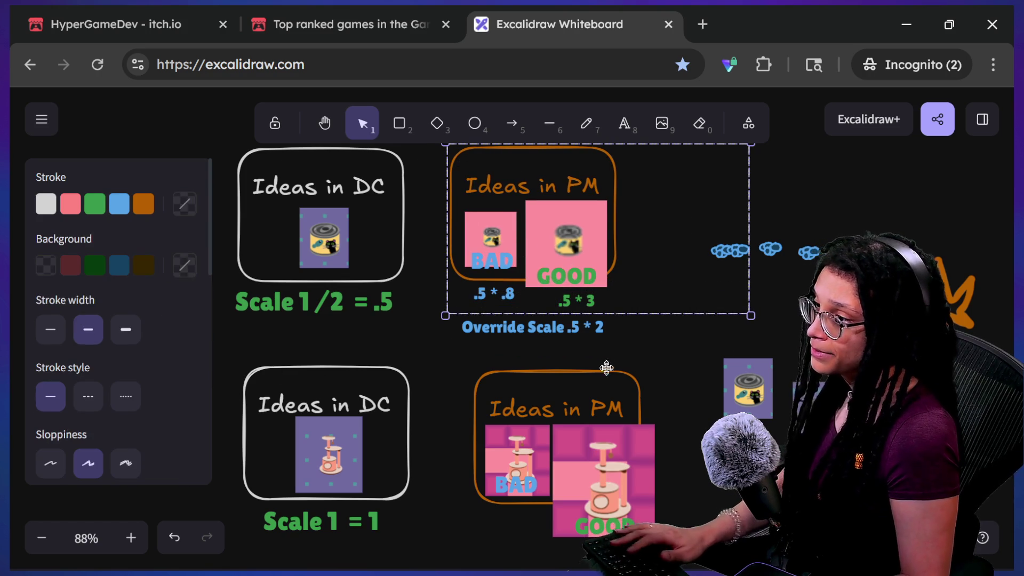
click(603, 367)
mouse_move(582, 329)
mouse_down()
mouse_move(565, 299)
mouse_move(599, 338)
mouse_move(581, 330)
mouse_up()
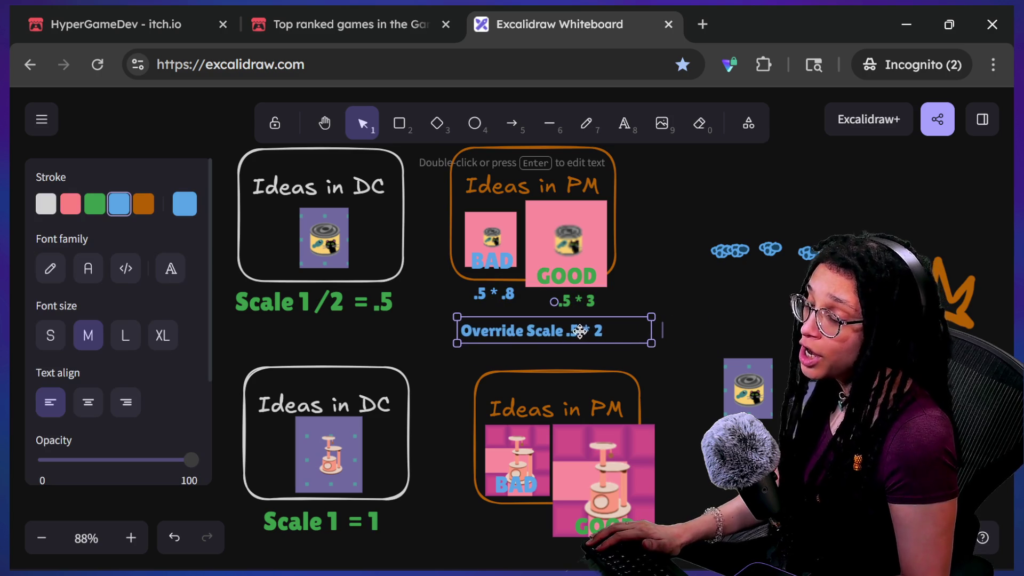
drag(518, 337, 518, 337)
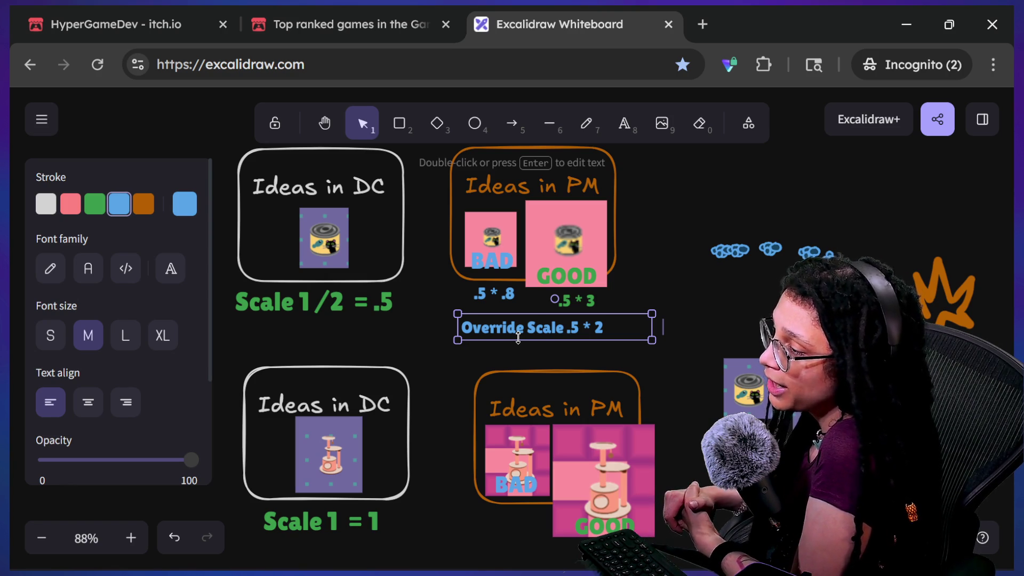
click(645, 294)
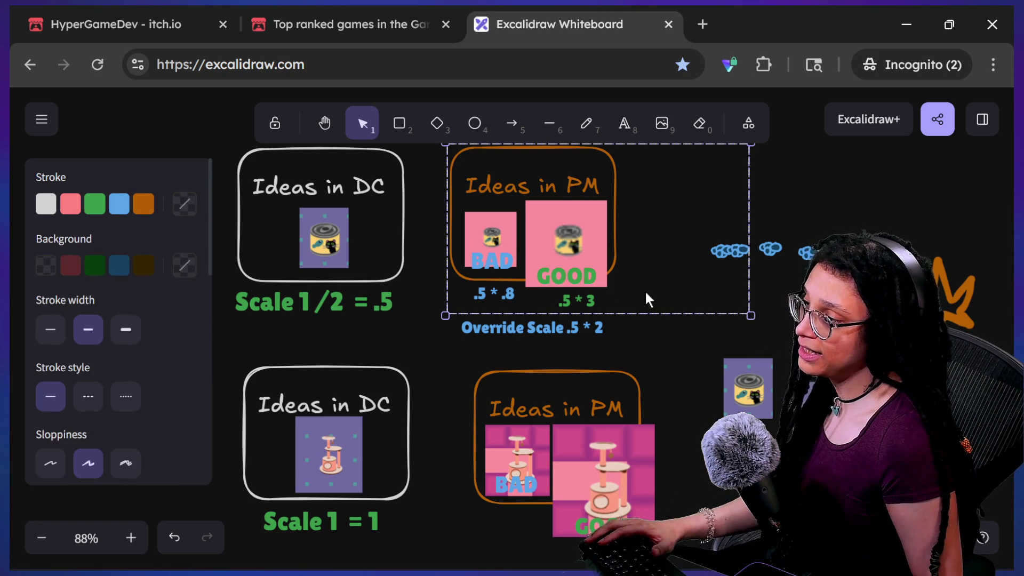
Paste the two copied scale labels under the lower Ideas in PM frame
scroll(642, 261, down, 2)
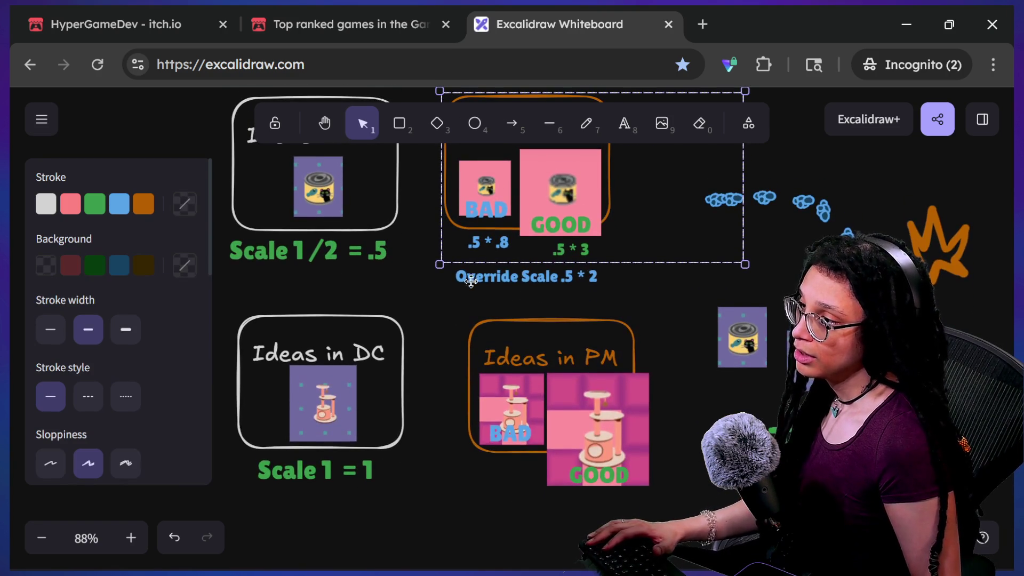
click(521, 532)
drag(521, 533, 435, 502)
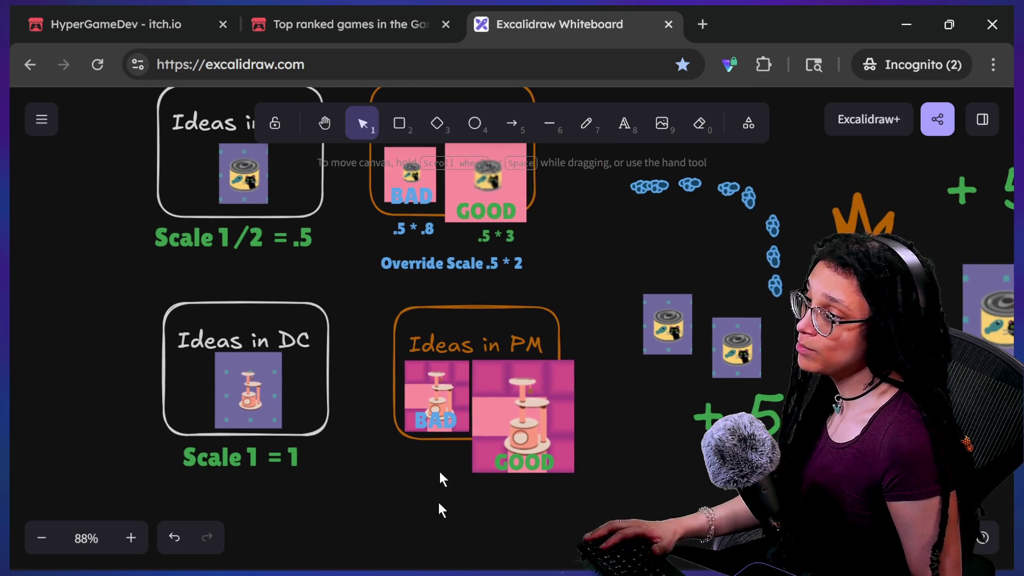
click(456, 260)
click(411, 224)
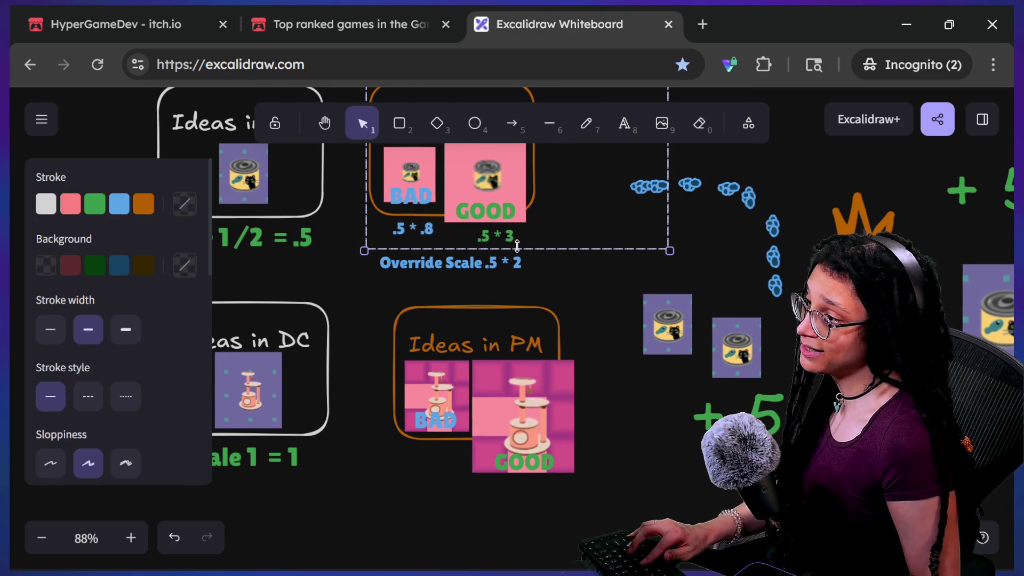
scroll(517, 245, down, 2)
key(ctrl+v)
Change the pasted labels from .5 to 1, making them 1 * .8 and 1 * 3
double_click(467, 417)
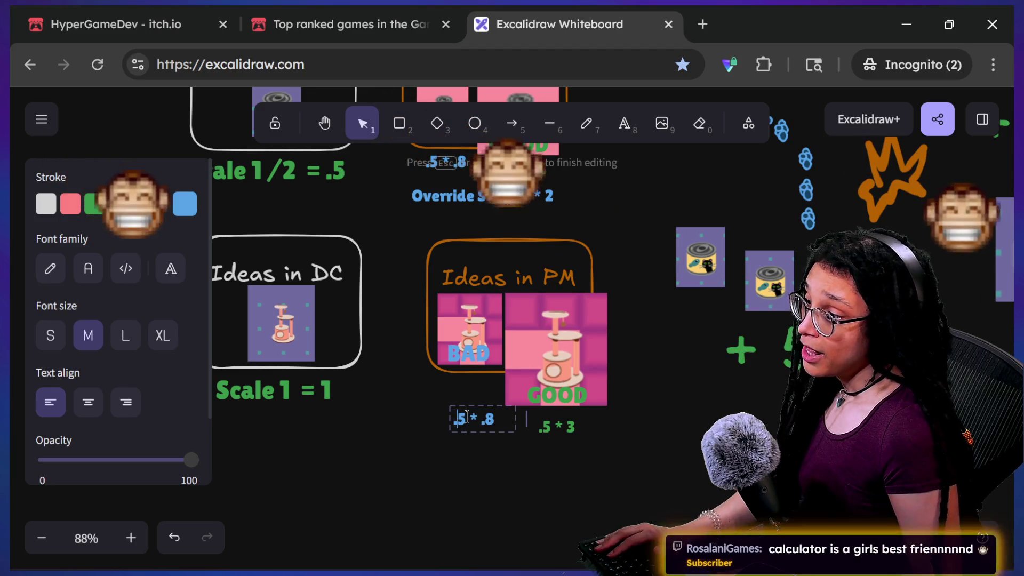
key(BackSpace)
key(BackSpace)
text(1)
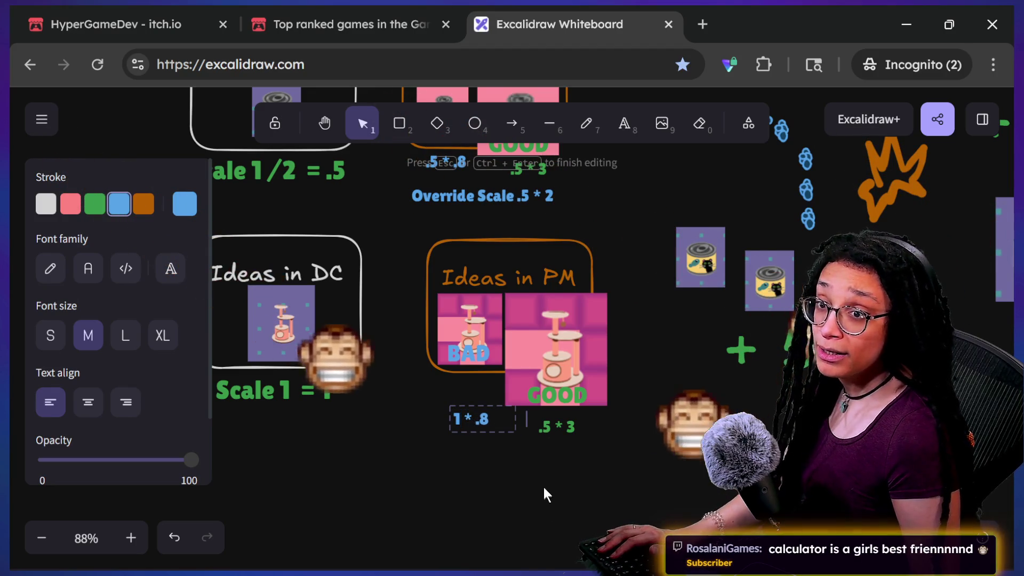
click(546, 495)
double_click(566, 425)
key(BackSpace)
key(BackSpace)
text(1)
click(558, 450)
Nudge the 1 * .8 label up and move the 1 * 3 label under GOOD
click(562, 432)
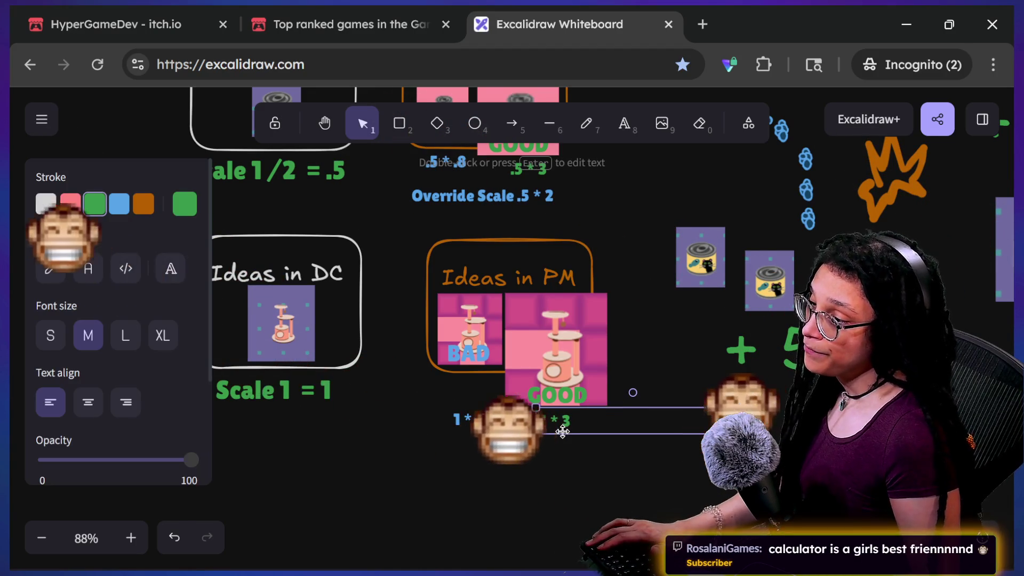
click(529, 452)
click(483, 418)
mouse_move(483, 417)
mouse_down()
mouse_move(483, 395)
mouse_move(482, 406)
mouse_up()
click(584, 512)
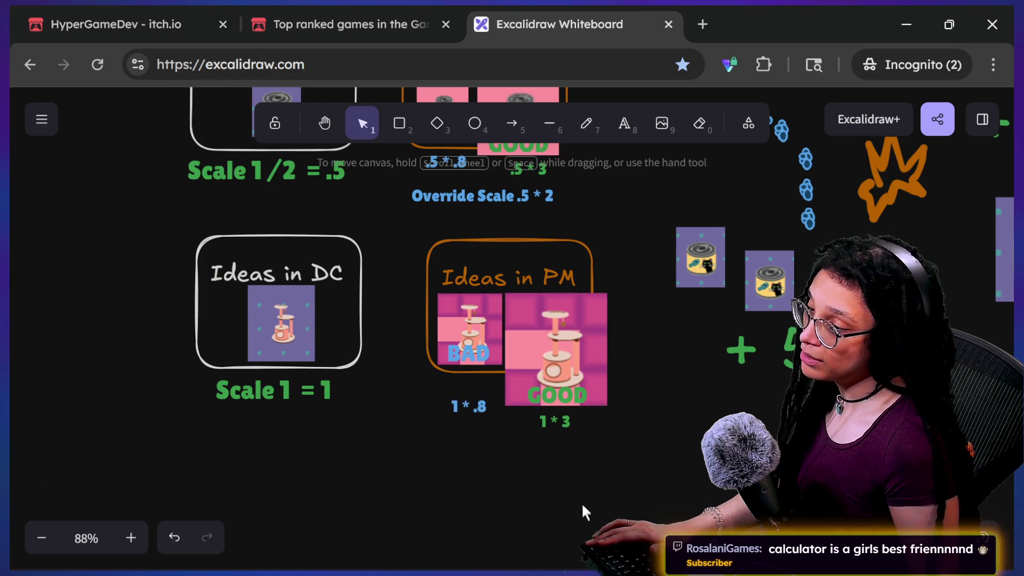
click(558, 421)
click(647, 473)
mouse_move(748, 548)
mouse_down()
mouse_move(452, 254)
mouse_move(569, 443)
mouse_up()
Raise the 1 * .8 label slightly so both new captions line up
click(587, 430)
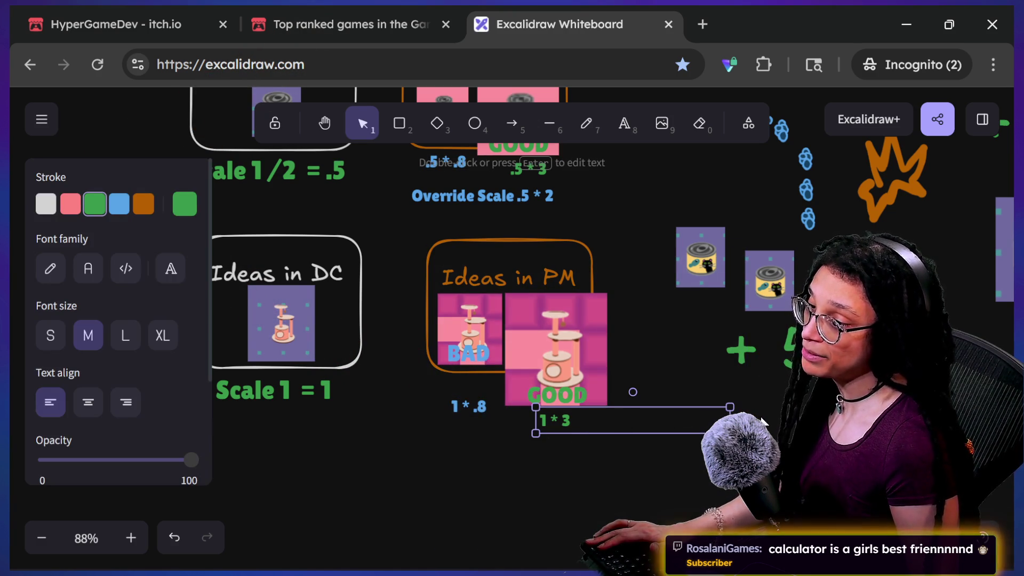
mouse_move(638, 469)
mouse_down()
mouse_move(411, 205)
mouse_move(411, 224)
mouse_up()
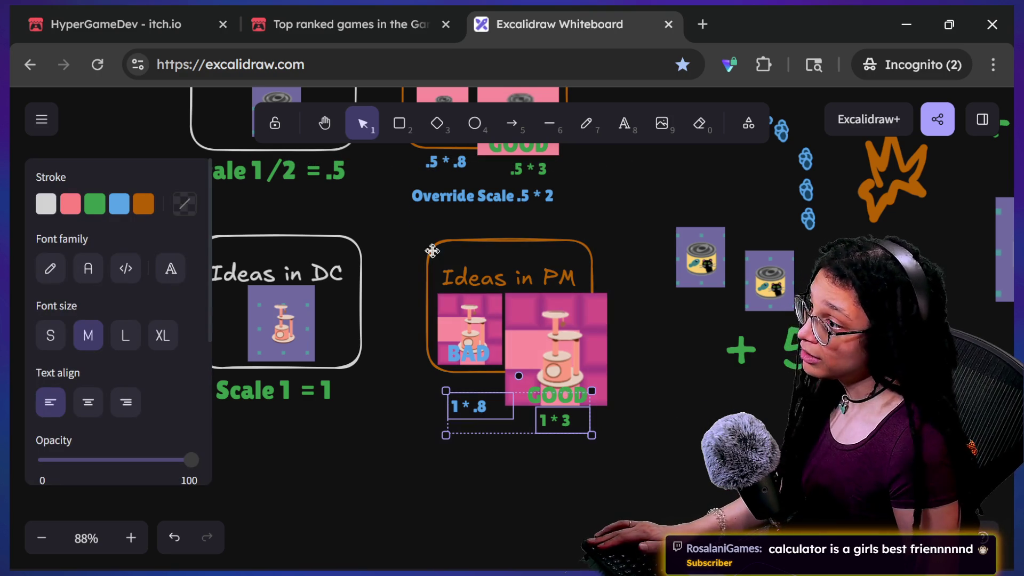
shift+click(455, 270)
key(Escape)
drag(472, 410, 471, 398)
key(Escape)
scroll(469, 426, up, 3)
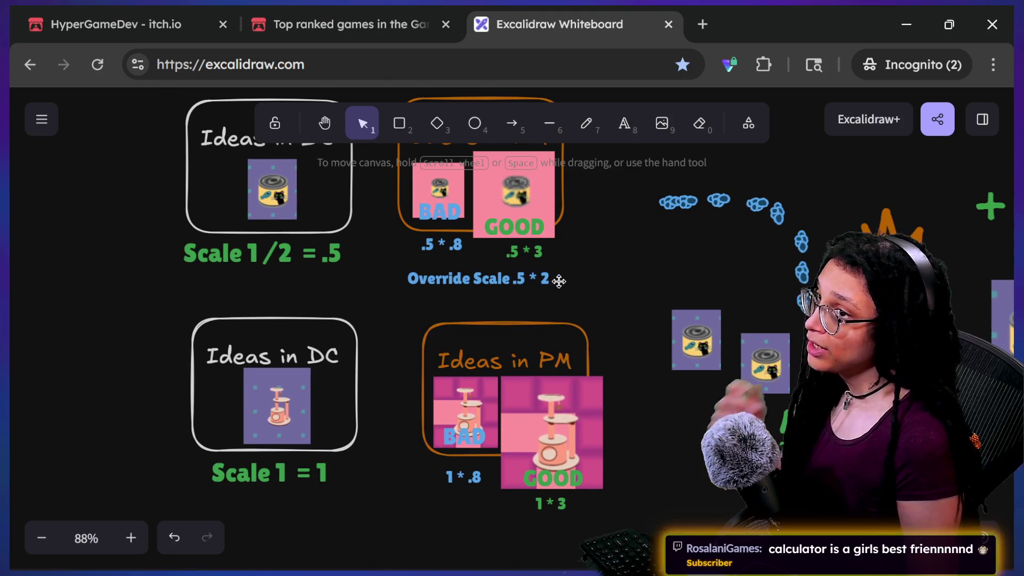
Switch the browser to full screen and pick the Line tool
scroll(549, 299, up, 1)
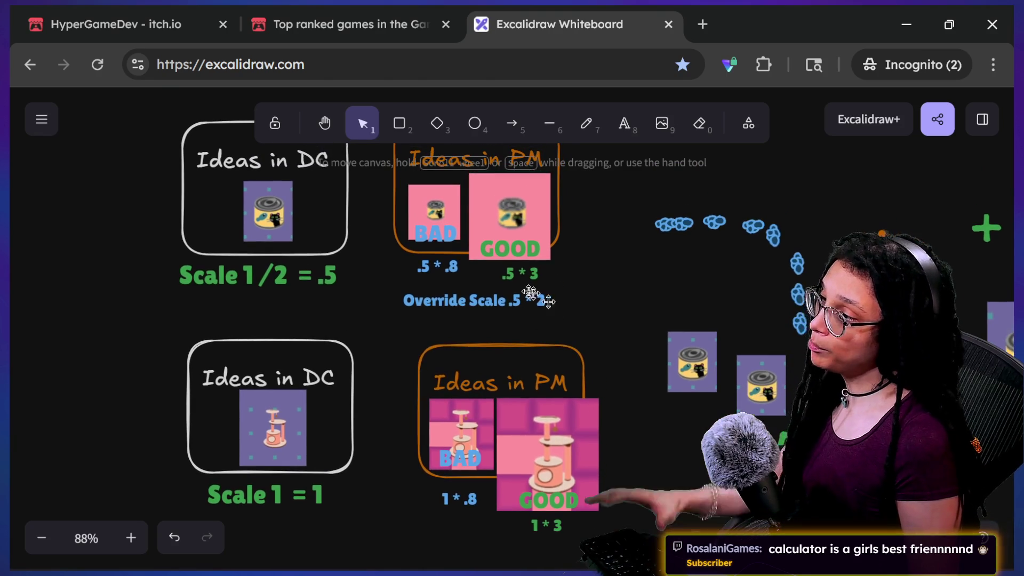
click(454, 273)
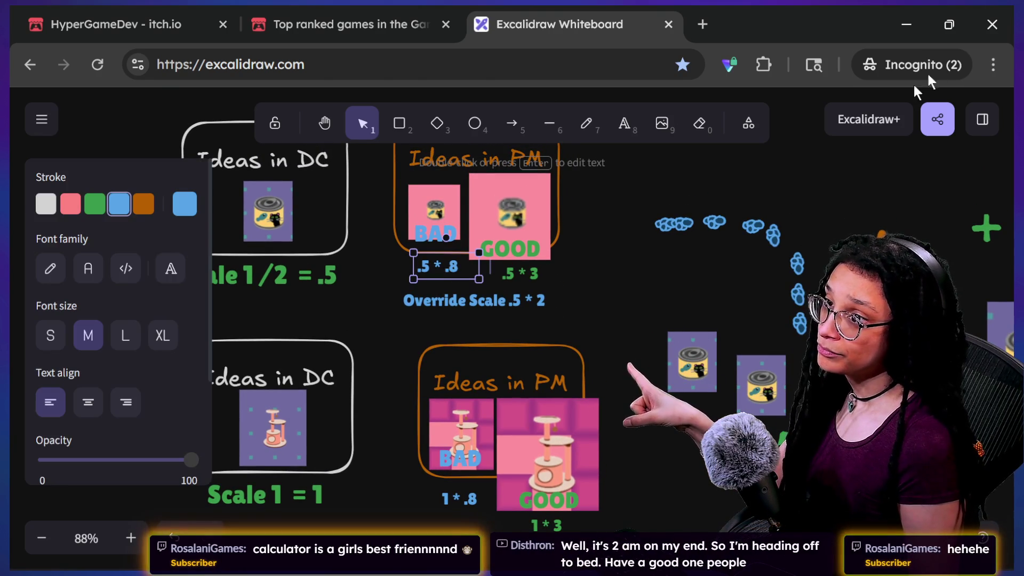
click(993, 64)
click(986, 388)
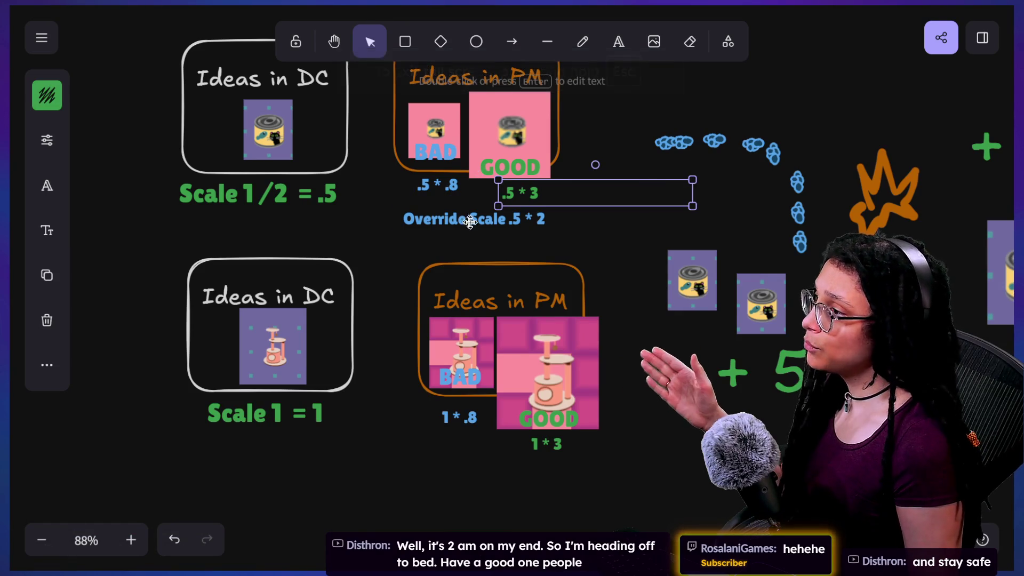
click(468, 219)
click(447, 194)
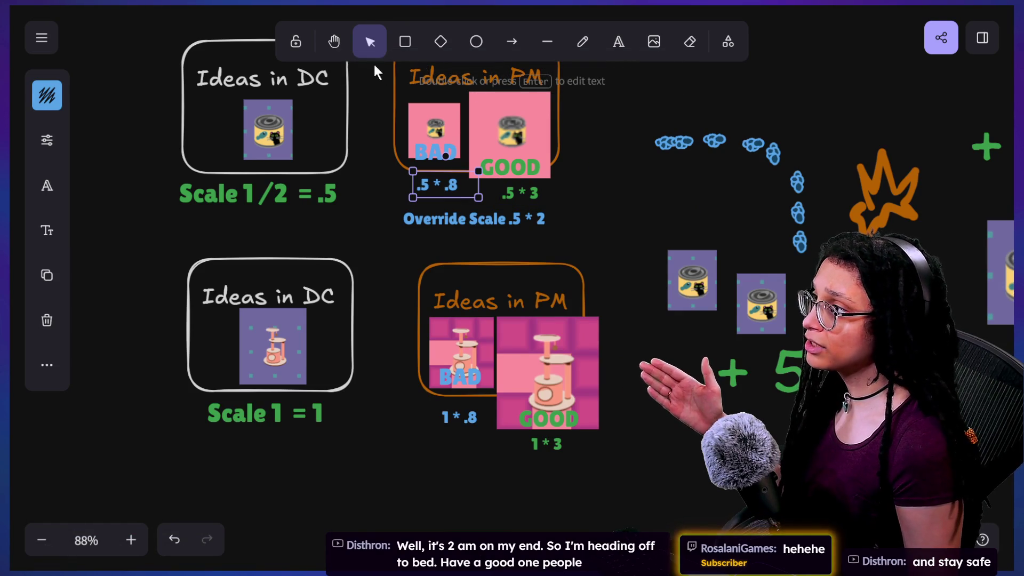
click(562, 45)
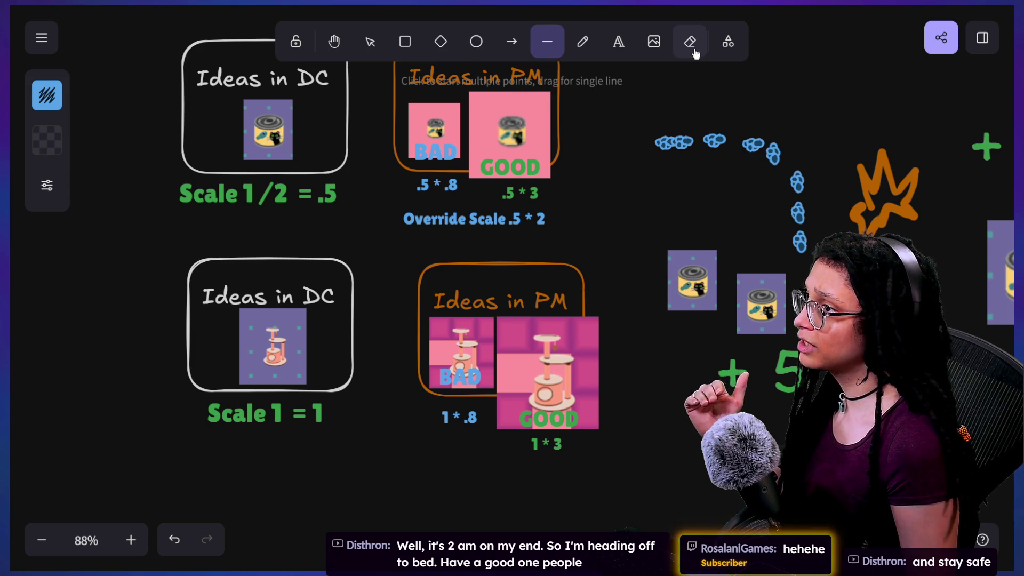
Set the freehand pencil's stroke colour to orange (e8590c)
click(583, 43)
click(52, 192)
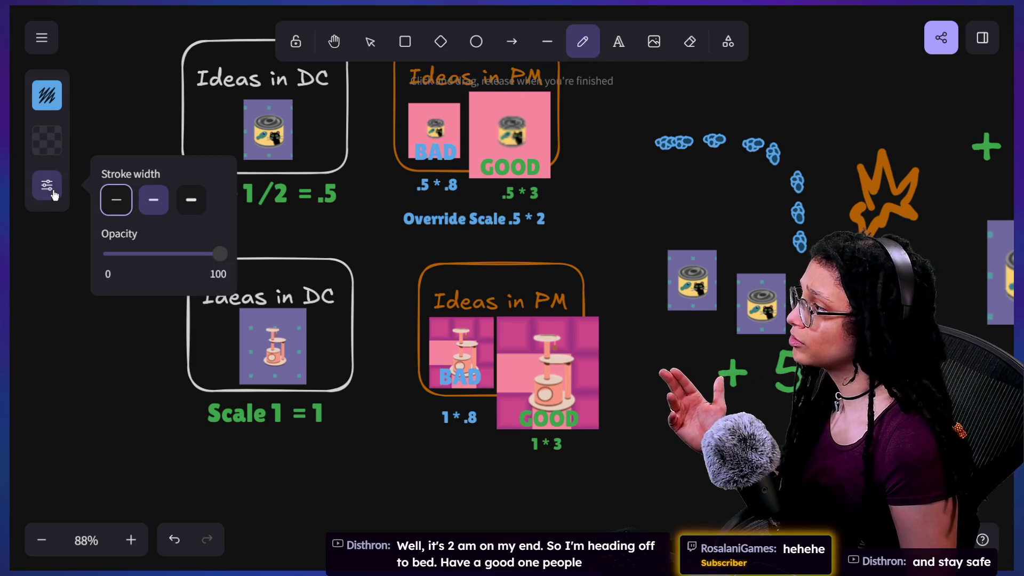
click(47, 96)
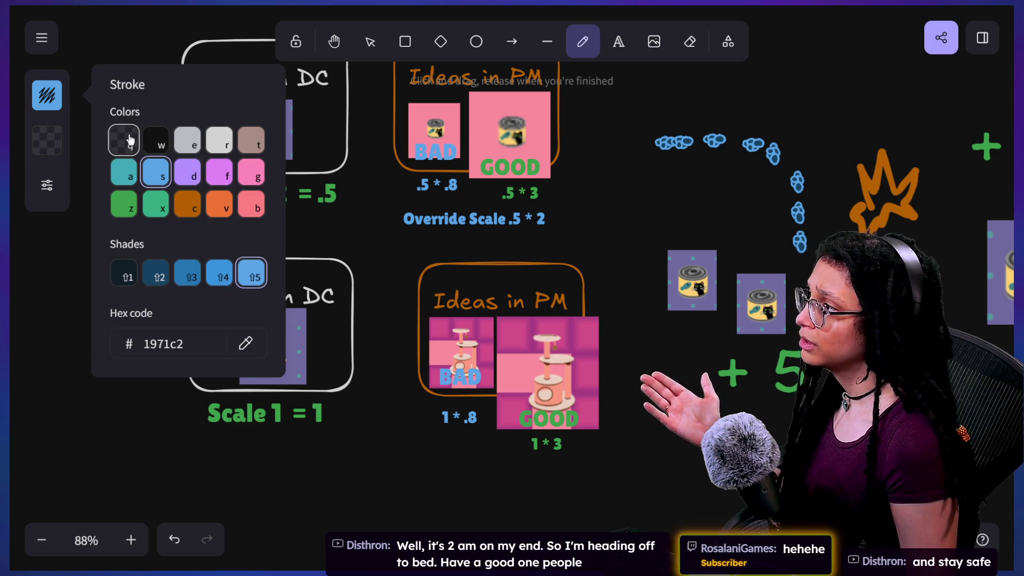
click(42, 38)
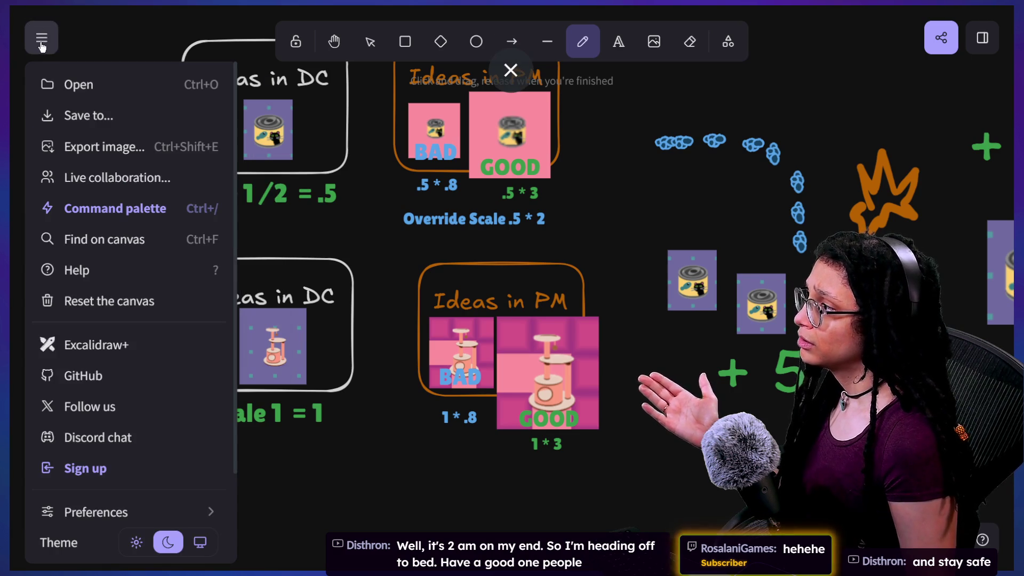
click(41, 37)
click(47, 141)
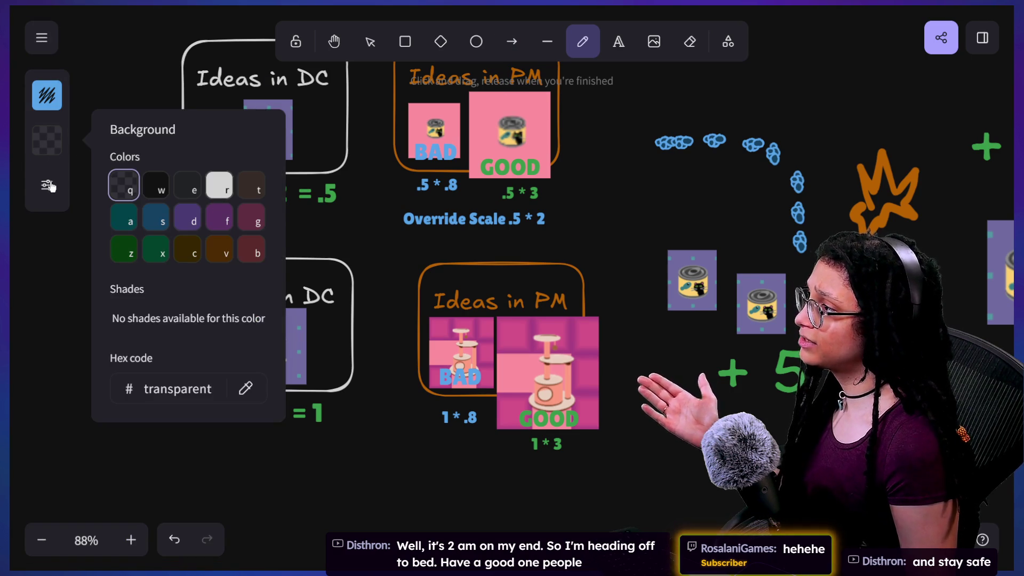
click(47, 185)
click(47, 96)
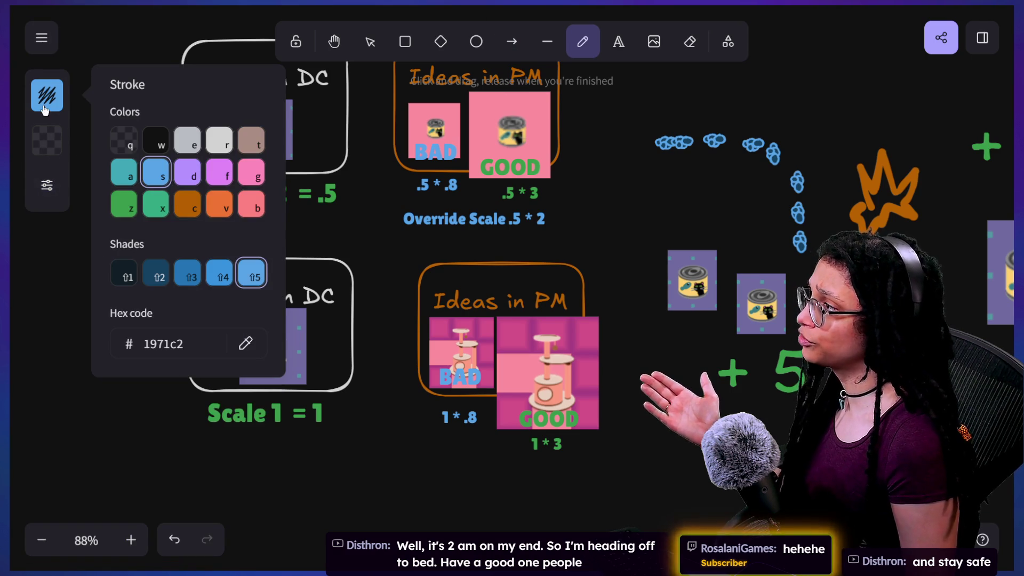
click(219, 203)
Underline .8 and 3 in both PM boxes and the 1/2 in 'Scale 1/2 = .5'
drag(528, 209, 590, 194)
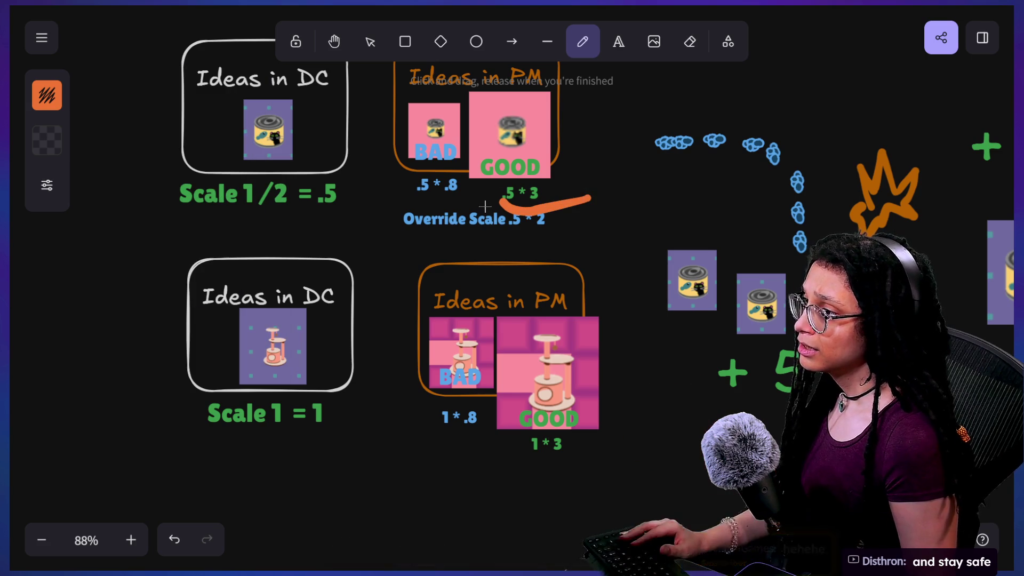
key(ctrl+z)
drag(526, 202, 550, 202)
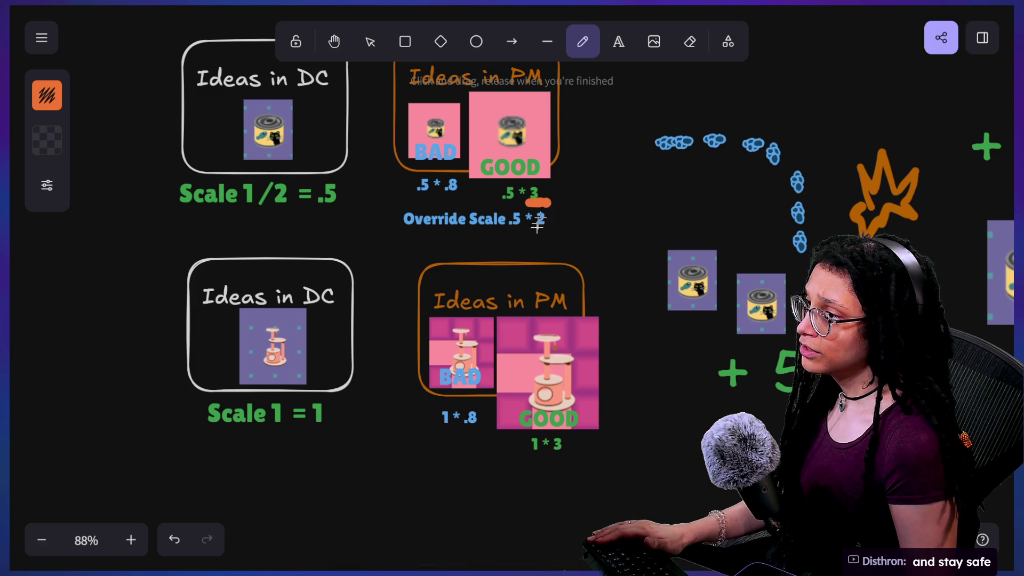
drag(447, 198, 468, 198)
drag(462, 429, 482, 427)
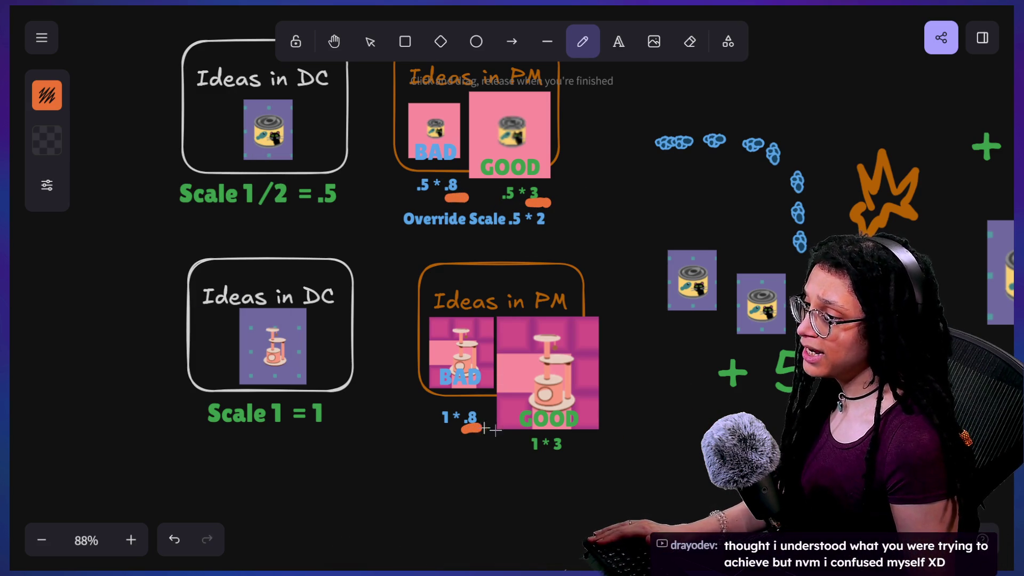
drag(549, 453, 573, 455)
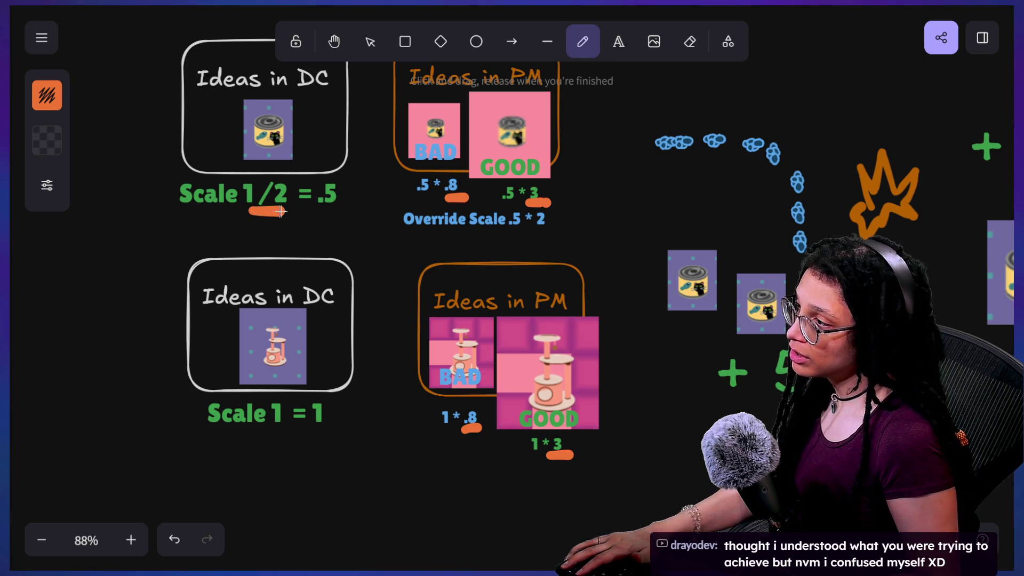
drag(281, 211, 293, 211)
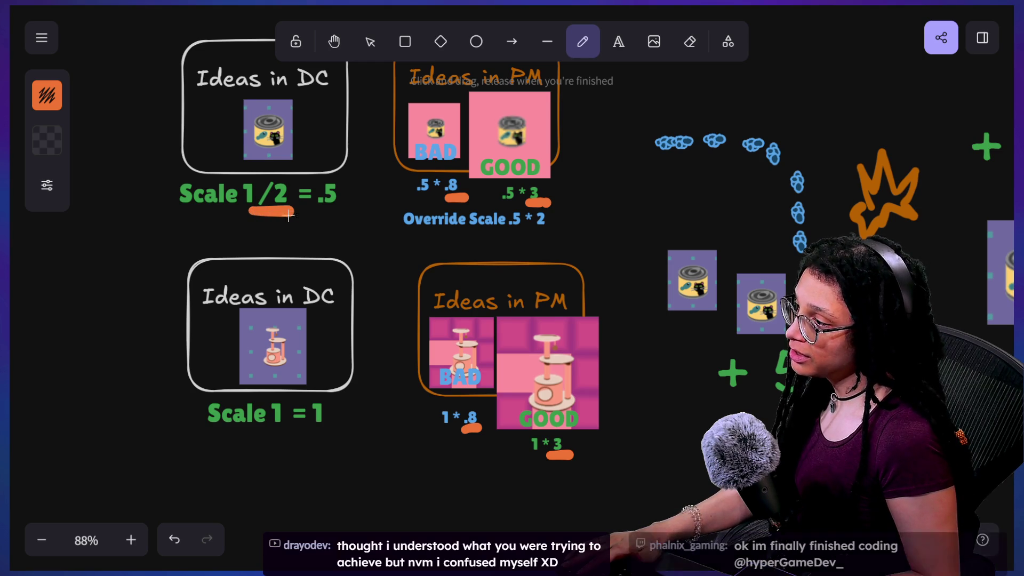
key(v)
click(286, 418)
Change the label to 'Scale 1/1 = 1' and delete the orange 1/2 underline
double_click(288, 415)
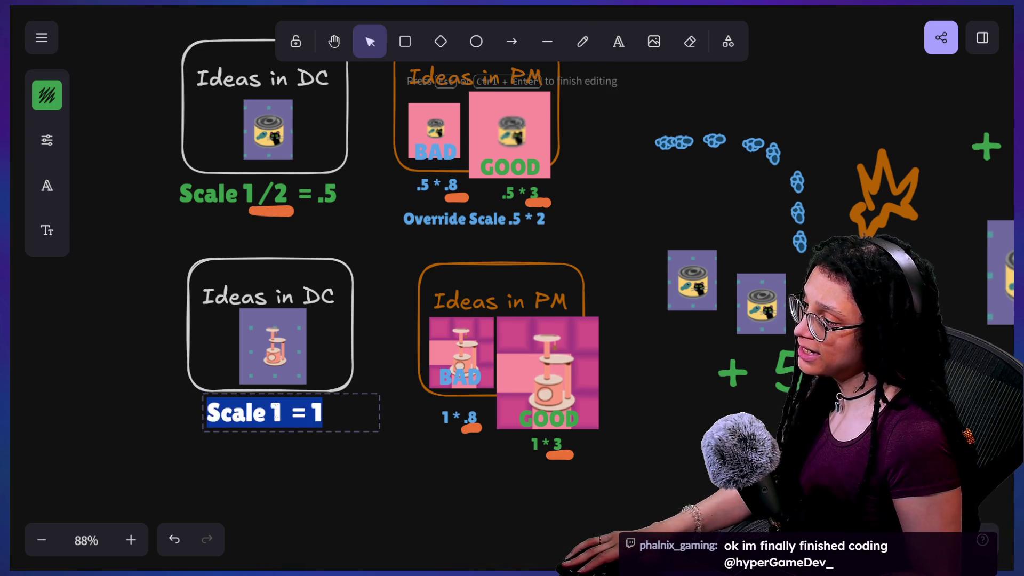
key(End)
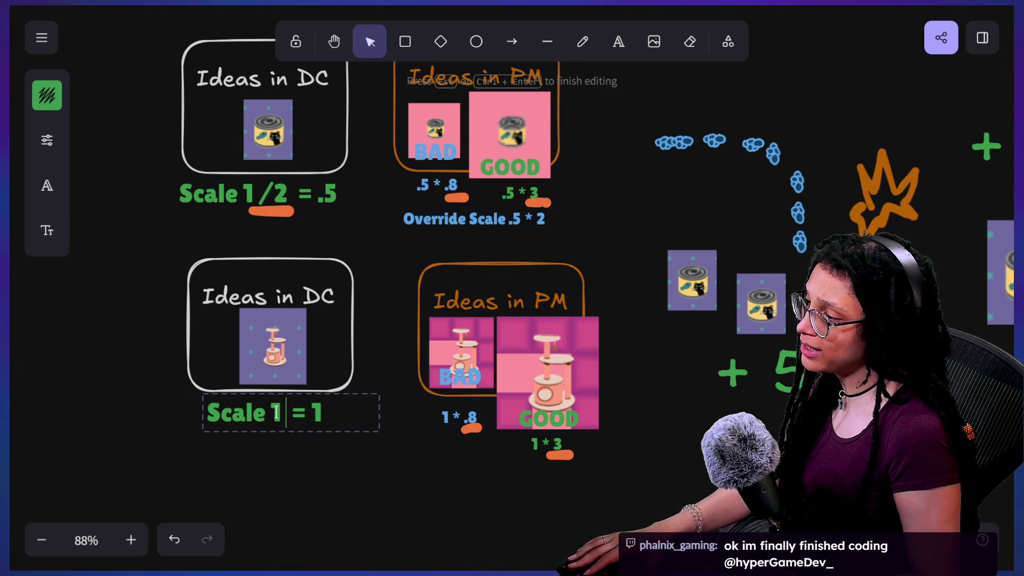
text(/1)
click(314, 457)
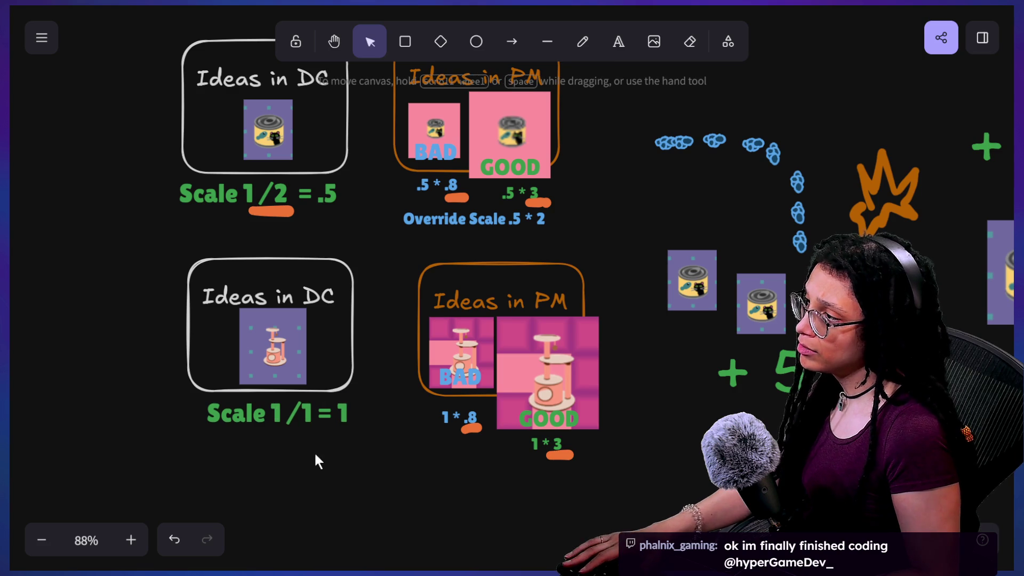
key(ctrl+z)
key(ctrl+shift+z)
click(286, 212)
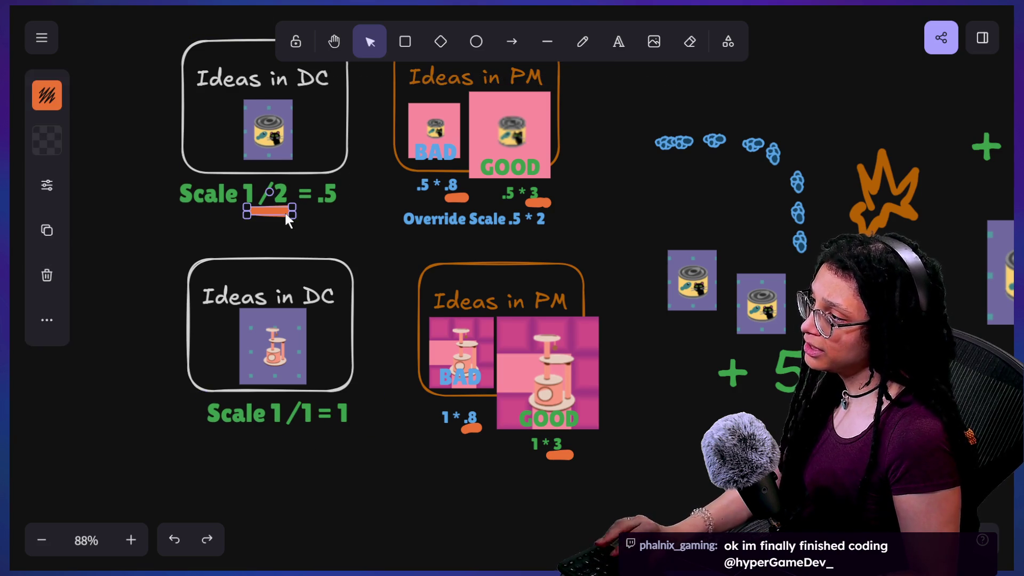
key(Delete)
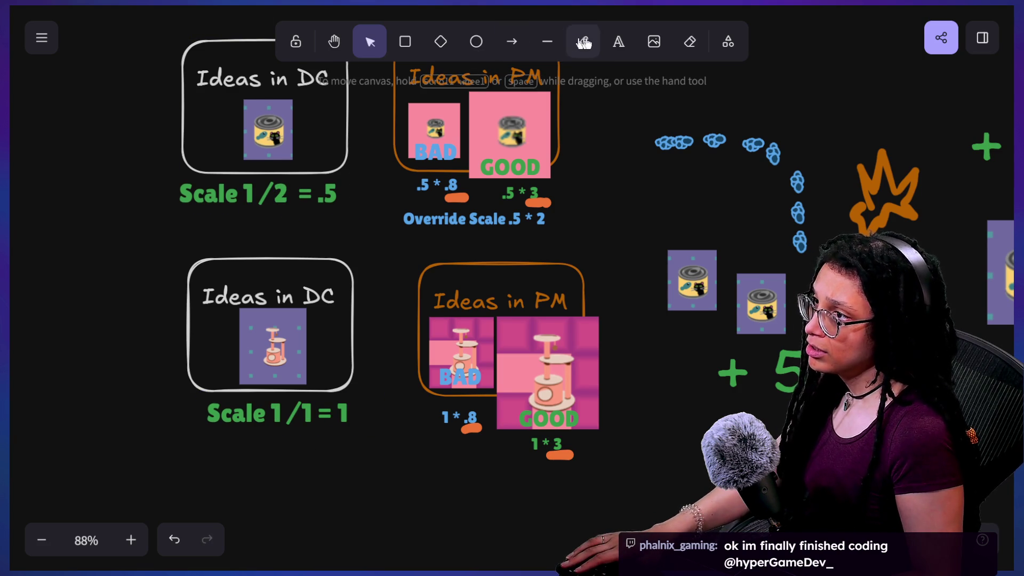
With a pink-violet pencil, underline 1/1 and circle the 2 in Scale 1/2
click(582, 41)
click(58, 109)
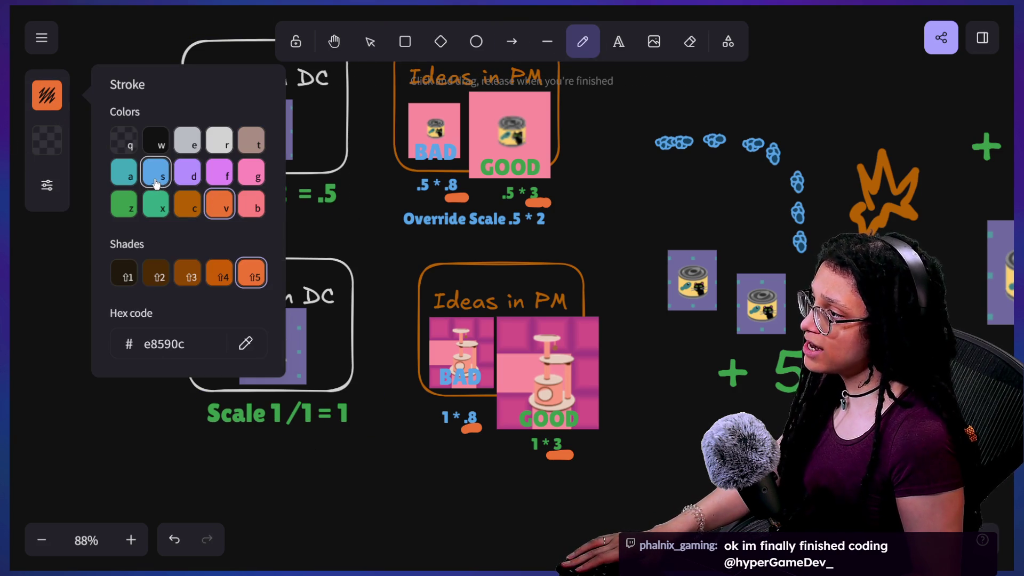
click(218, 172)
click(283, 204)
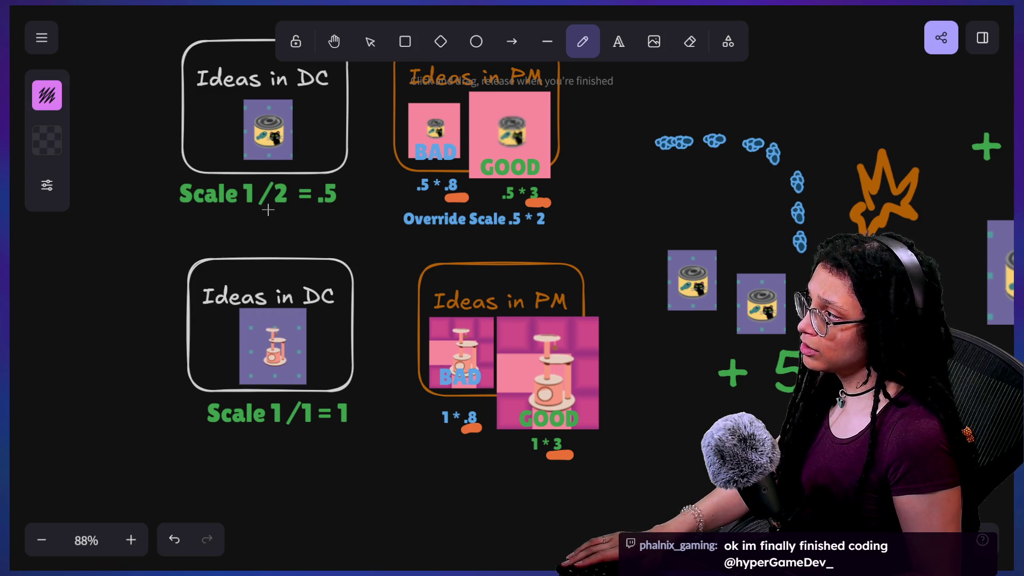
key(ctrl+z)
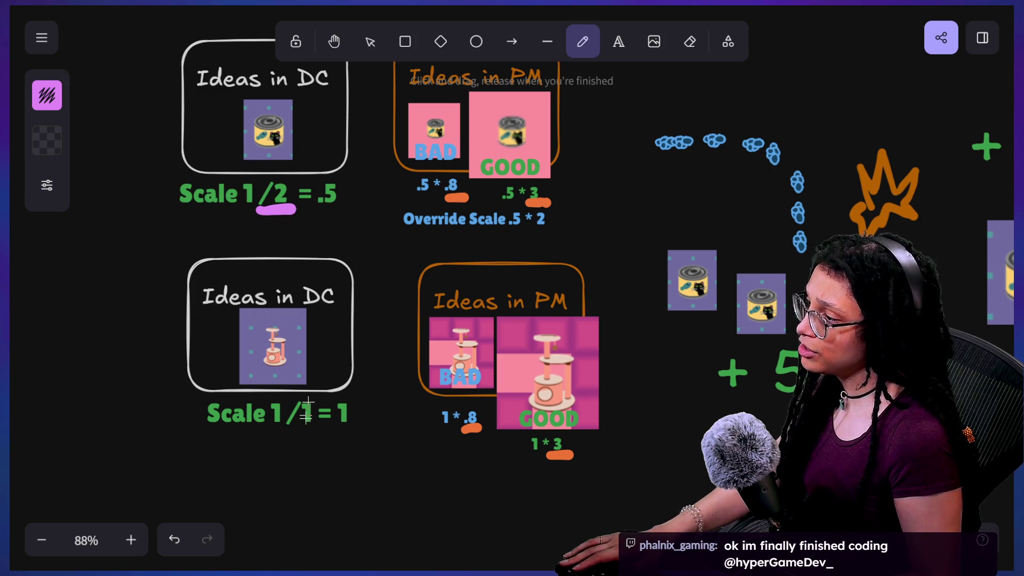
drag(289, 439, 315, 433)
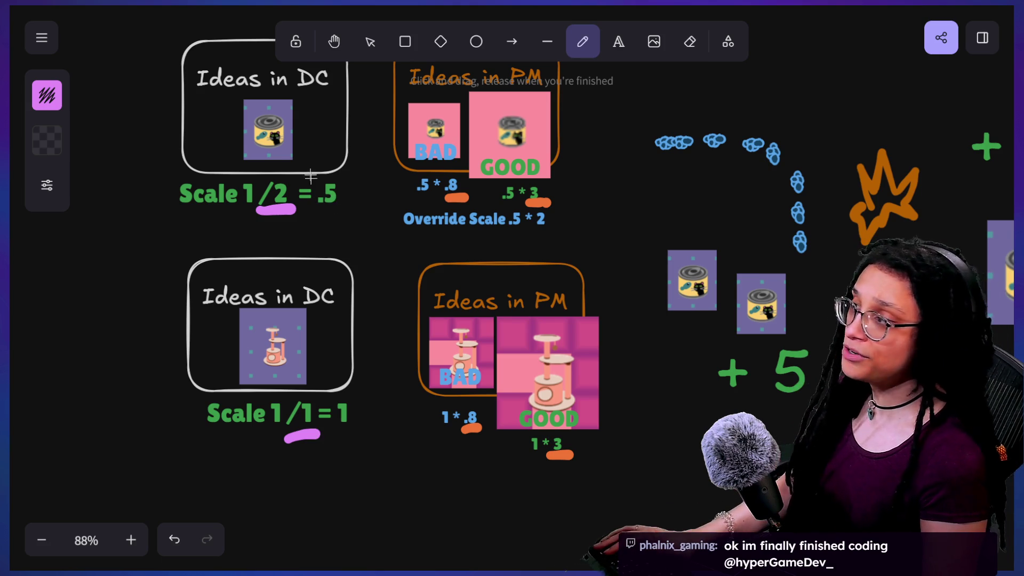
mouse_move(281, 182)
mouse_down()
mouse_move(253, 208)
mouse_move(305, 210)
mouse_move(269, 180)
mouse_up()
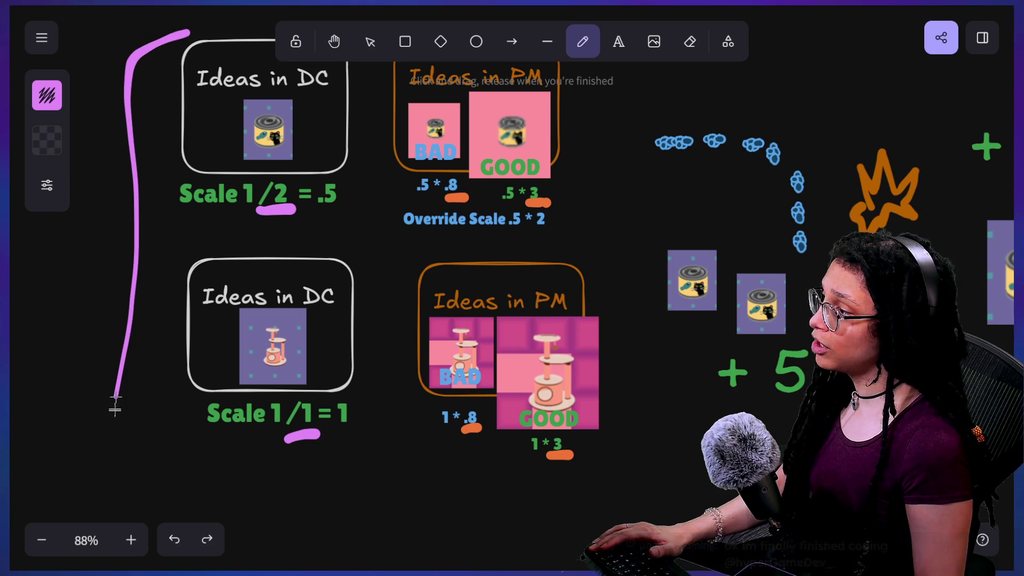
Pan and scroll the board to make room beside the DC boxes
mouse_move(176, 204)
mouse_down()
mouse_move(244, 235)
mouse_move(265, 220)
mouse_up()
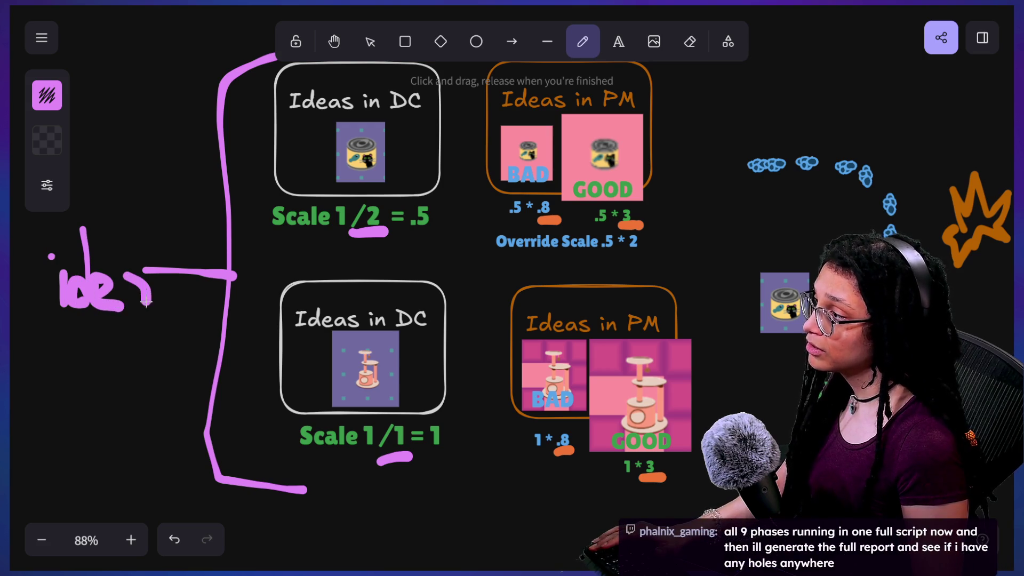
scroll(180, 312, up, 2)
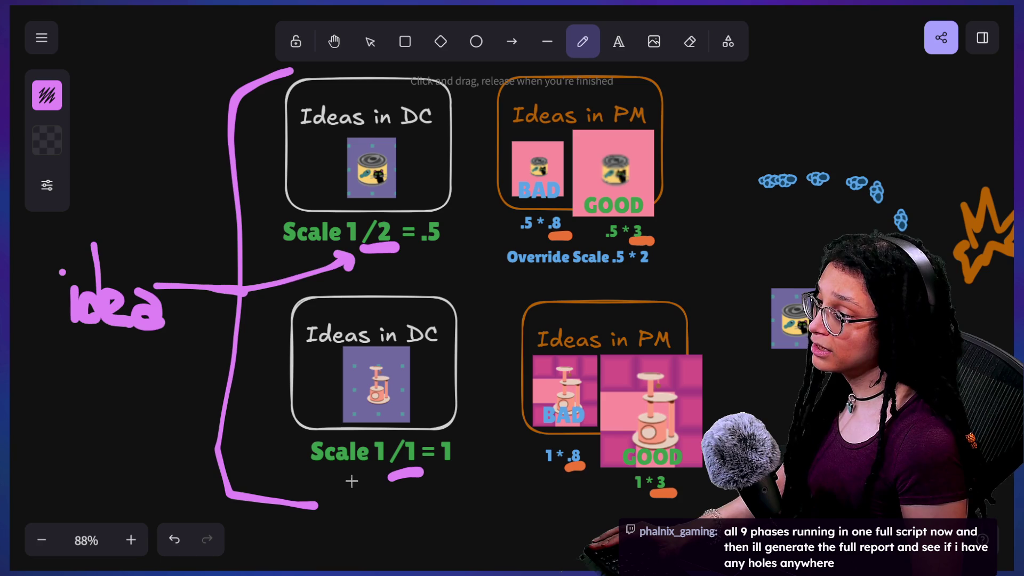
mouse_move(562, 416)
mouse_down()
mouse_move(437, 440)
mouse_move(394, 400)
mouse_move(424, 400)
mouse_up()
scroll(424, 400, down, 3)
scroll(437, 256, right, 2)
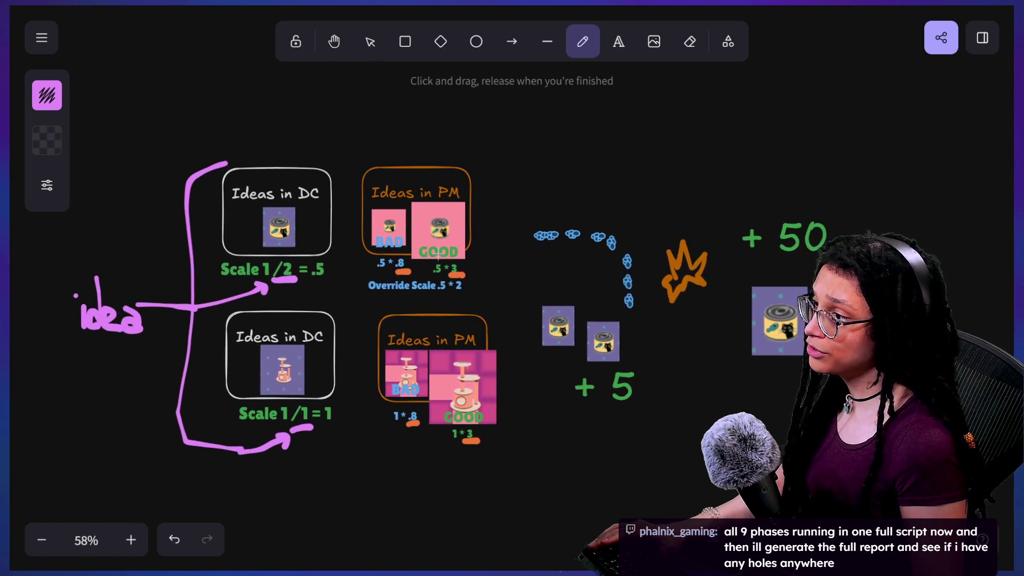
Move the blue trail, orange star, cans and +5/+50 notes far to the right
click(370, 48)
mouse_move(524, 120)
mouse_down()
mouse_move(715, 407)
mouse_move(1002, 541)
mouse_up()
drag(715, 253, 960, 244)
click(579, 247)
scroll(537, 262, up, 2)
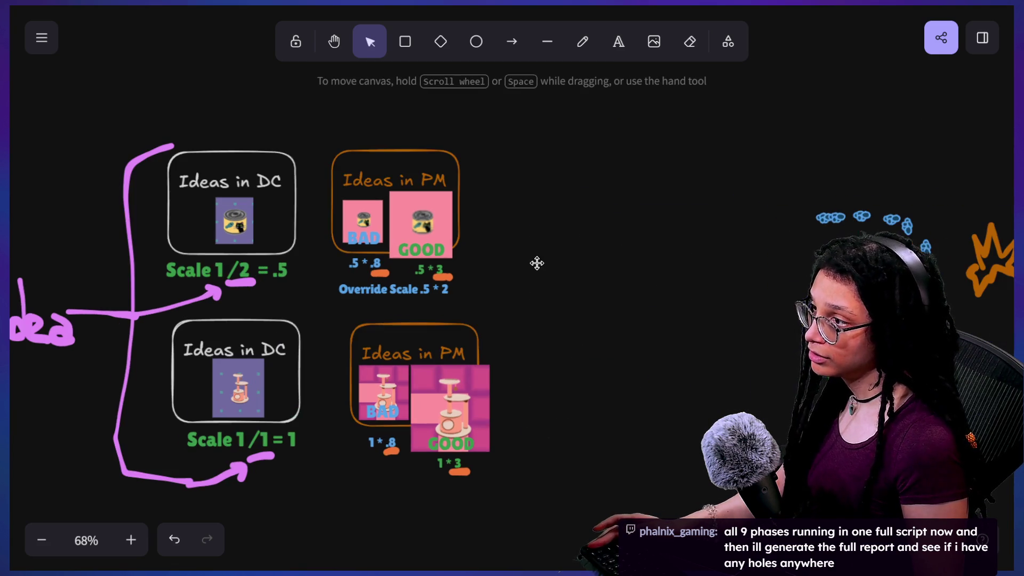
drag(538, 264, 606, 251)
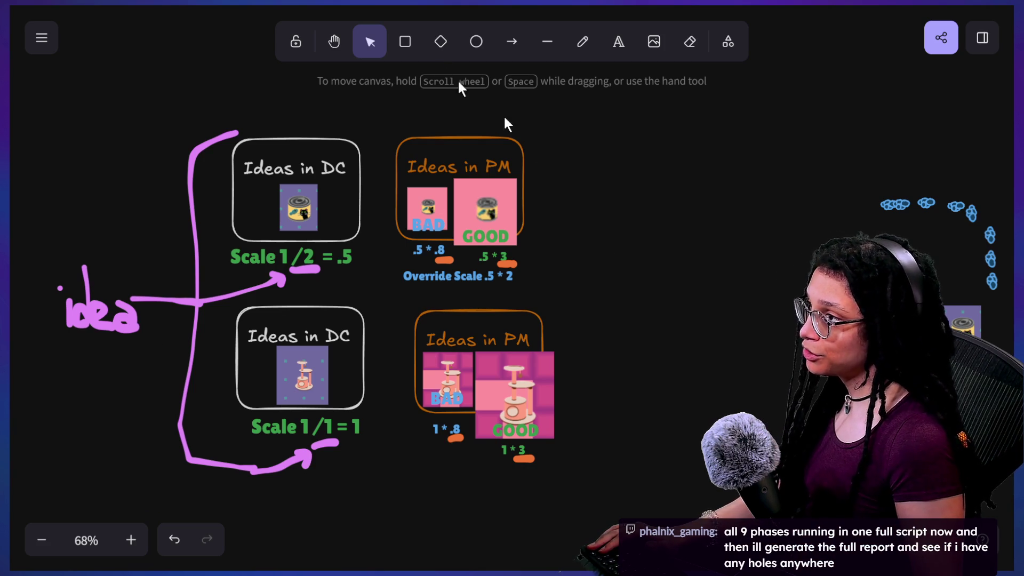
click(569, 41)
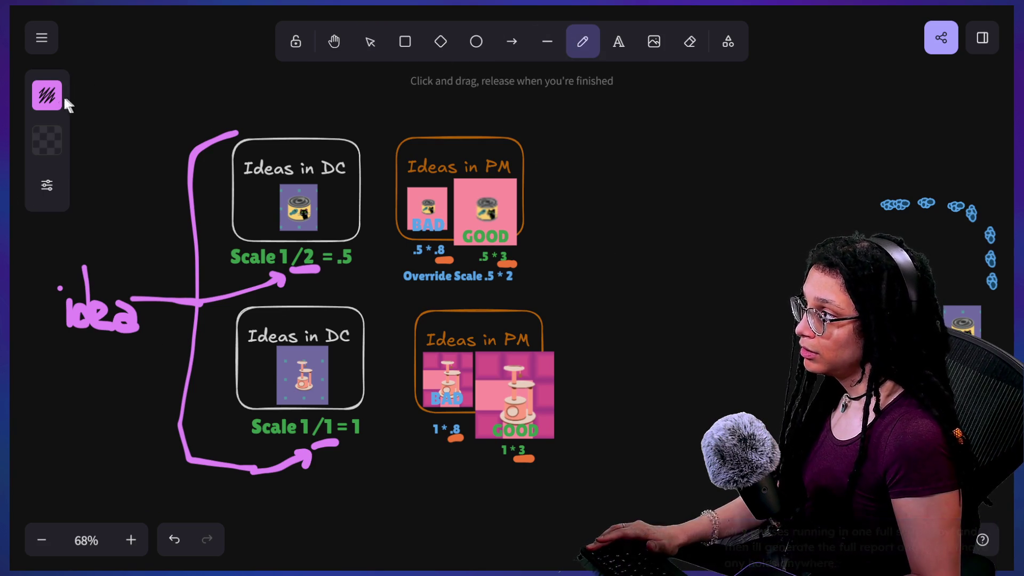
Draw an orange bracket with handwritten 'though' right of the PM boxes and pan it into view
click(61, 98)
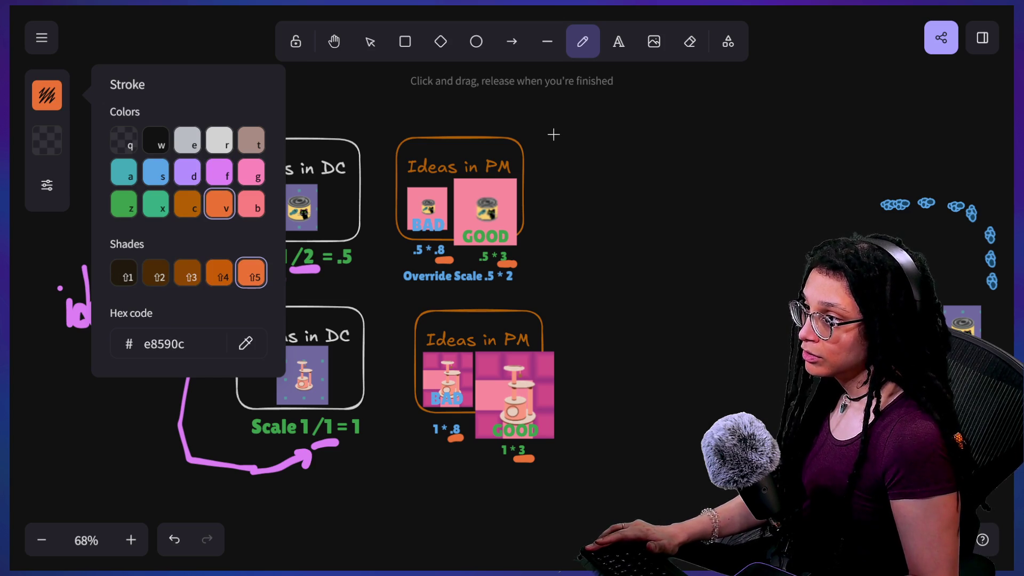
drag(554, 134, 627, 155)
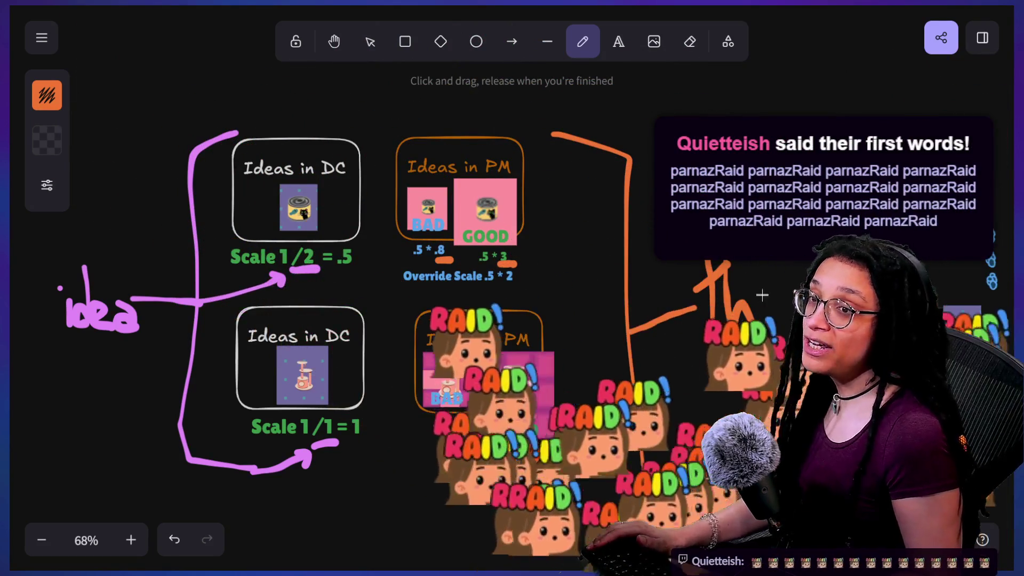
drag(765, 288, 768, 282)
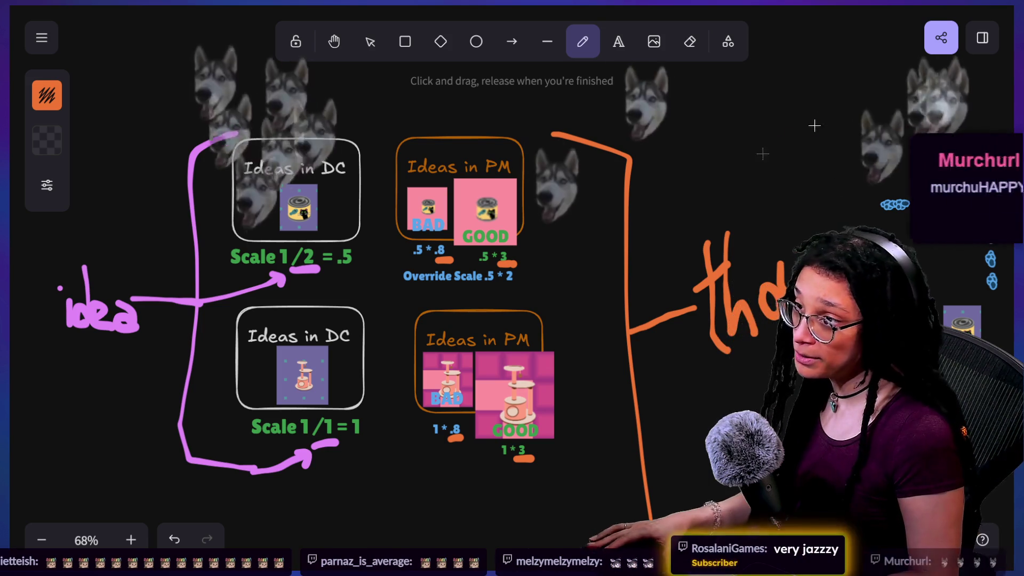
key(ctrl+z)
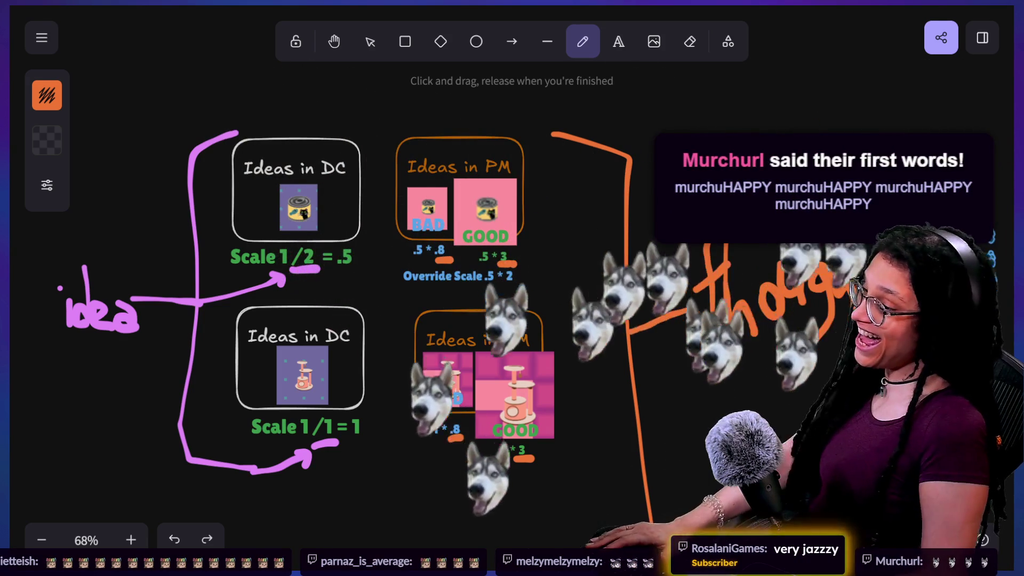
right_click(663, 222)
key(Escape)
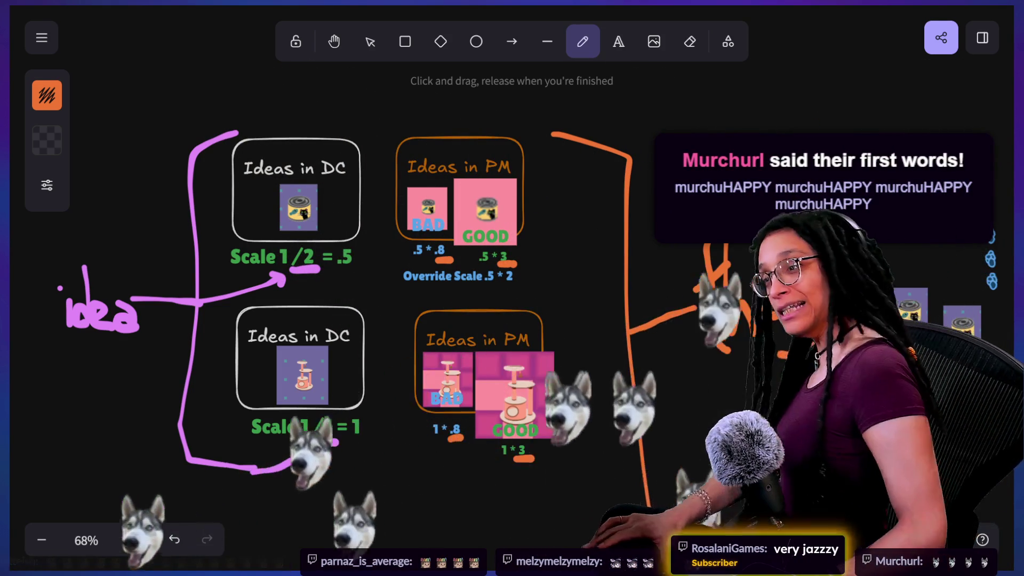
click(333, 41)
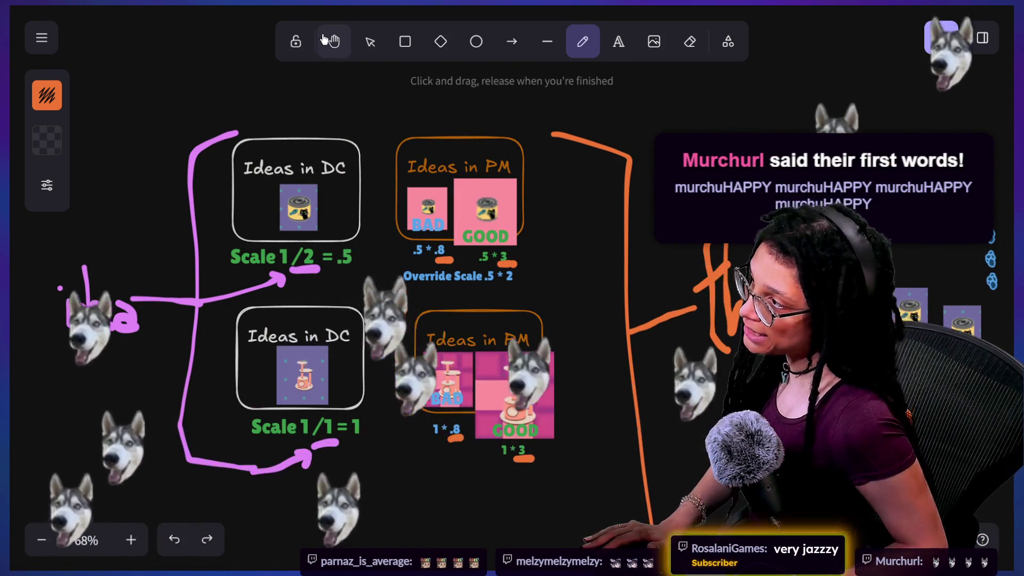
drag(816, 112, 431, 115)
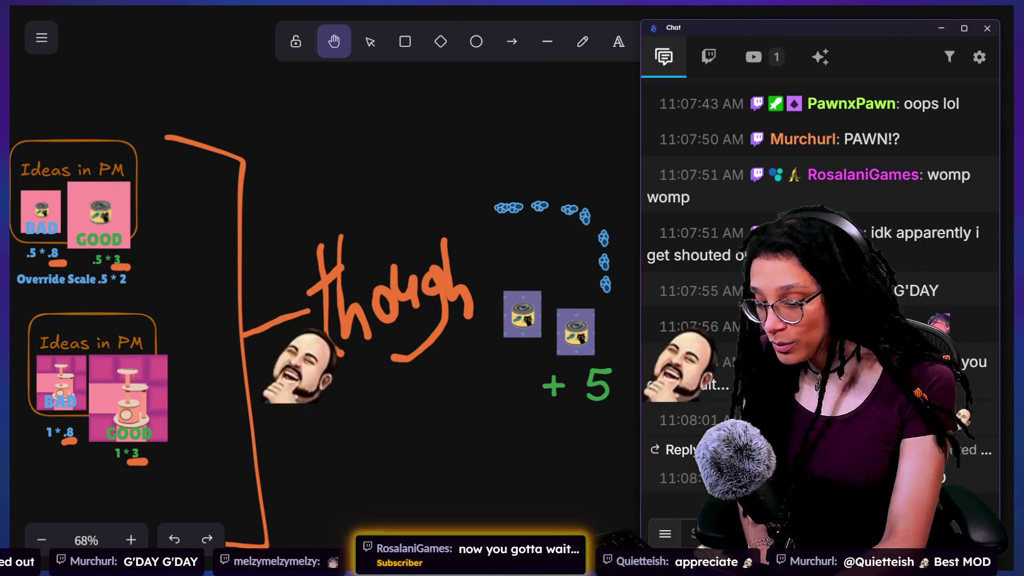
Scroll through the chat history and open the raiding viewer's profile card
scroll(881, 324, up, 10)
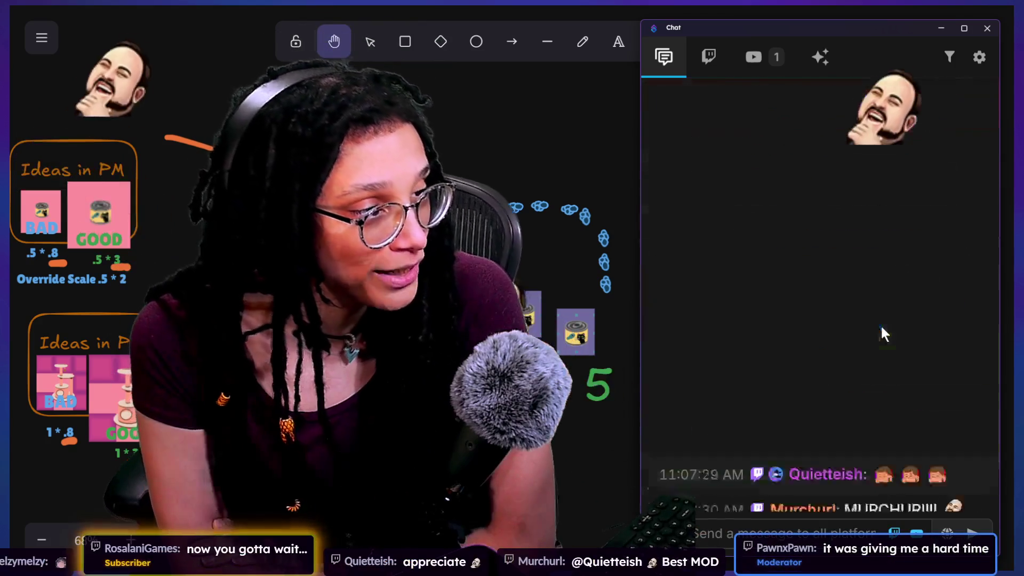
scroll(880, 328, up, 2)
scroll(881, 327, down, 2)
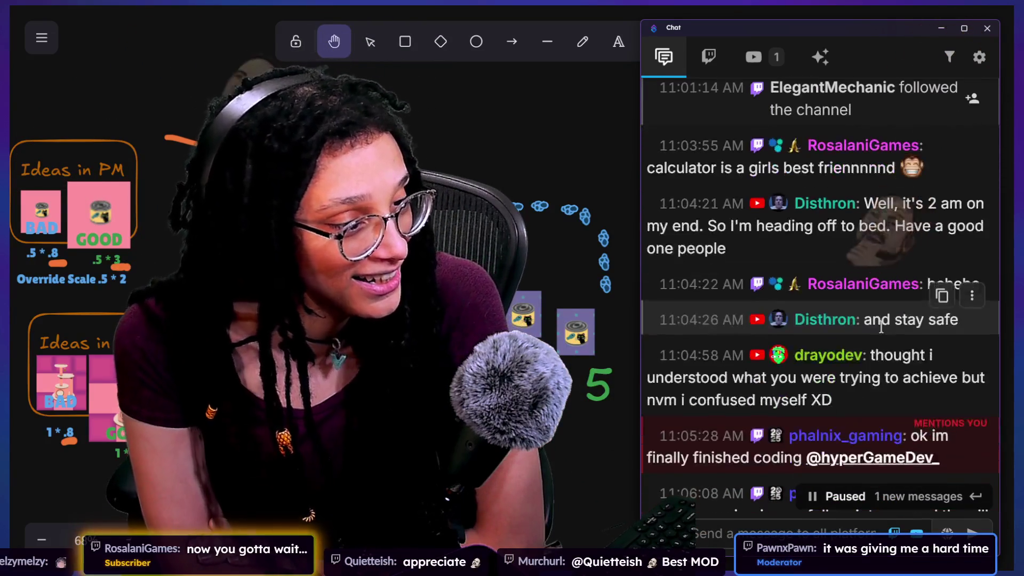
scroll(868, 422, down, 3)
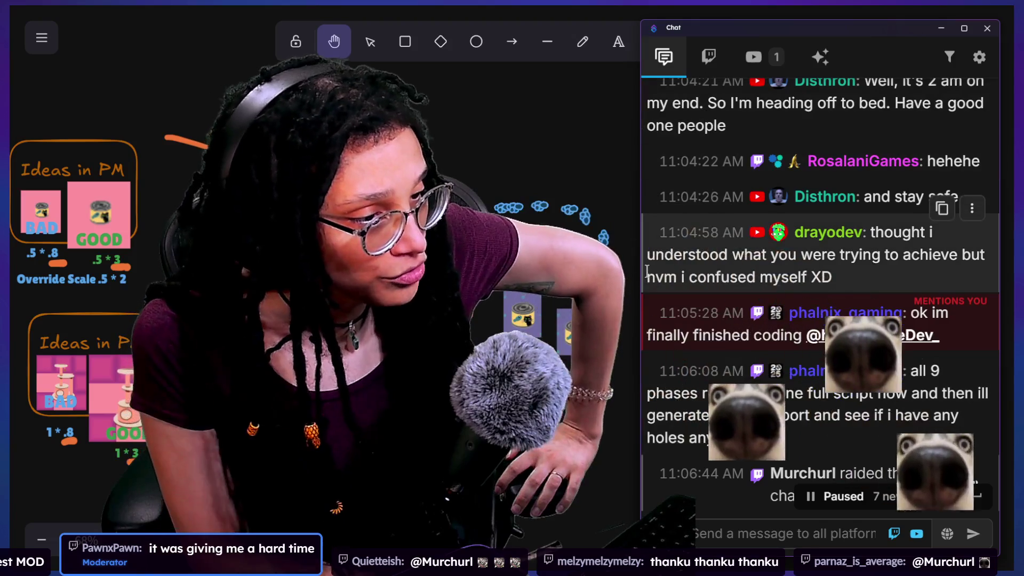
scroll(647, 273, down, 1)
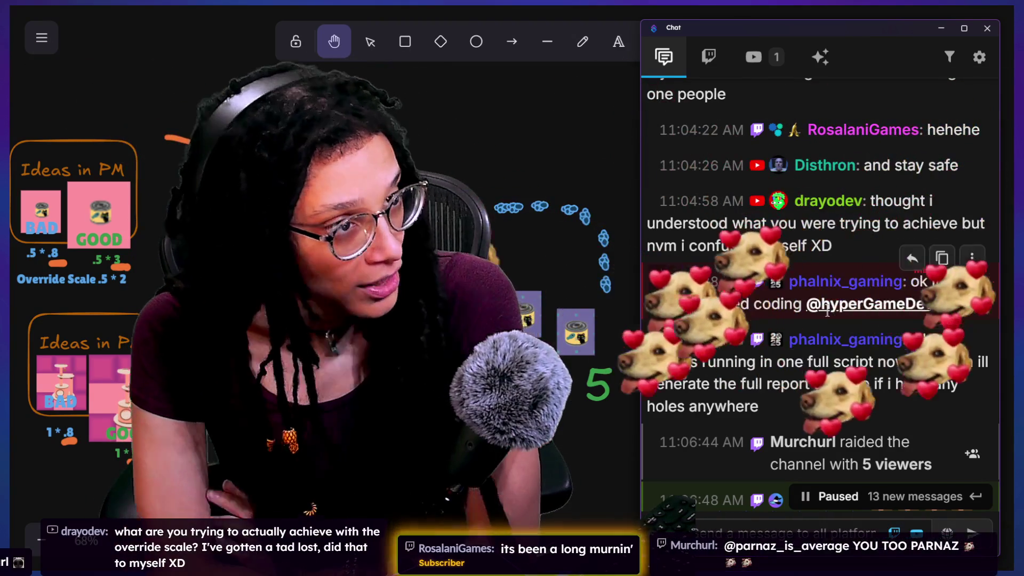
scroll(856, 349, up, 1)
scroll(855, 350, up, 5)
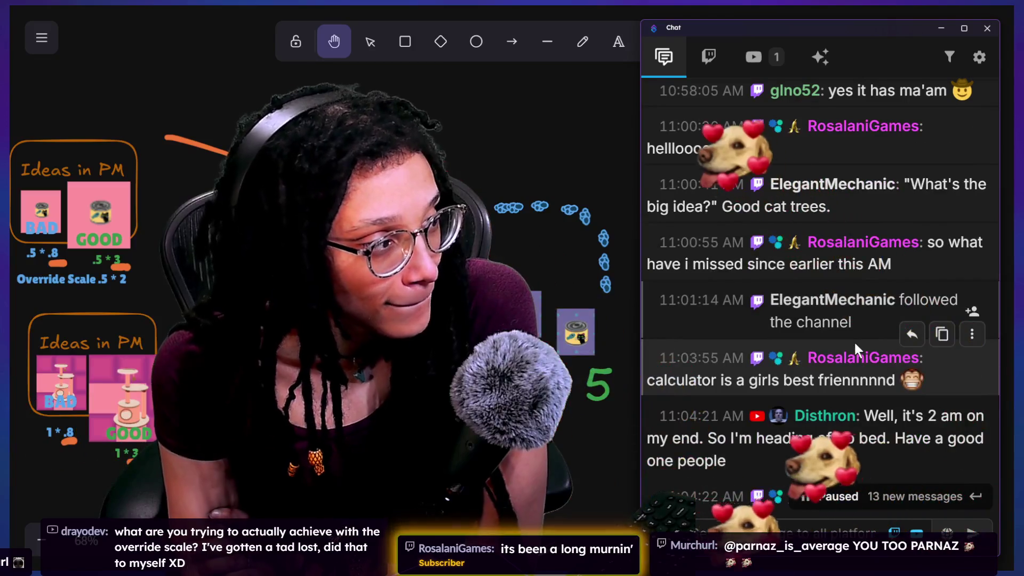
scroll(765, 210, down, 1)
scroll(765, 210, down, 10)
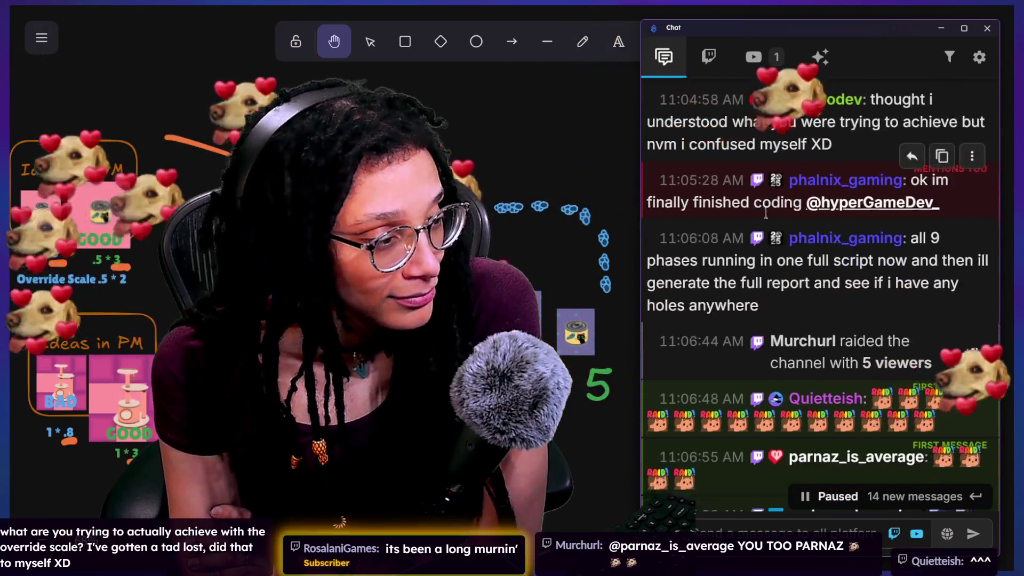
scroll(765, 210, down, 4)
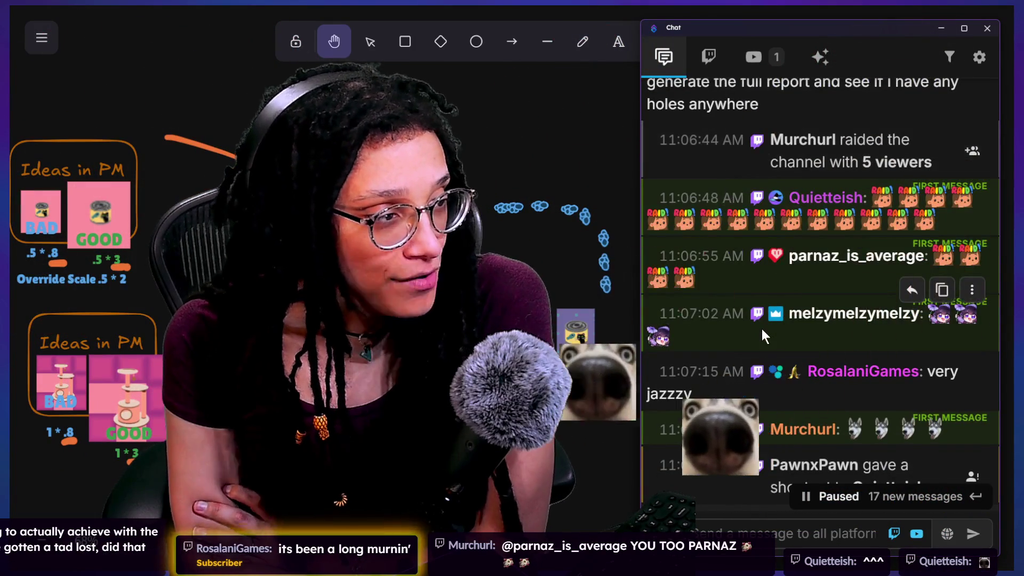
scroll(761, 336, up, 2)
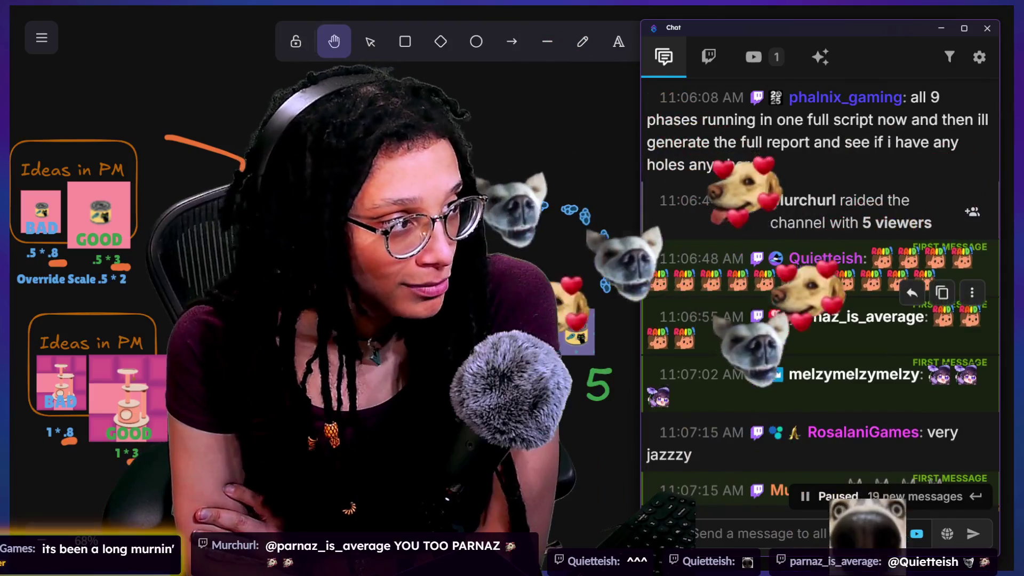
scroll(762, 331, down, 5)
scroll(762, 329, down, 5)
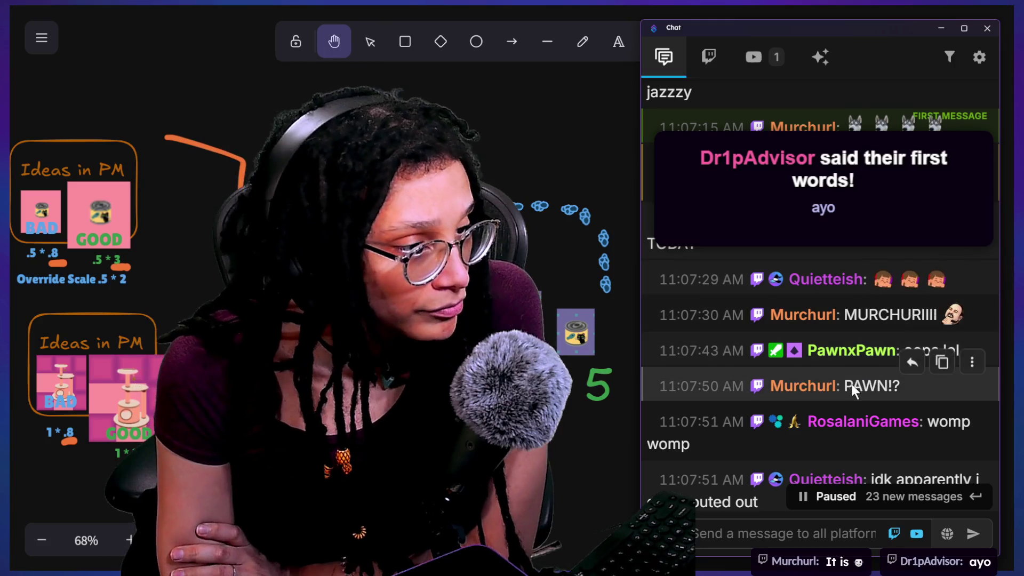
scroll(850, 382, down, 4)
scroll(786, 419, down, 5)
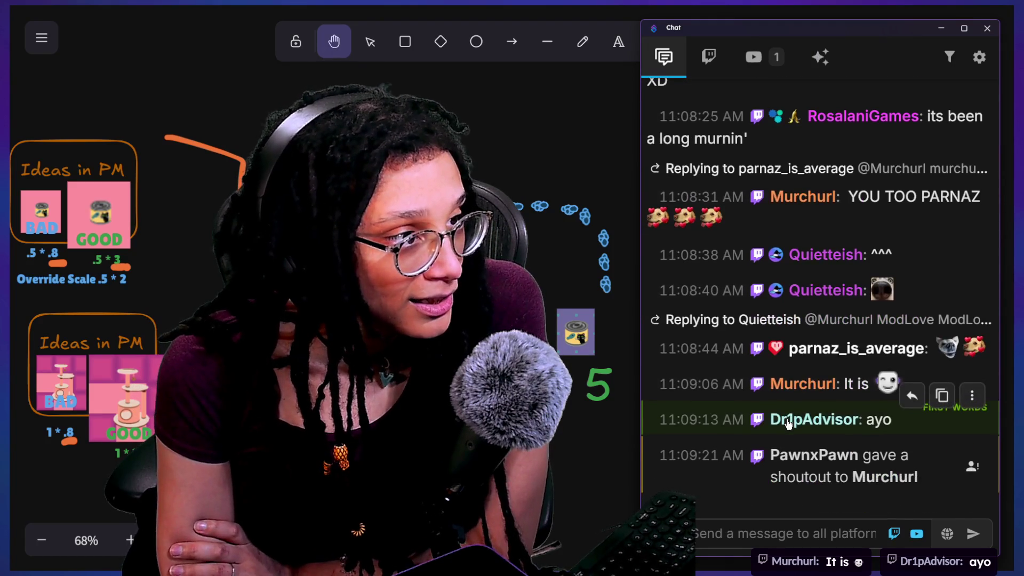
scroll(788, 422, up, 3)
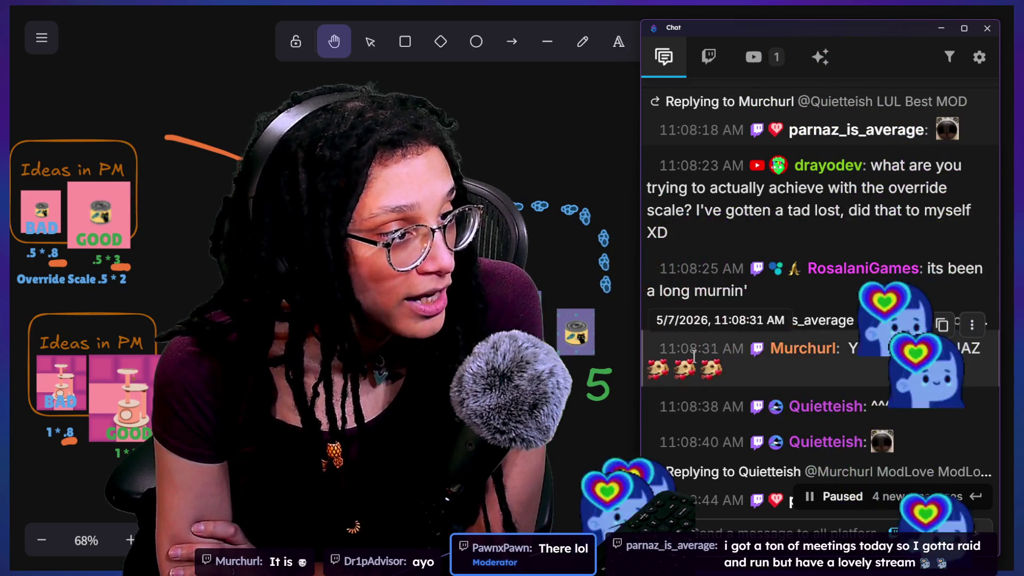
scroll(693, 354, up, 2)
scroll(694, 355, up, 2)
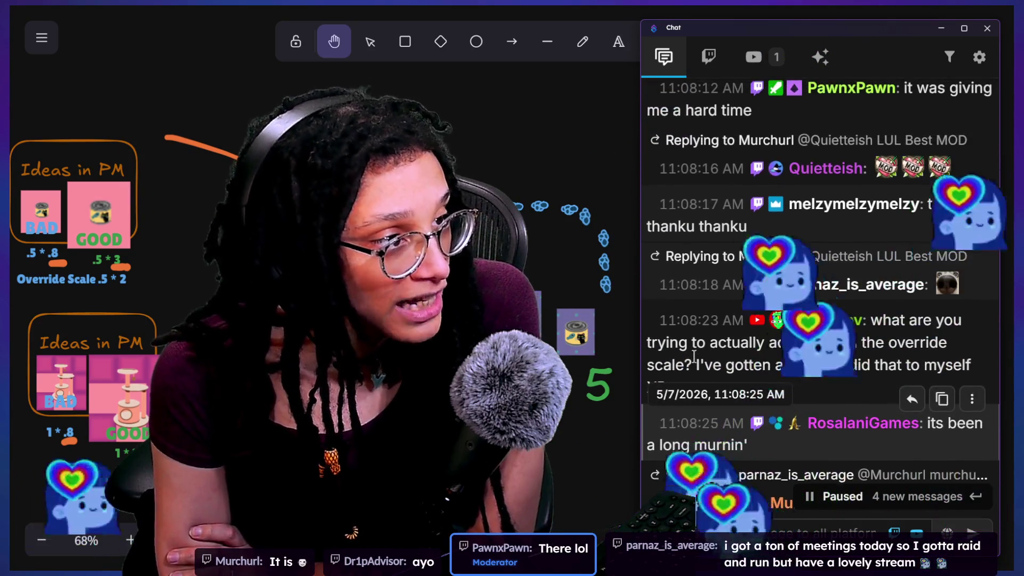
scroll(694, 354, up, 1)
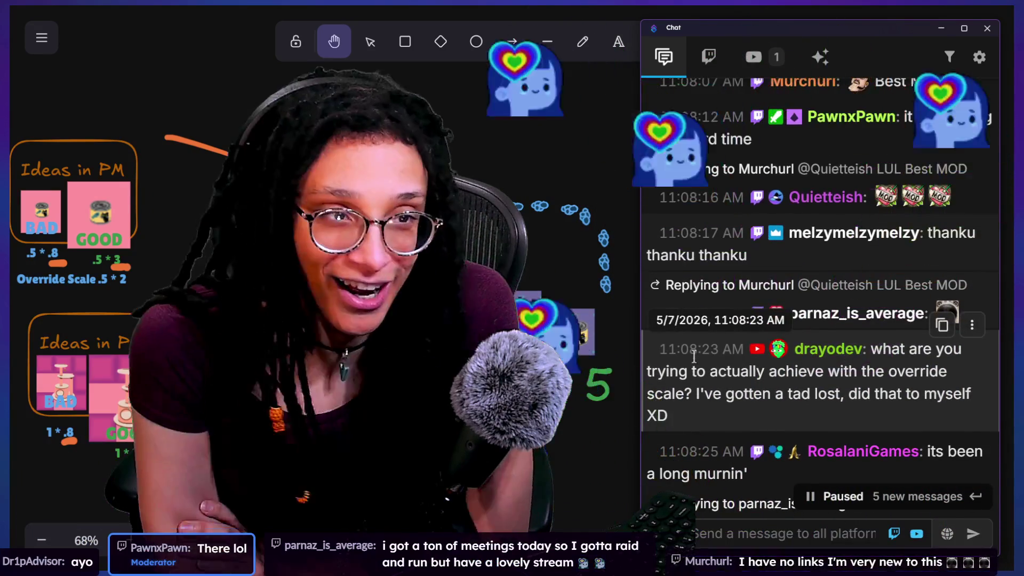
scroll(694, 354, down, 10)
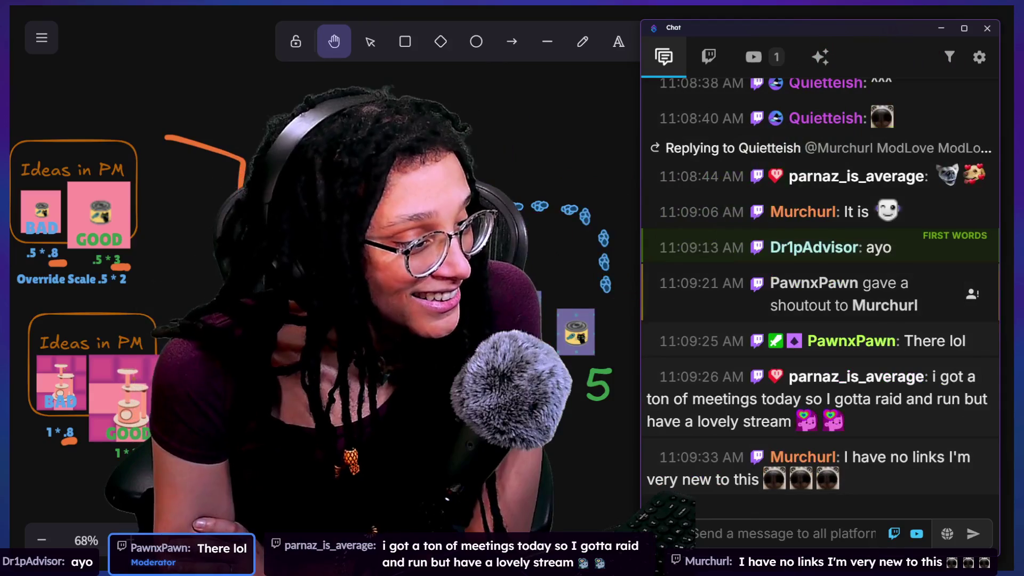
click(794, 459)
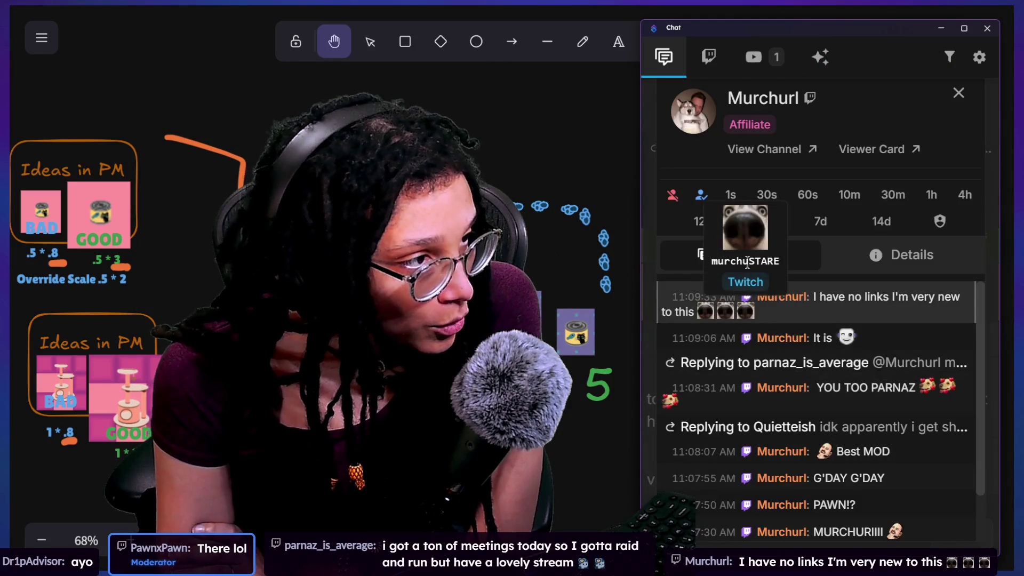
Open the raider's Twitch channel page via View Channel on the user card
click(771, 148)
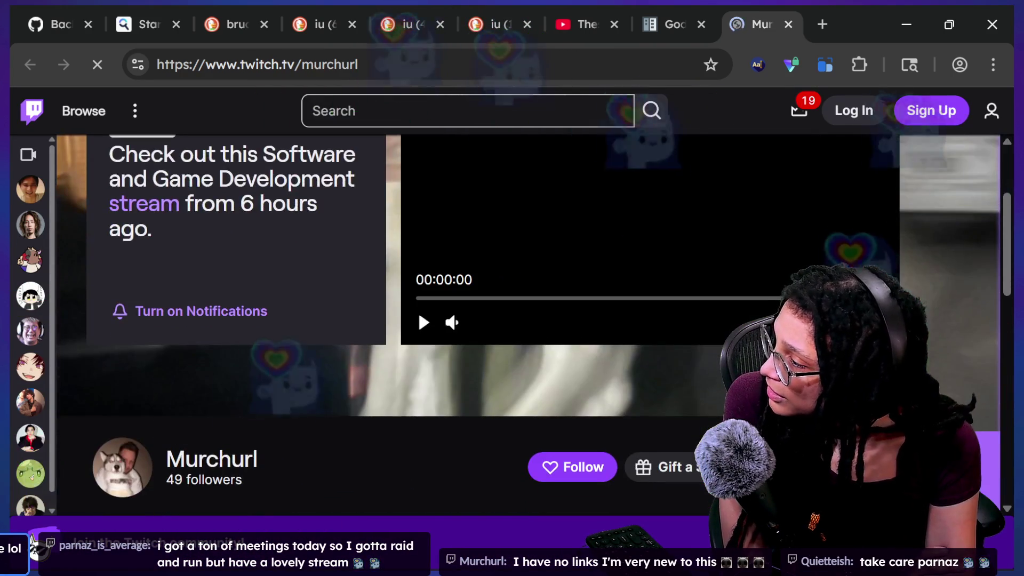
Skip the raider's past broadcast ahead to about 3:31 and play it full screen
scroll(216, 402, down, 2)
scroll(715, 374, up, 1)
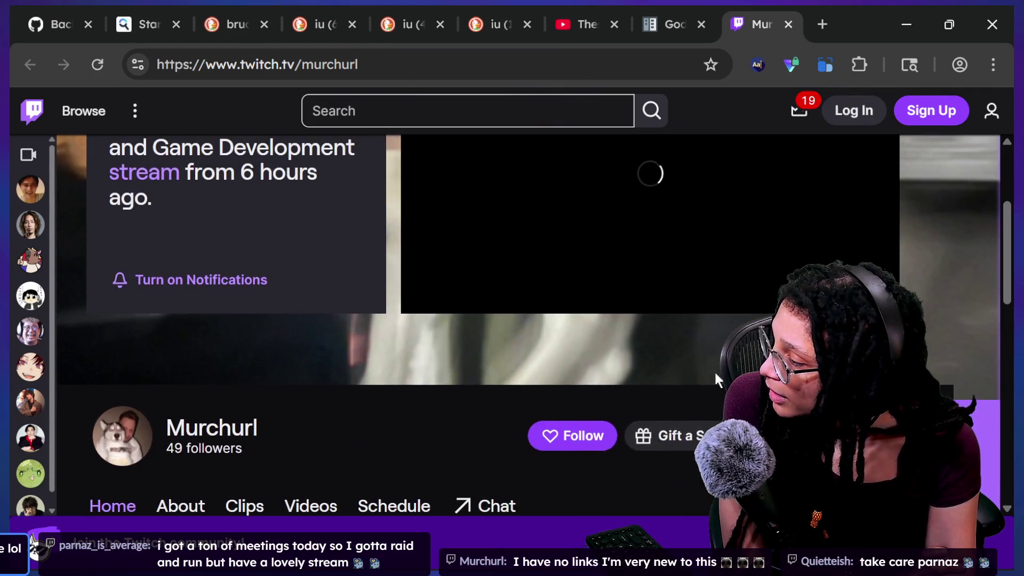
scroll(573, 434, down, 2)
scroll(493, 434, down, 1)
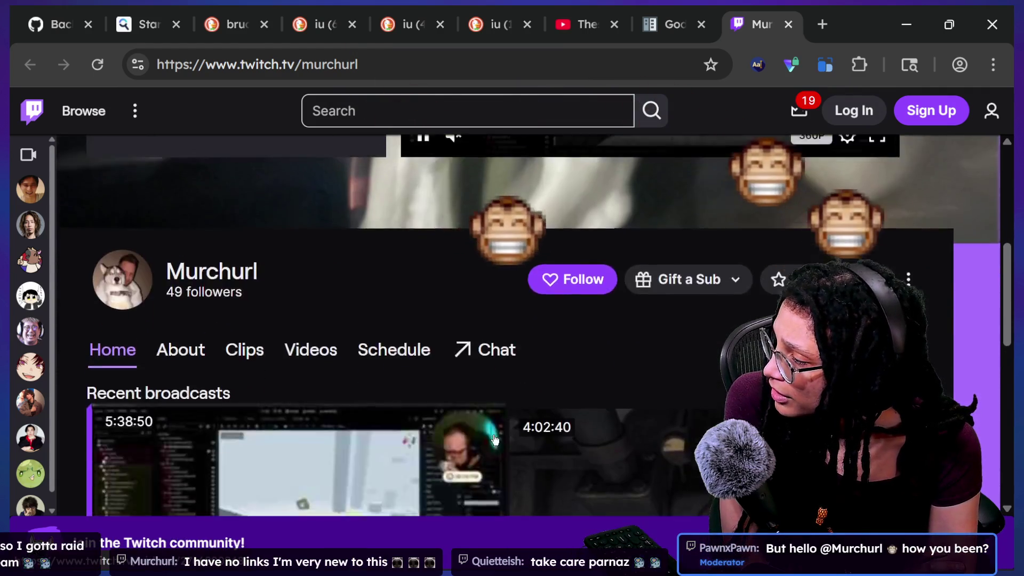
scroll(577, 403, up, 5)
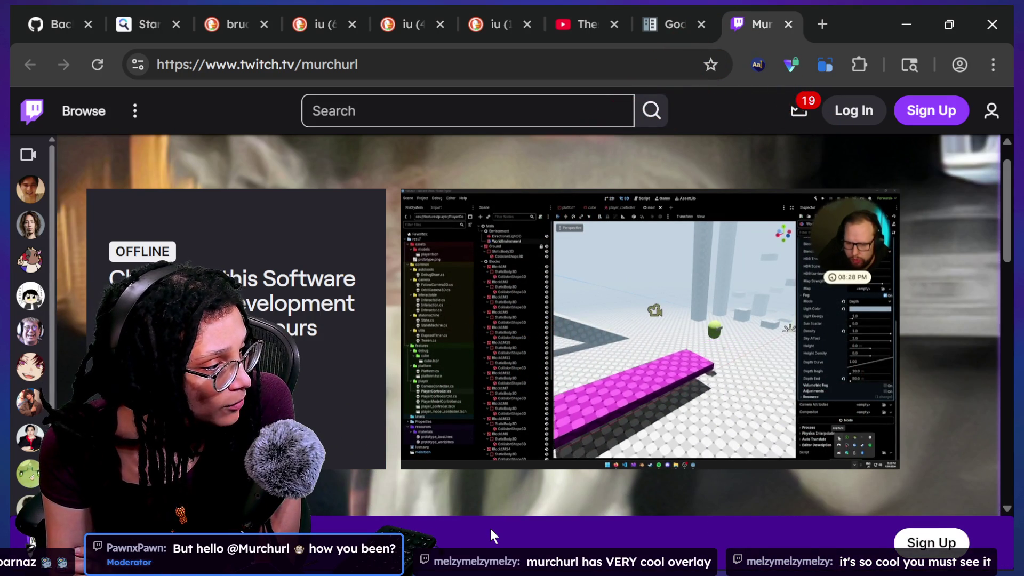
click(503, 425)
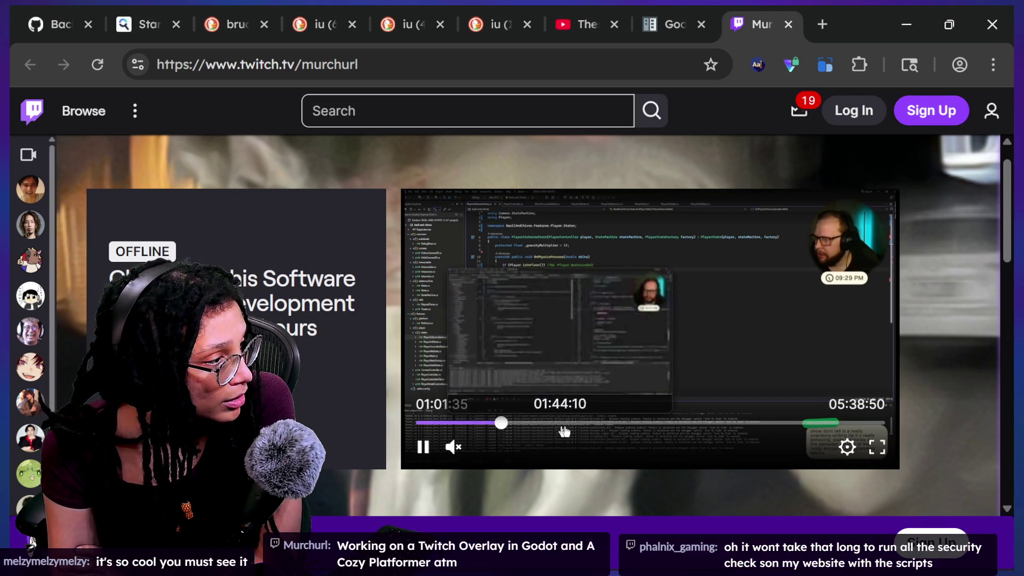
click(596, 426)
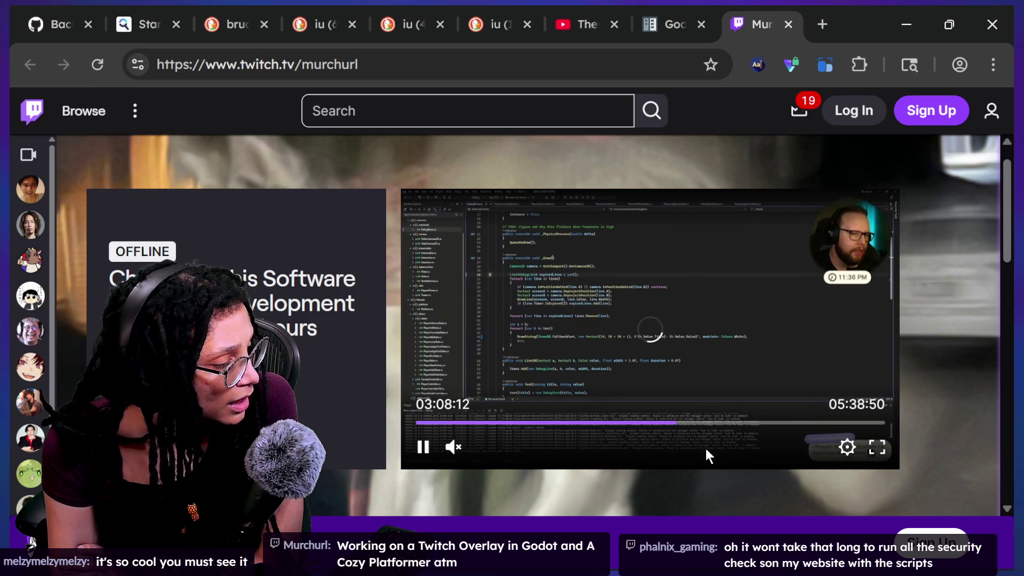
click(708, 422)
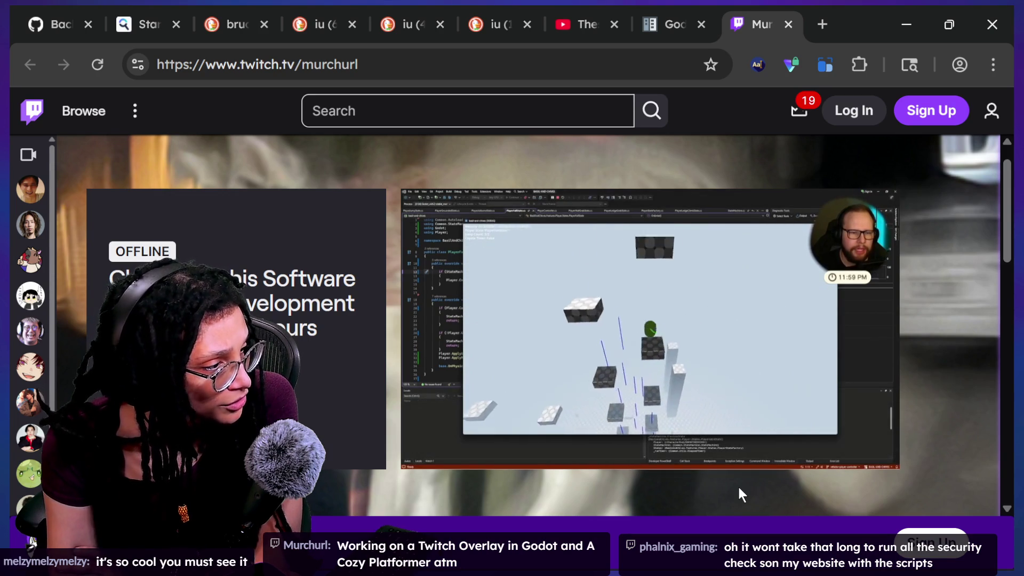
click(874, 461)
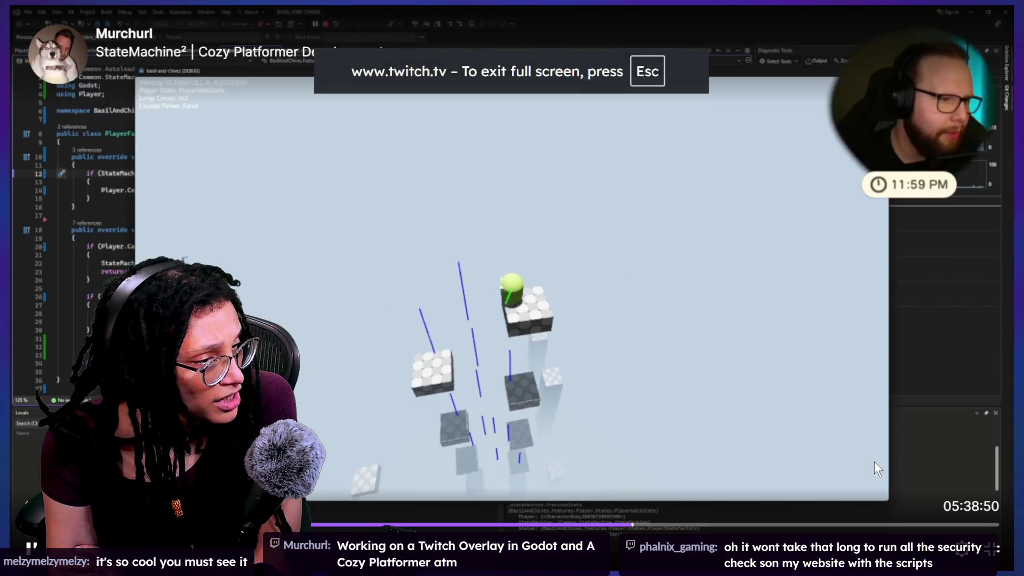
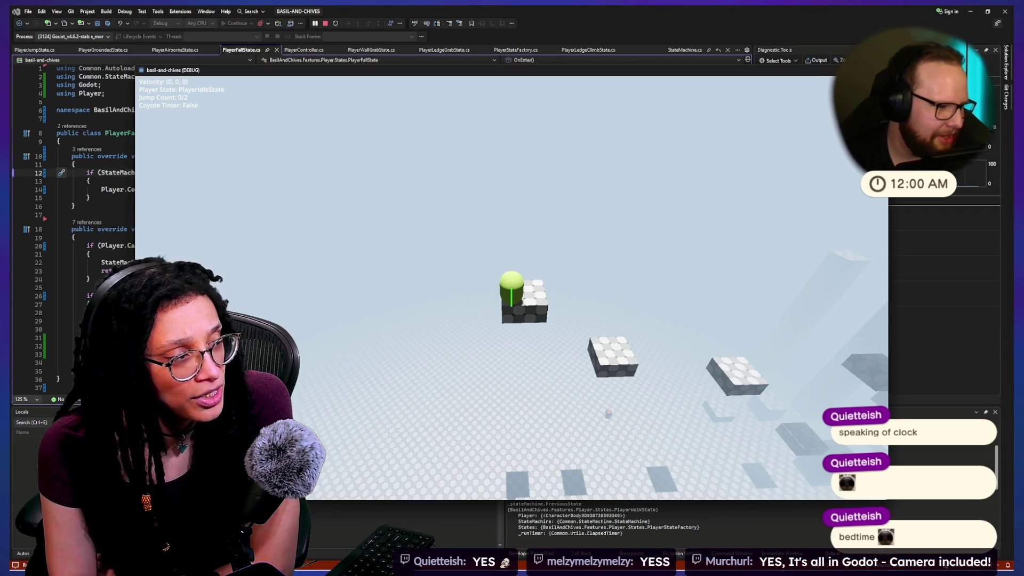
Scrub the stream back to the code-editing part showing PlayerController.cs at ApplyJump
mouse_move(921, 499)
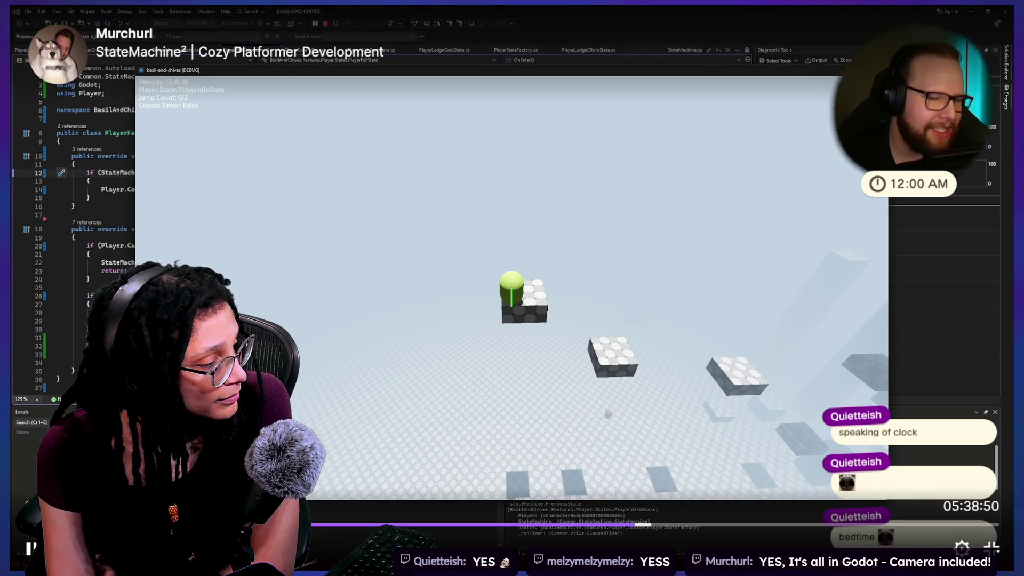
click(711, 532)
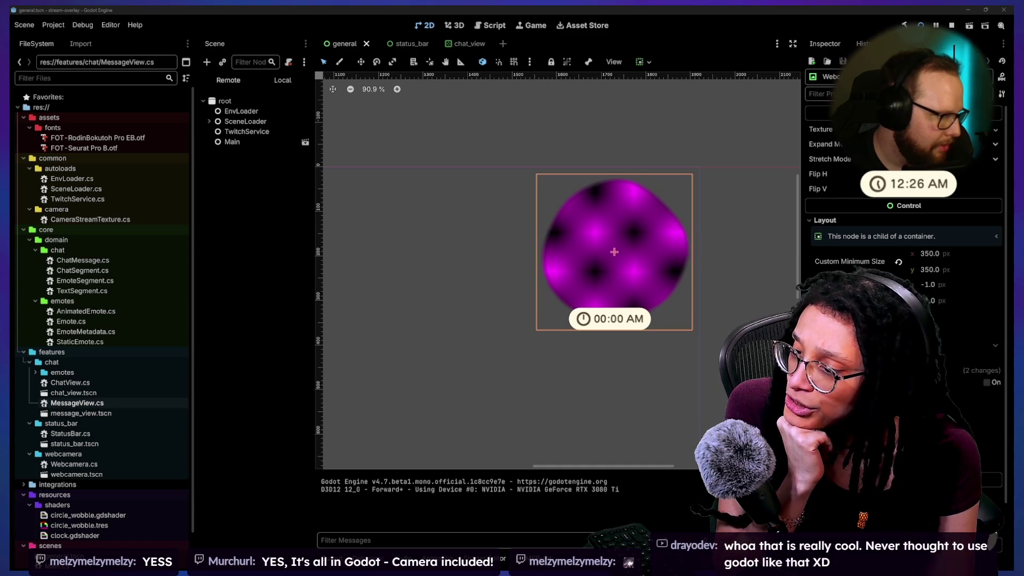
mouse_move(125, 487)
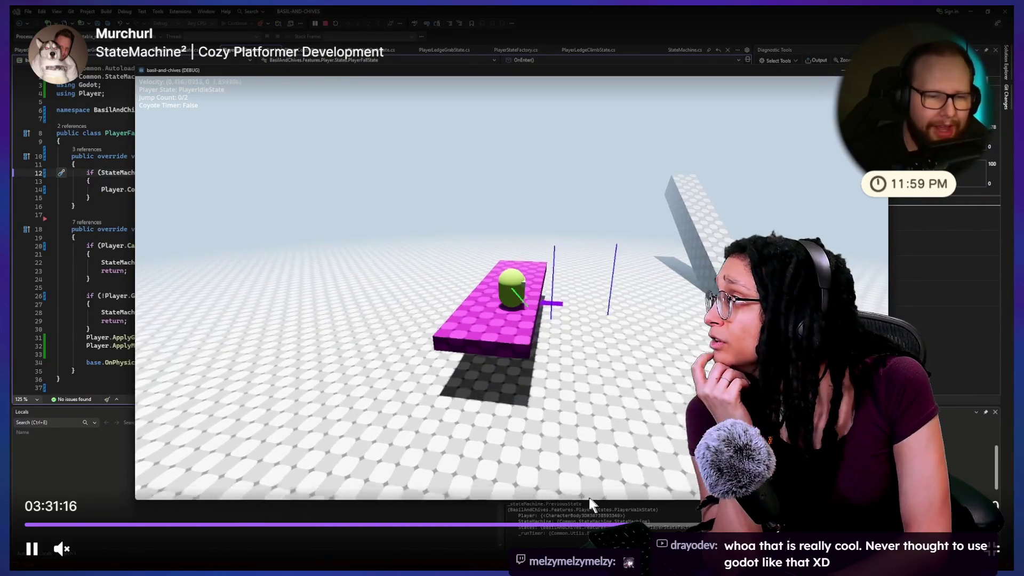
click(580, 523)
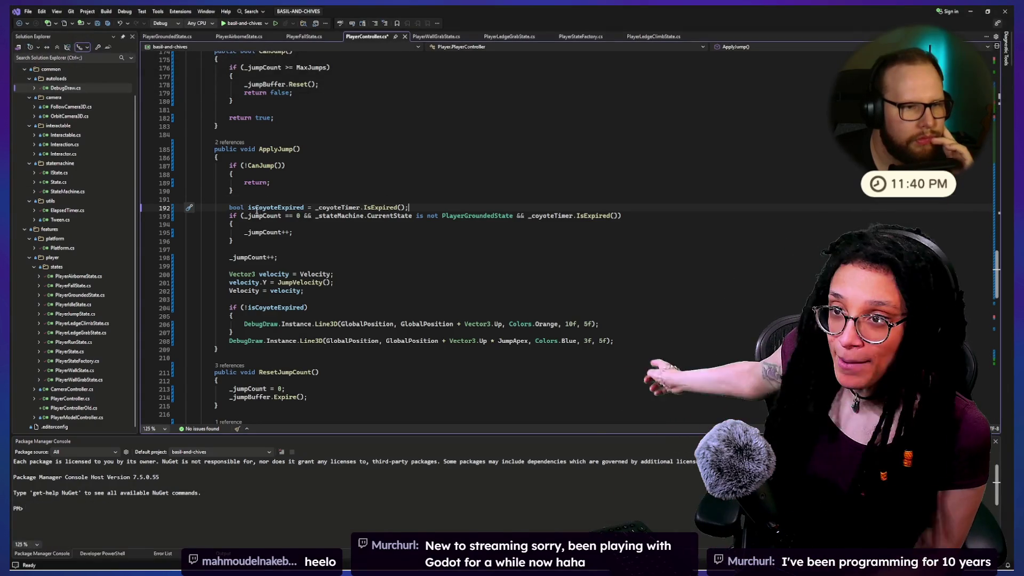
Replace _coyoteTimer.IsExpired() with isCoyoteExpired on line 193 and move its declaration up one line
drag(529, 216, 610, 217)
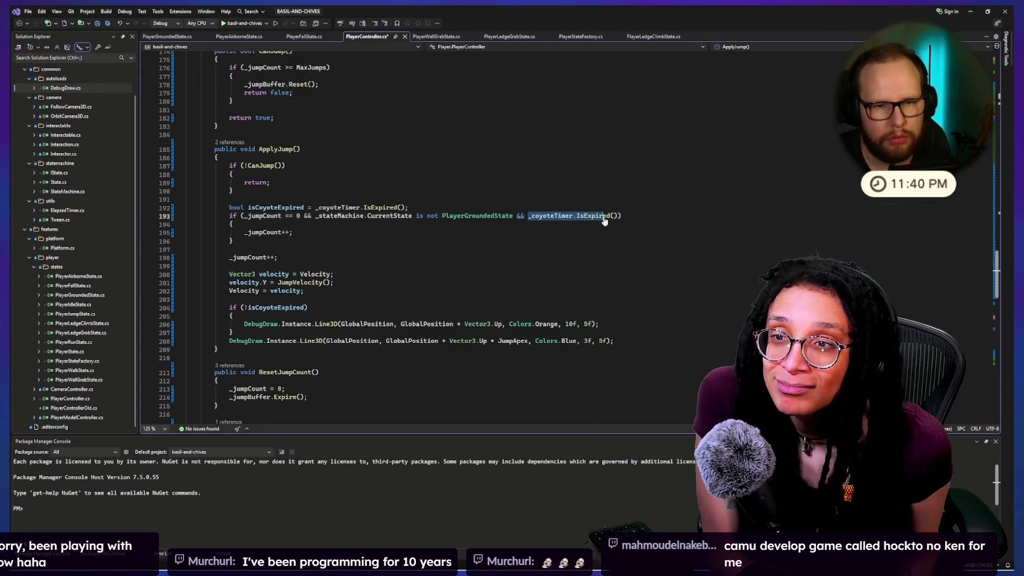
text(isCoyoteExpired)
click(602, 193)
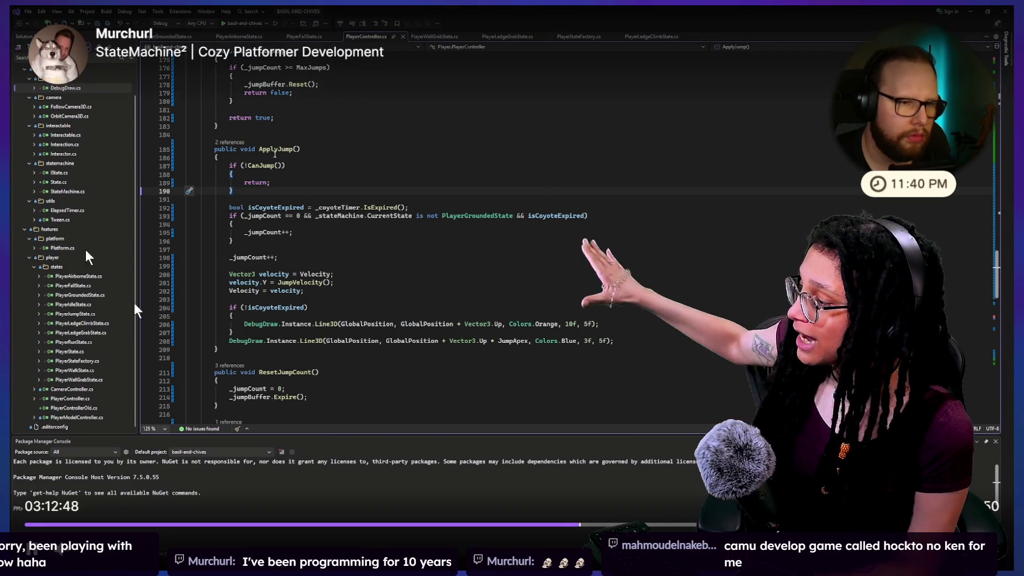
scroll(274, 153, up, 5)
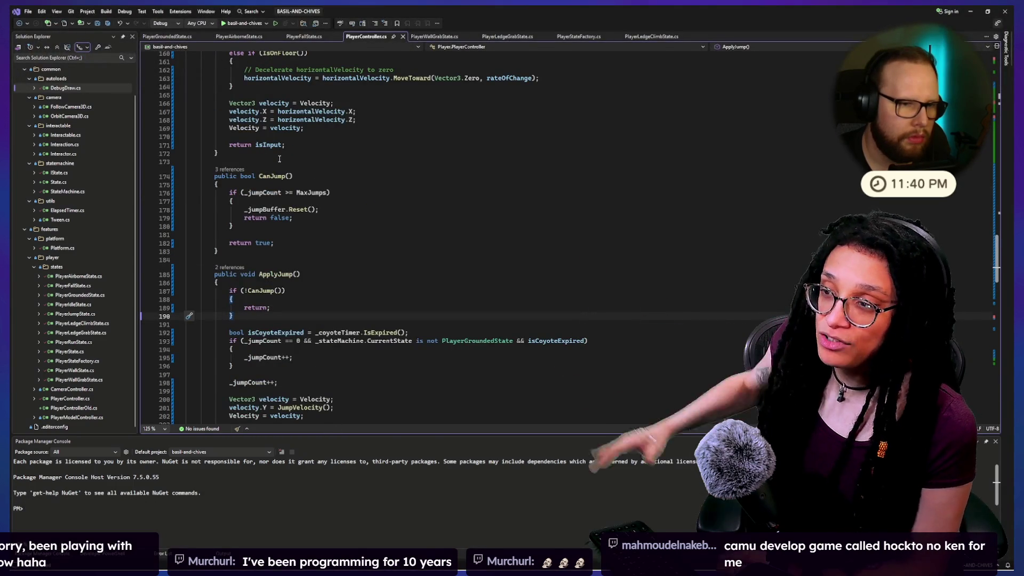
scroll(279, 159, down, 6)
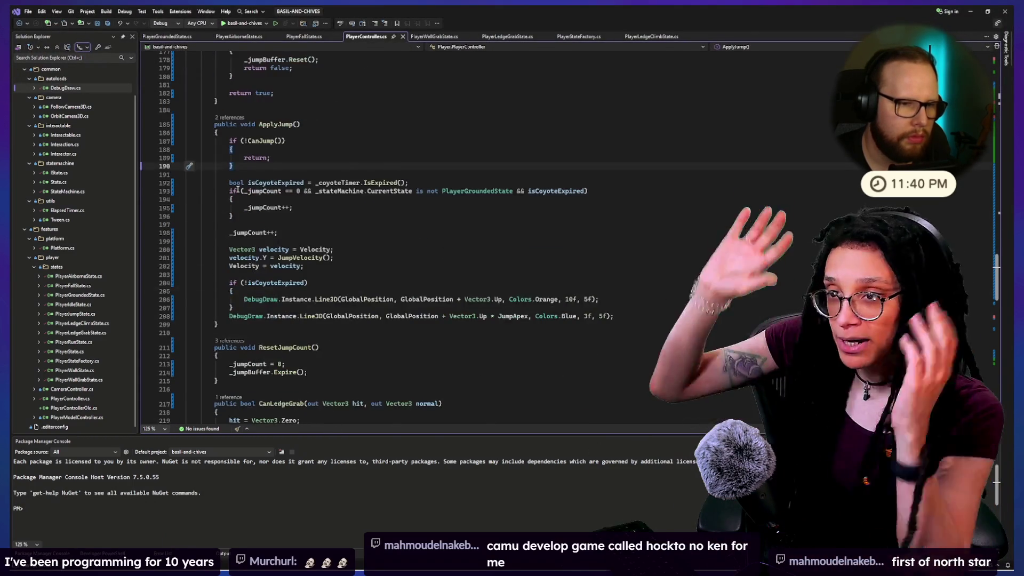
click(252, 182)
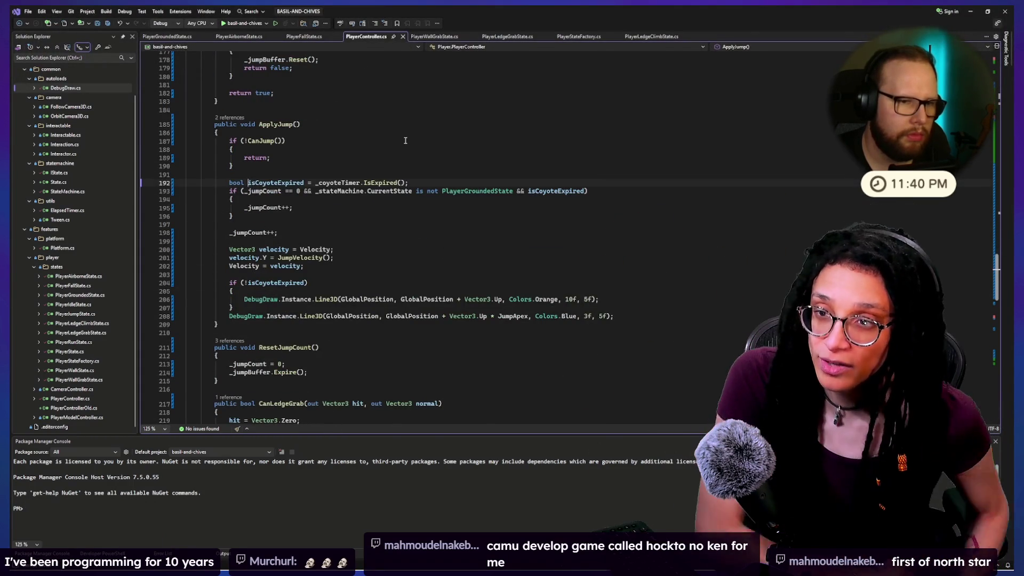
key(alt+Up)
key(alt+Up)
key(alt+Up)
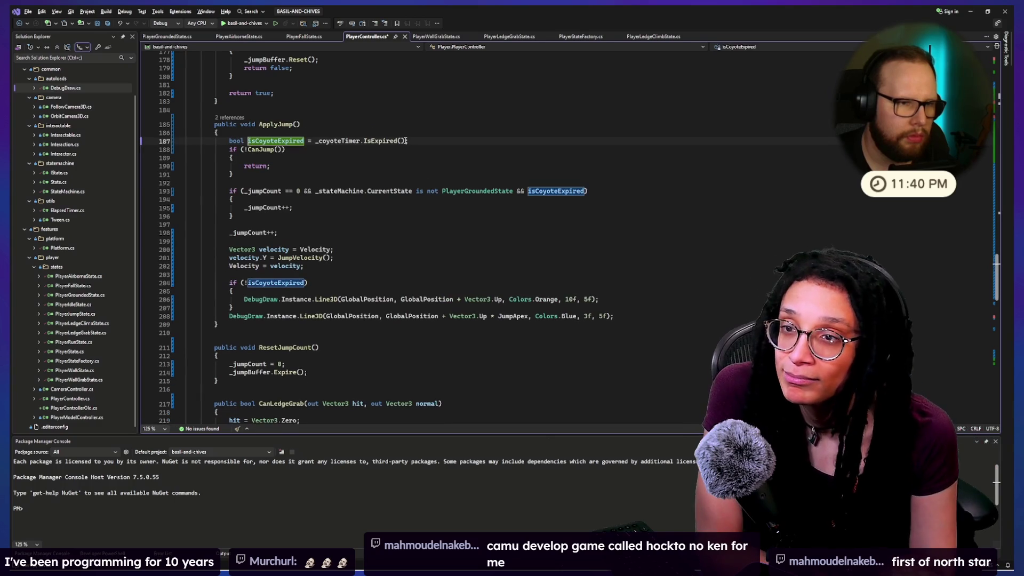
key(Down)
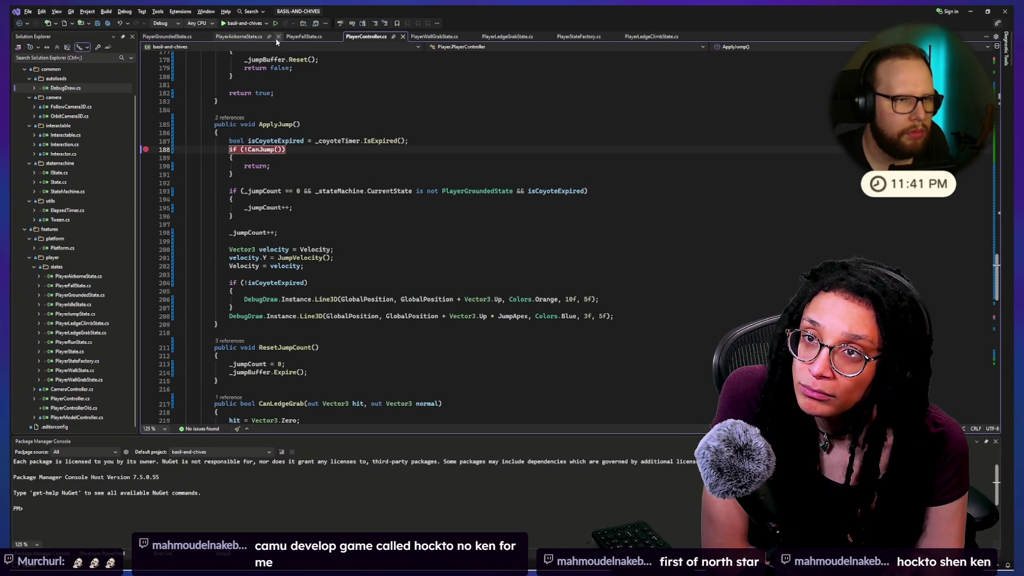
Launch the game under the debugger and jump to hit the CanJump breakpoint
click(234, 23)
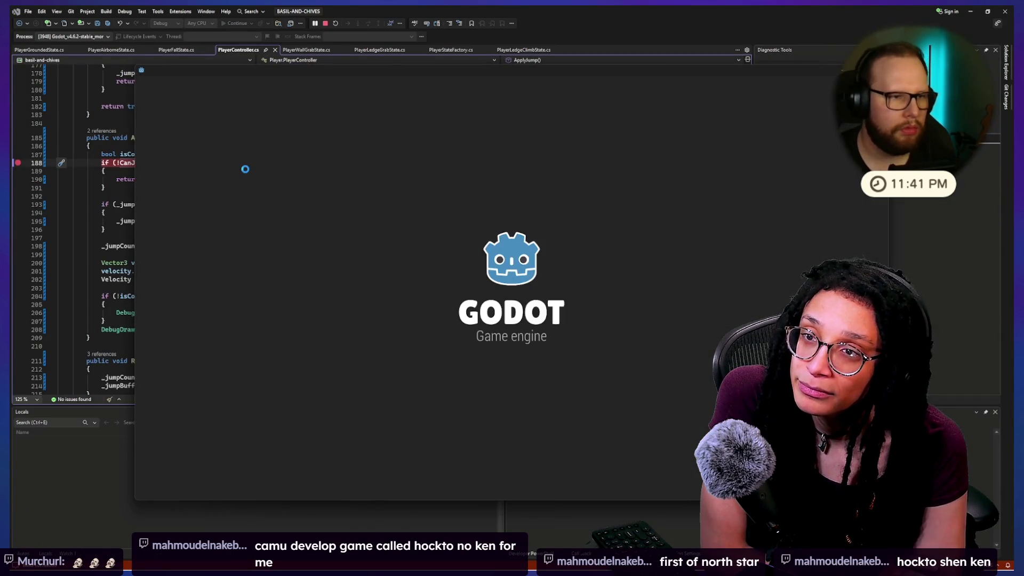
key(space)
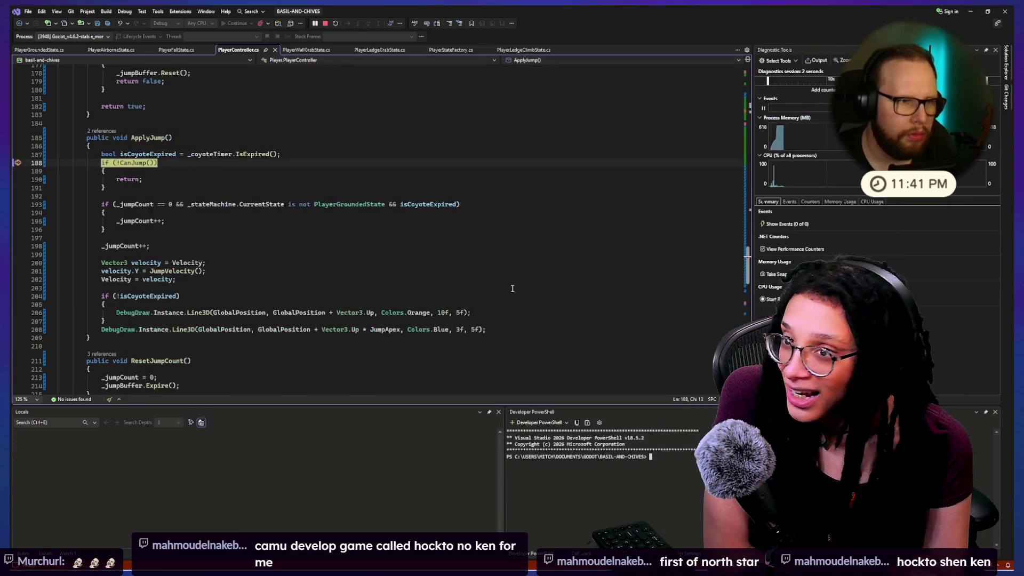
mouse_move(875, 198)
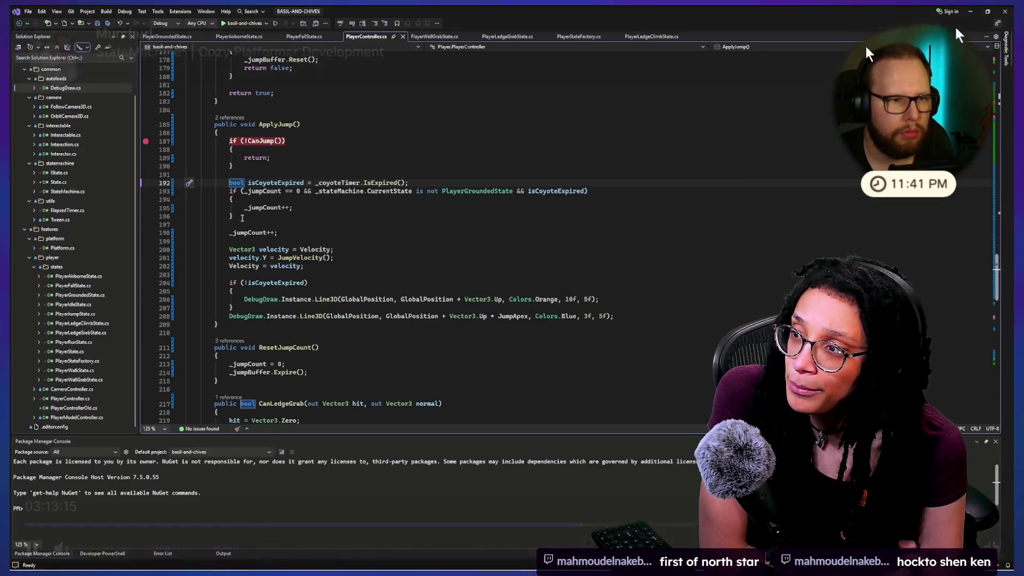
mouse_move(837, 72)
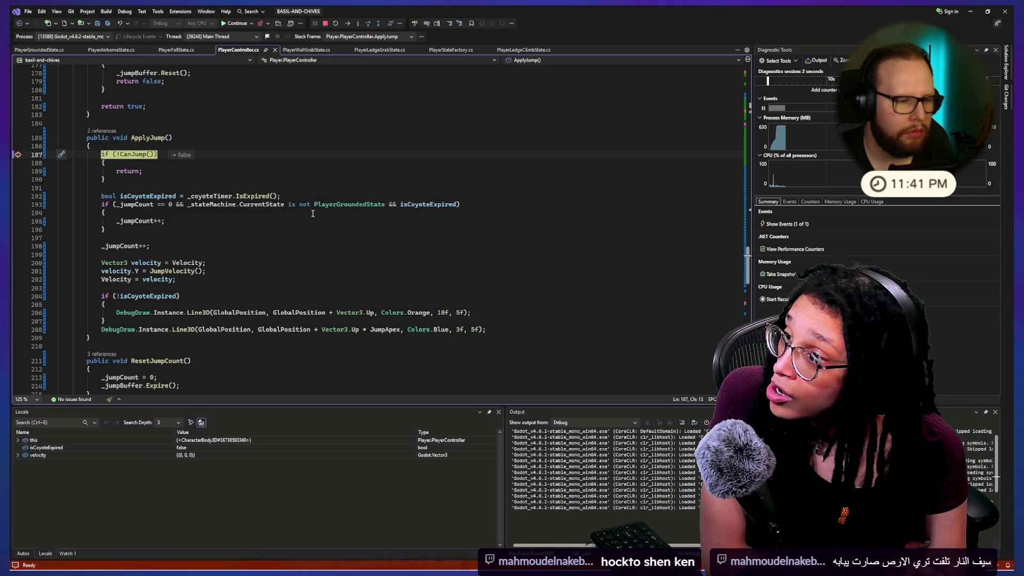
Step to the jump condition and select its _stateMachine.CurrentState check
click(369, 25)
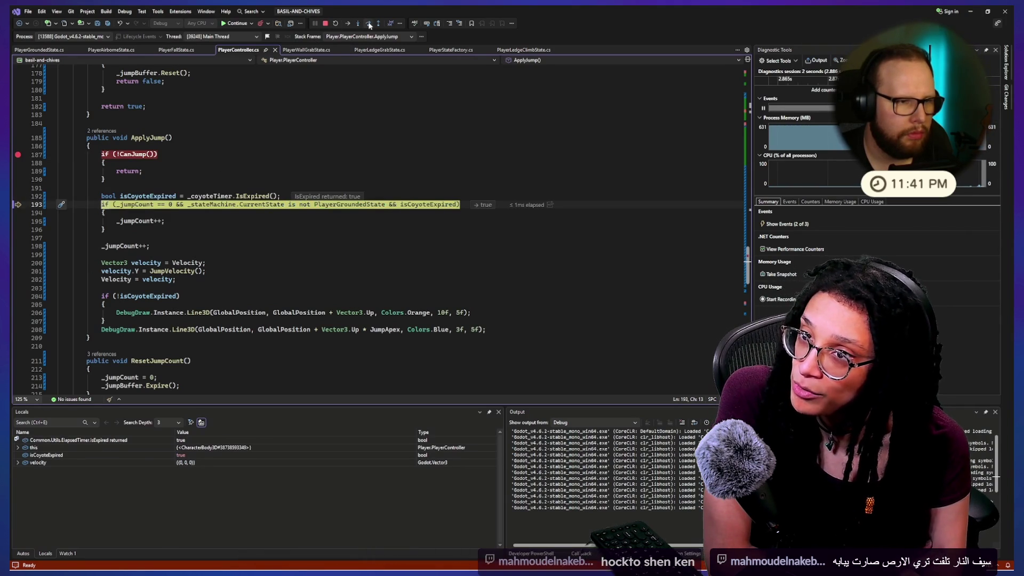
click(369, 25)
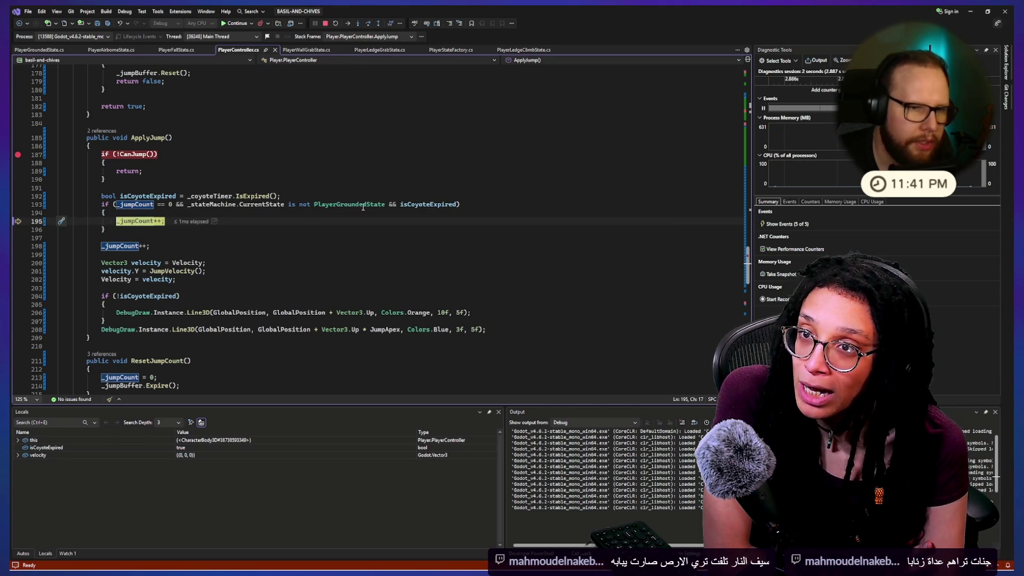
drag(384, 204, 181, 205)
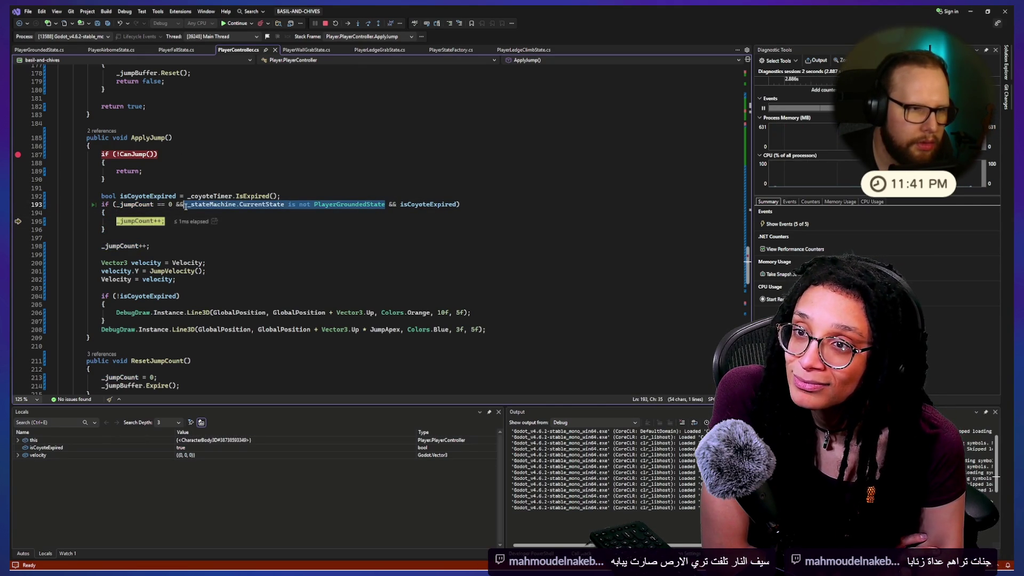
mouse_move(188, 206)
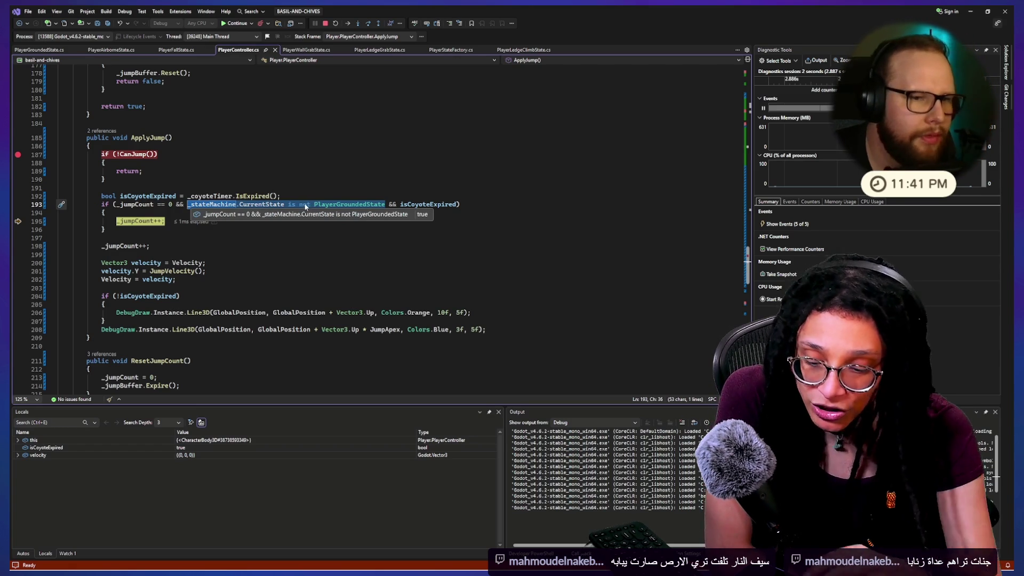
key(Escape)
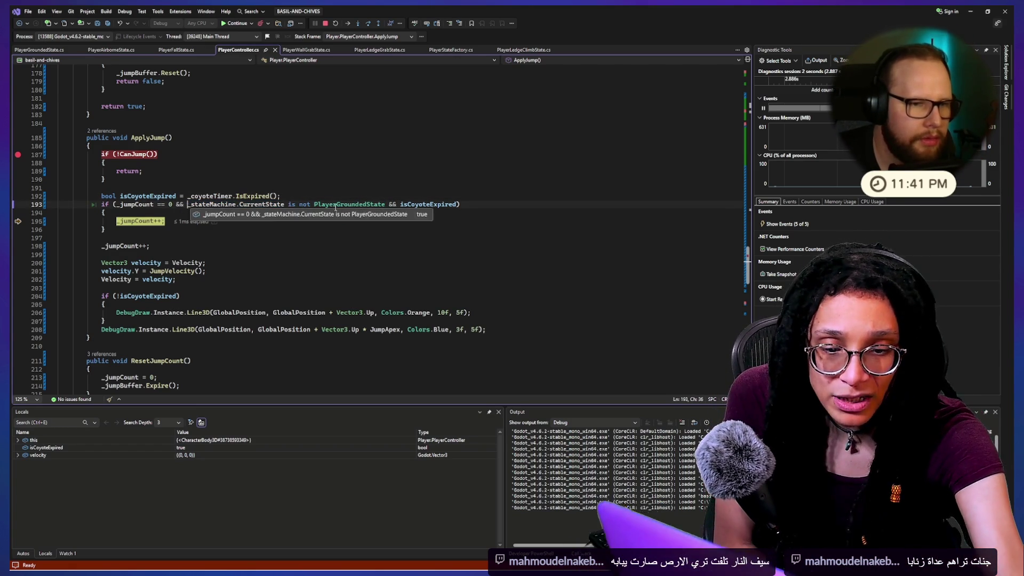
click(383, 204)
drag(385, 204, 185, 204)
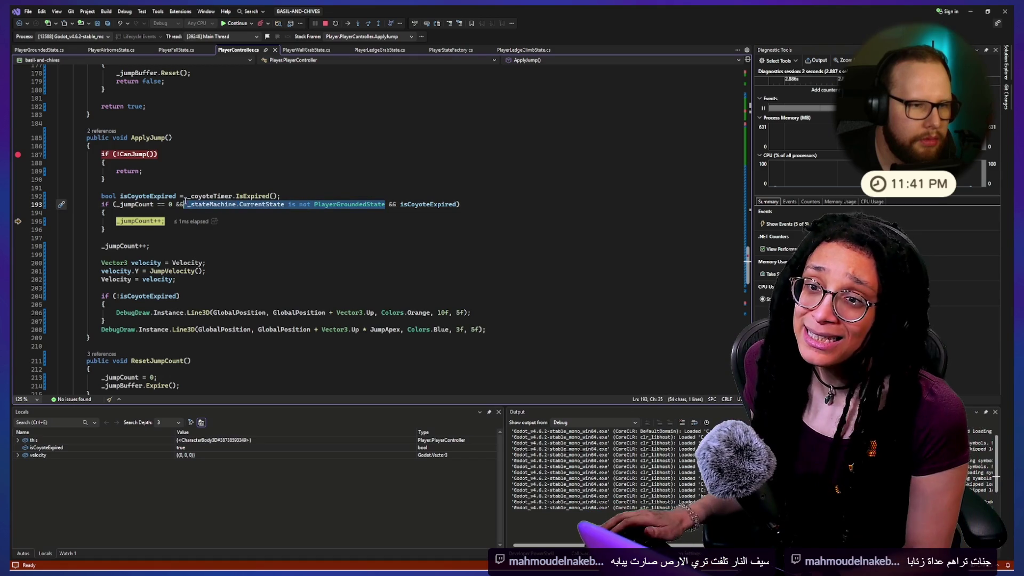
mouse_move(187, 202)
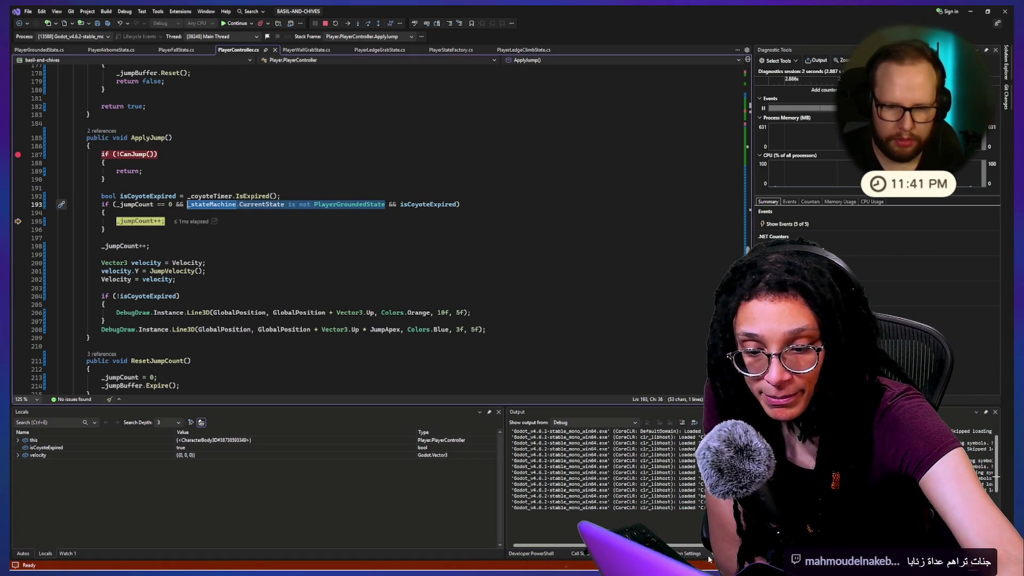
Evaluate the state machine's CurrentState and PreviousState in the debug console
key(ctrl+alt+i)
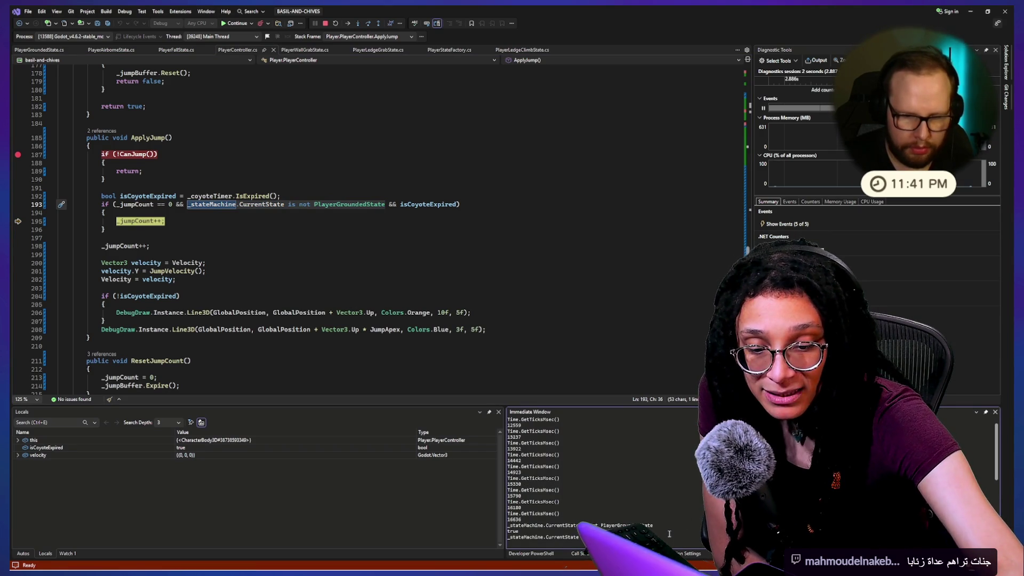
key(Return)
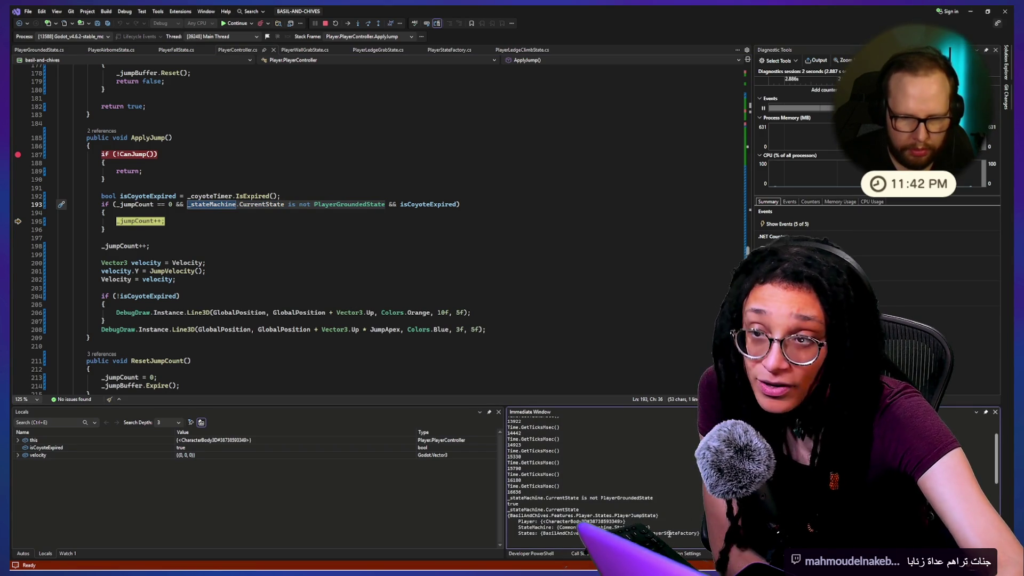
key(Up)
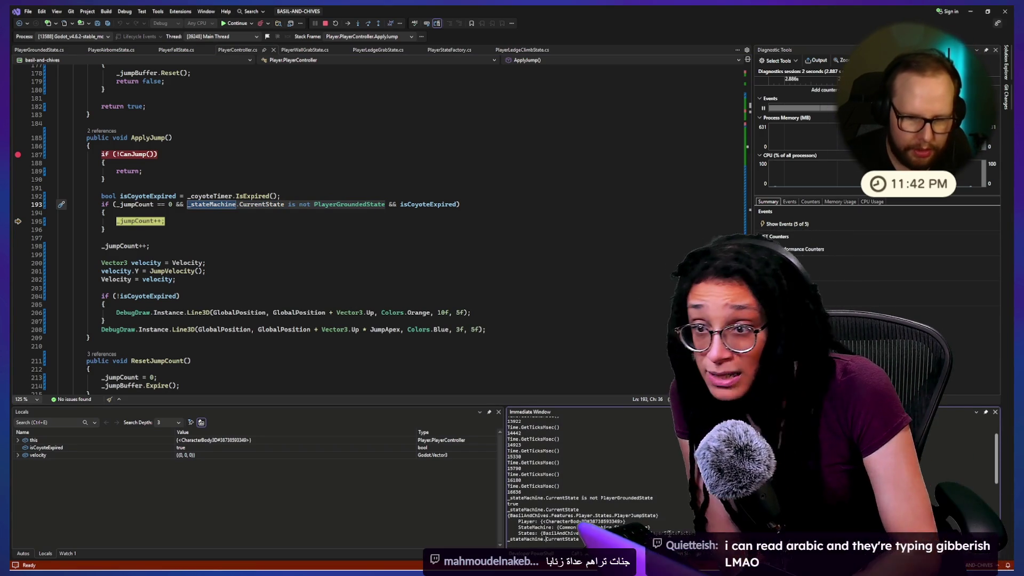
text(Previous)
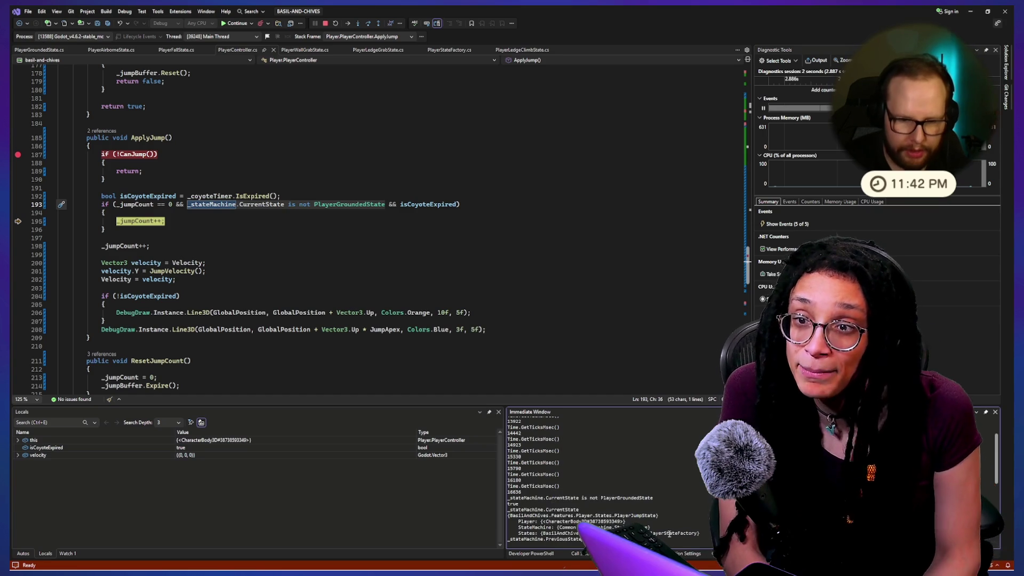
key(Return)
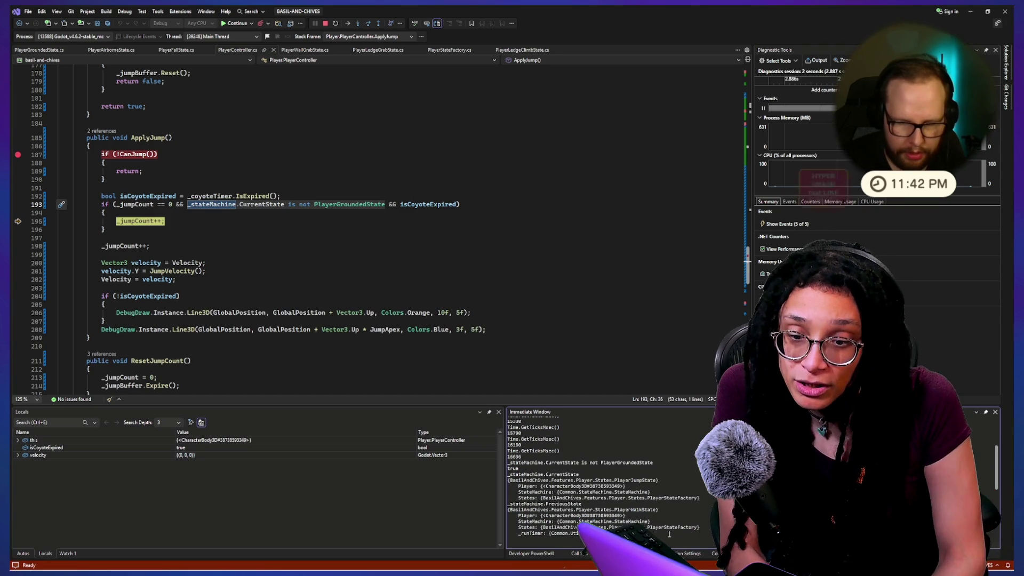
Change line 193's CurrentState to PreviousState and save PlayerController.cs
click(242, 218)
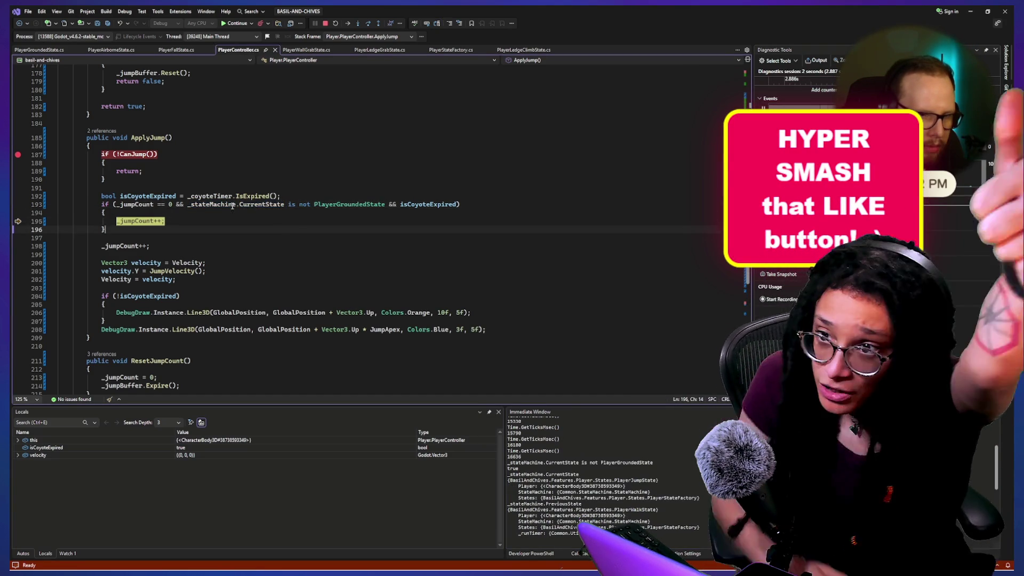
mouse_move(247, 205)
key(BackSpace)
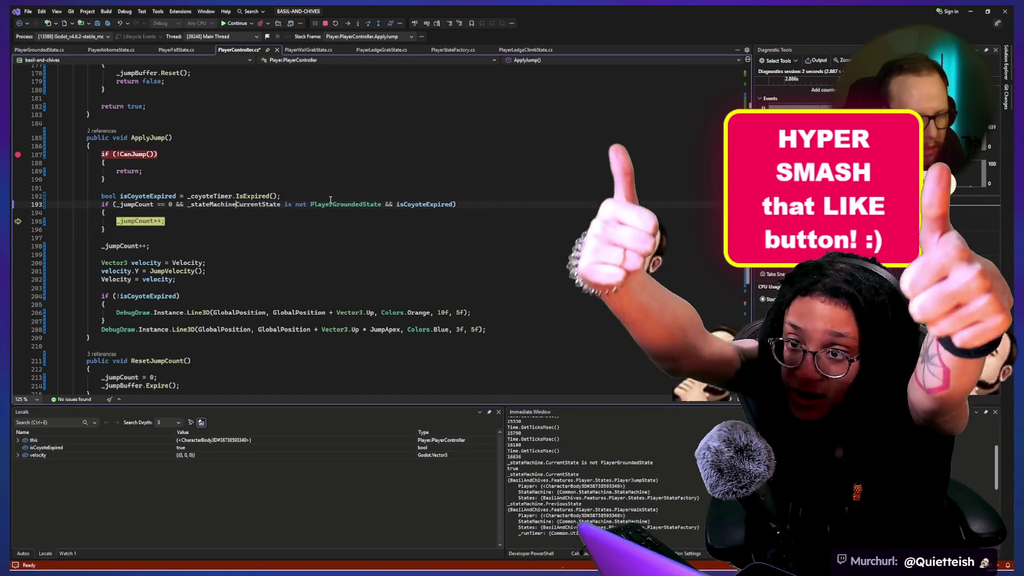
key(BackSpace)
key(BackSpace)
key(BackSpace)
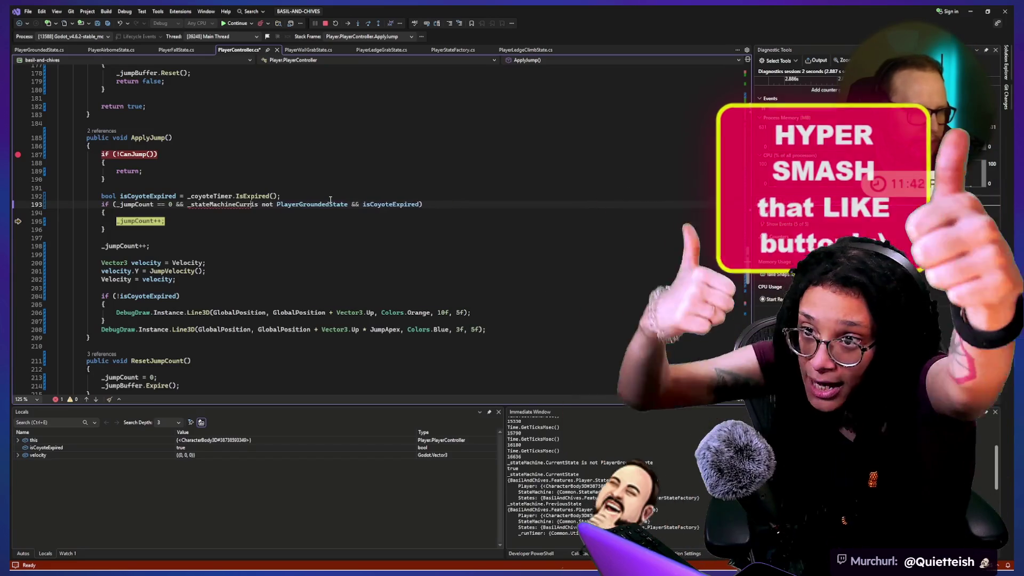
text(.P)
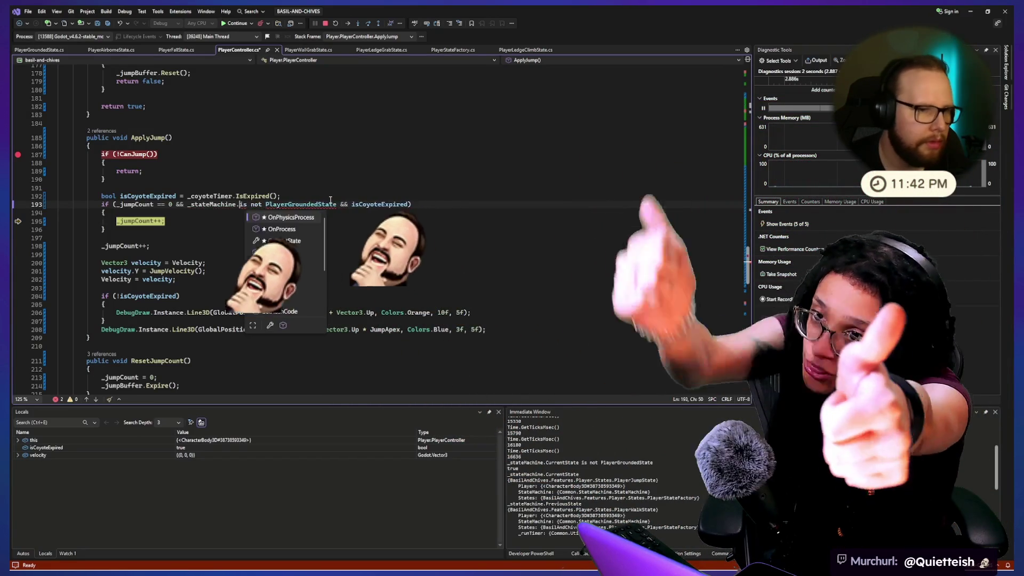
key(space)
key(ctrl+s)
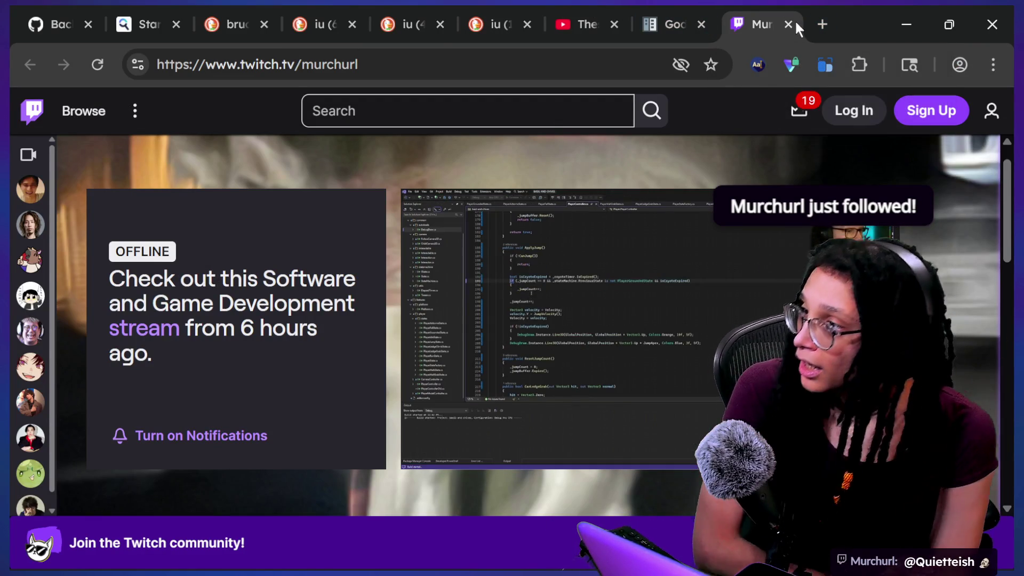
Close the Twitch tab and cycle windows through Excalidraw, the docs and Patreon to Godot
click(788, 24)
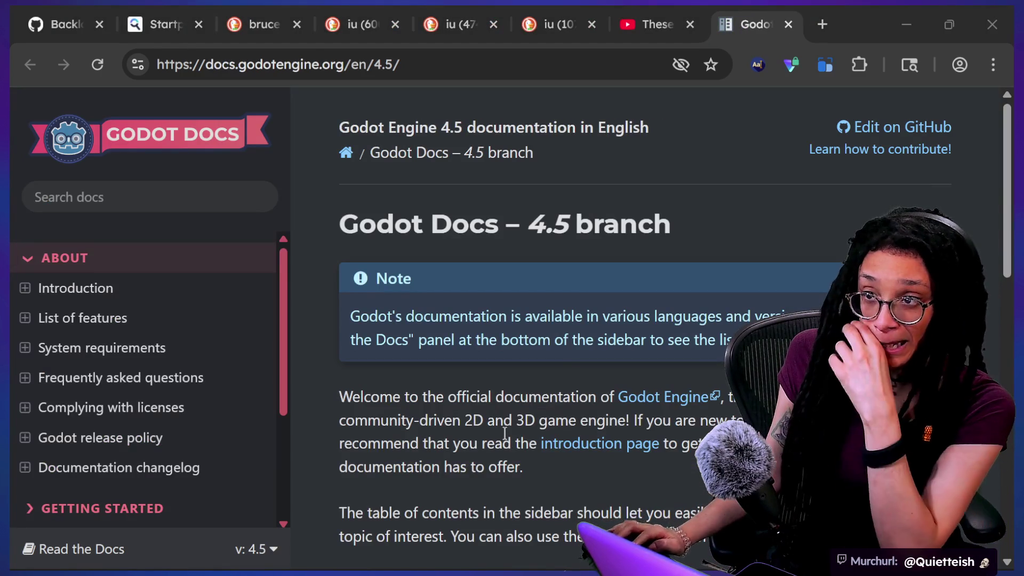
key(alt+Tab)
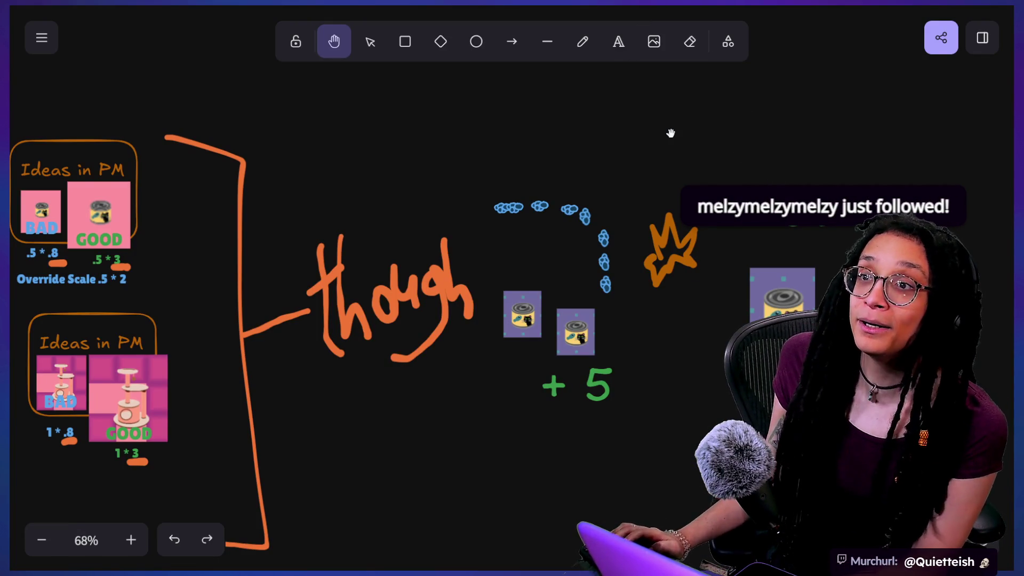
key(alt+Tab)
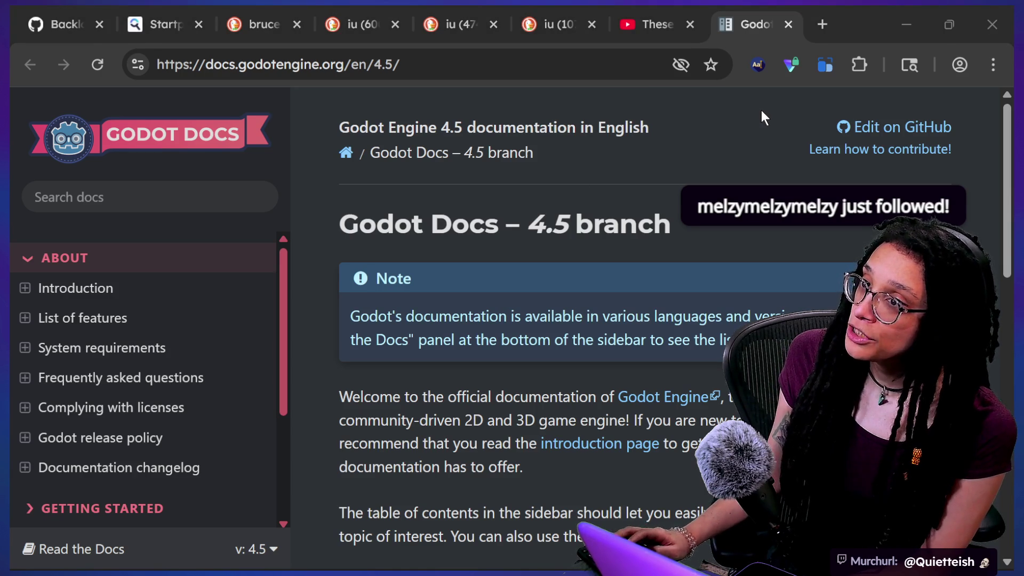
key(alt+Tab)
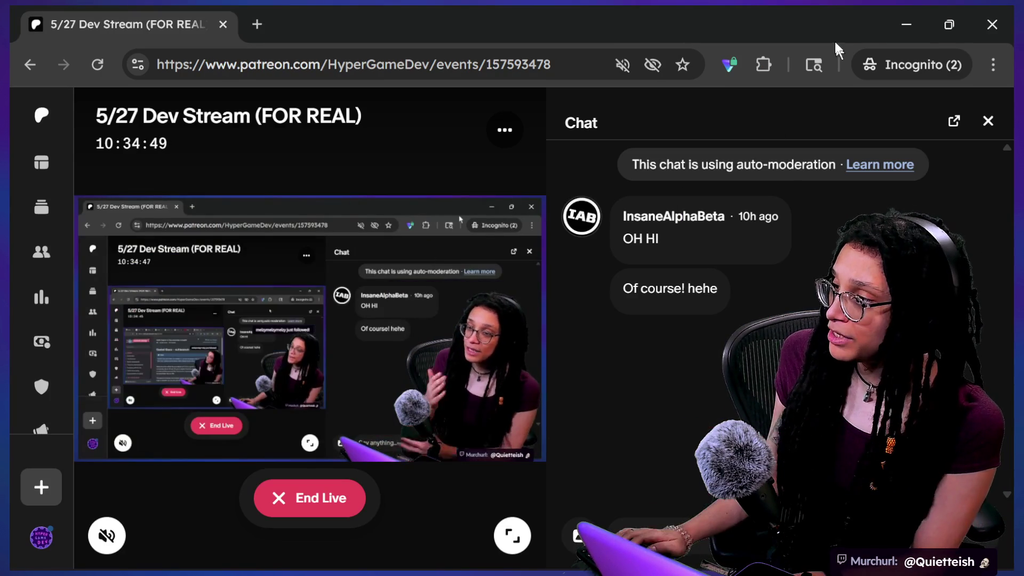
key(alt+Tab)
key(alt+Tab)
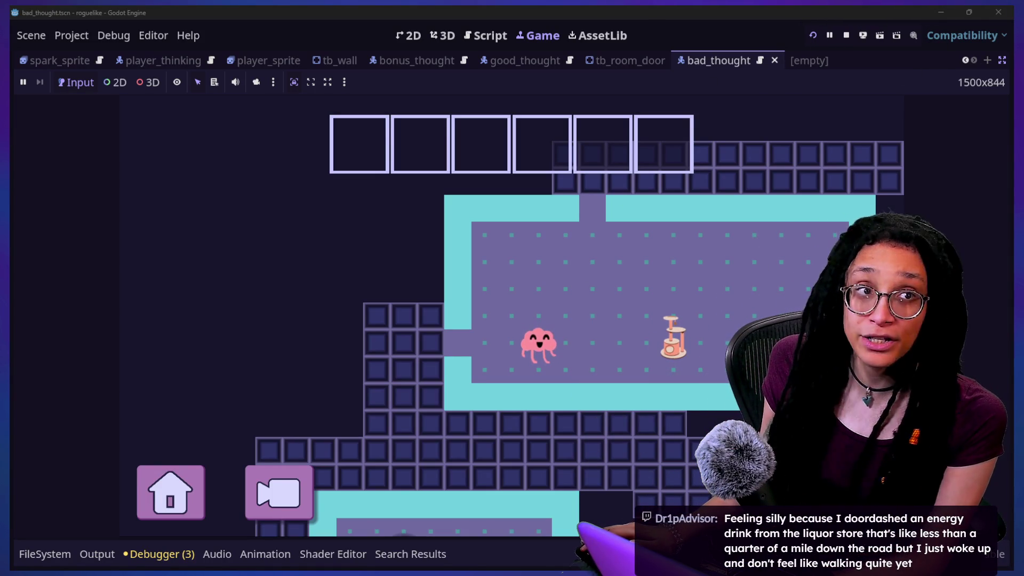
In the Script workspace, undo and redo line 137, then scroll up to the scale_ratio if/else block
click(481, 48)
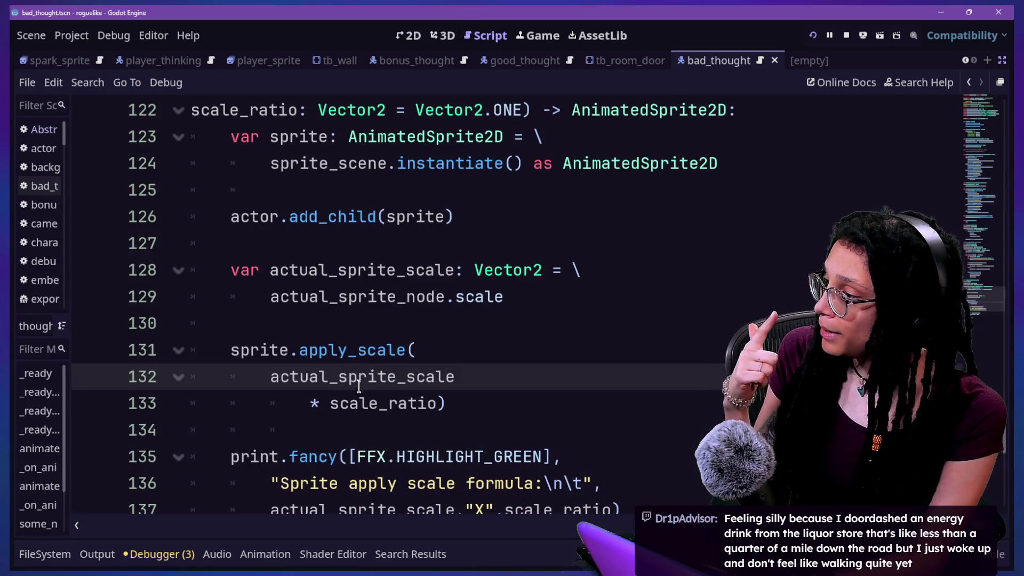
key(ctrl+z)
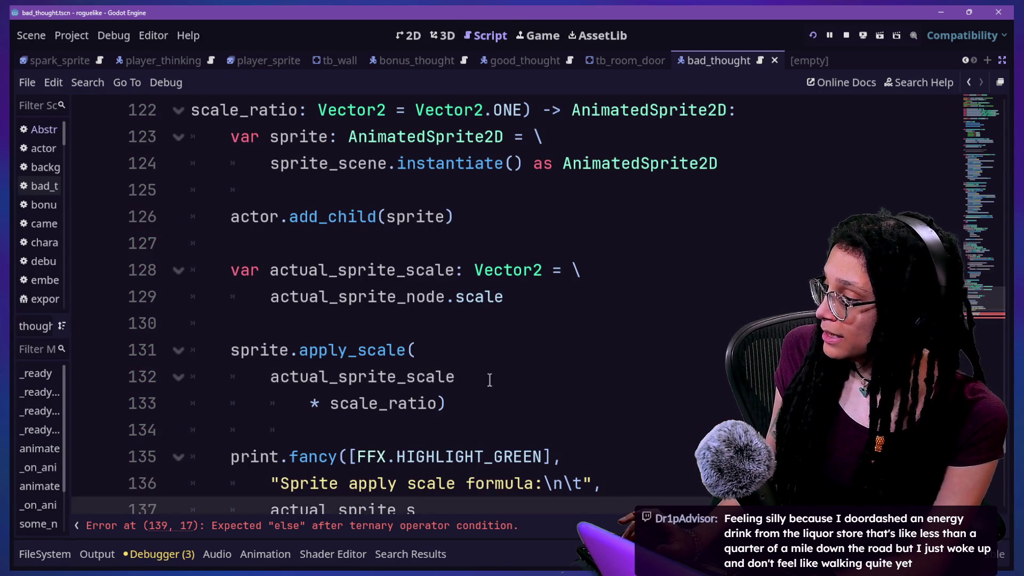
key(ctrl+shift+z)
scroll(489, 380, up, 6)
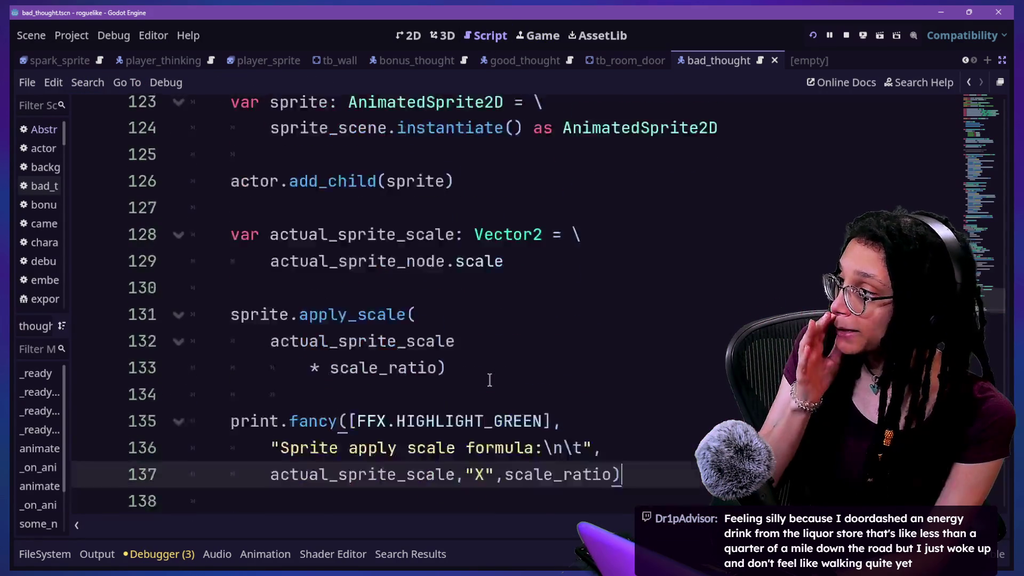
scroll(489, 379, up, 1)
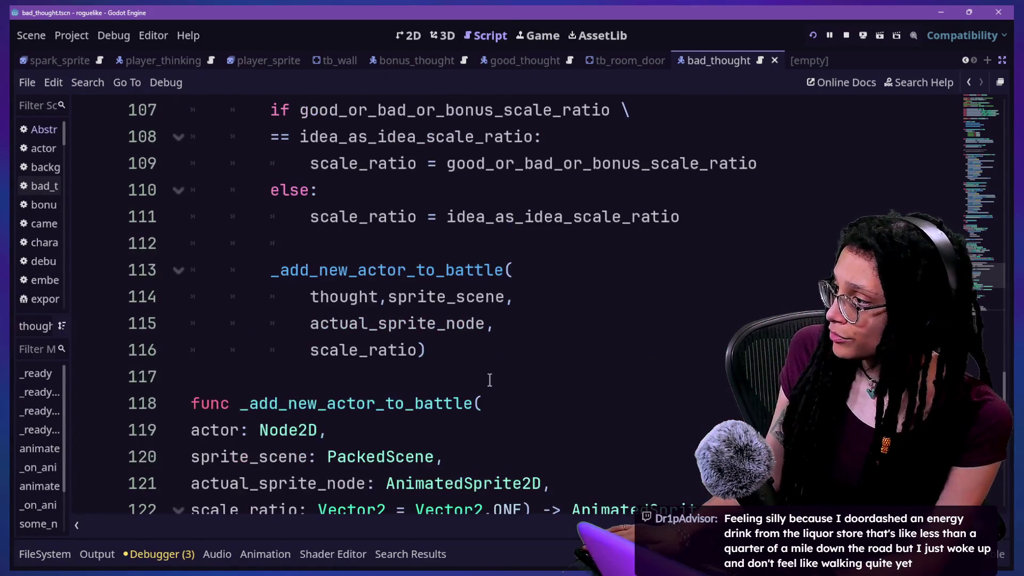
scroll(490, 380, up, 1)
Move the good_or_bad_or_bonus_scale_ratio assignment into the else branch
click(757, 243)
key(shift+Up)
key(ctrl+x)
key(Down)
key(ctrl+v)
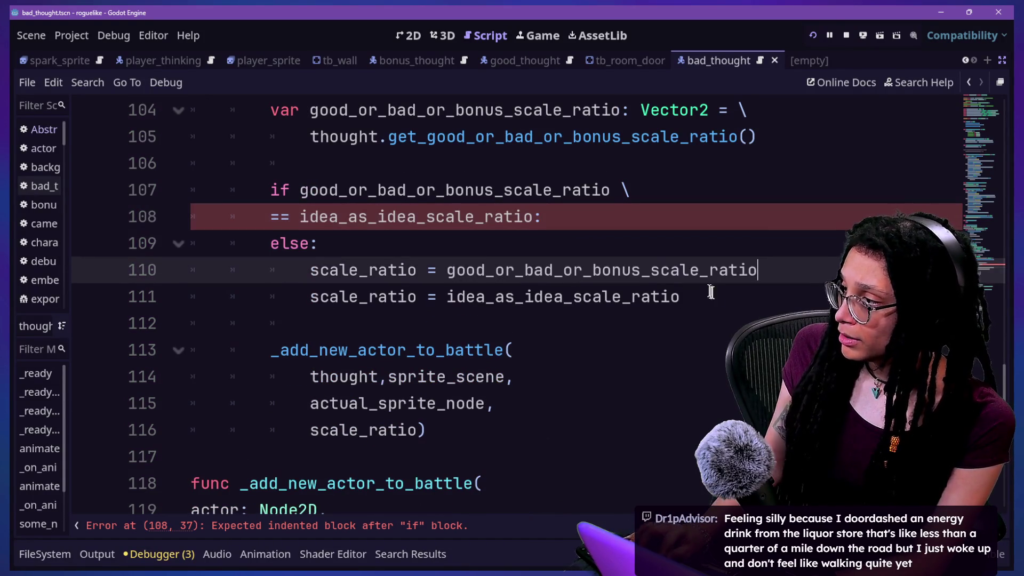
Move the idea_as_idea_scale_ratio assignment under the if condition and stop the running game
drag(720, 302, 761, 270)
key(ctrl+x)
click(706, 224)
key(ctrl+v)
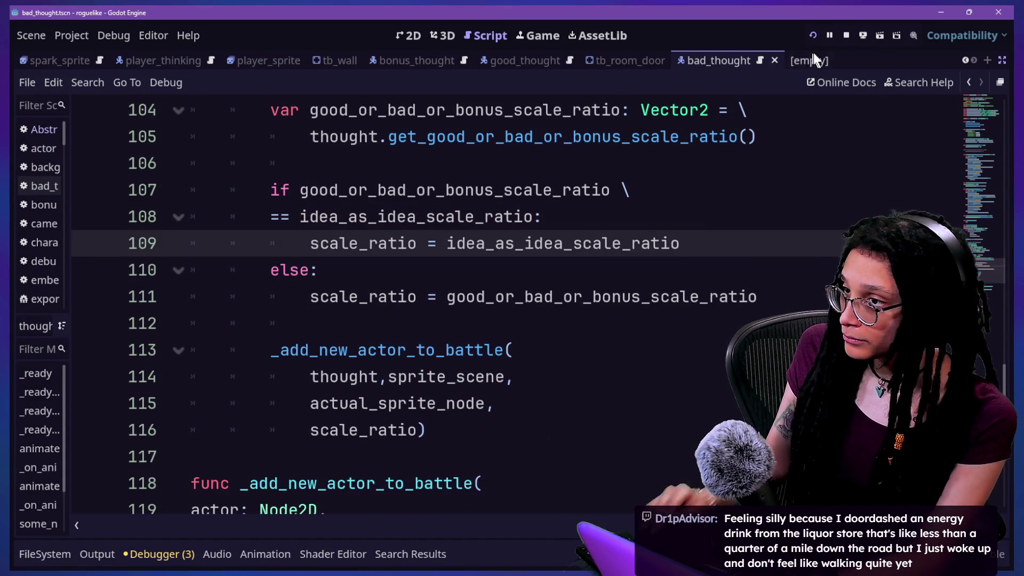
click(847, 37)
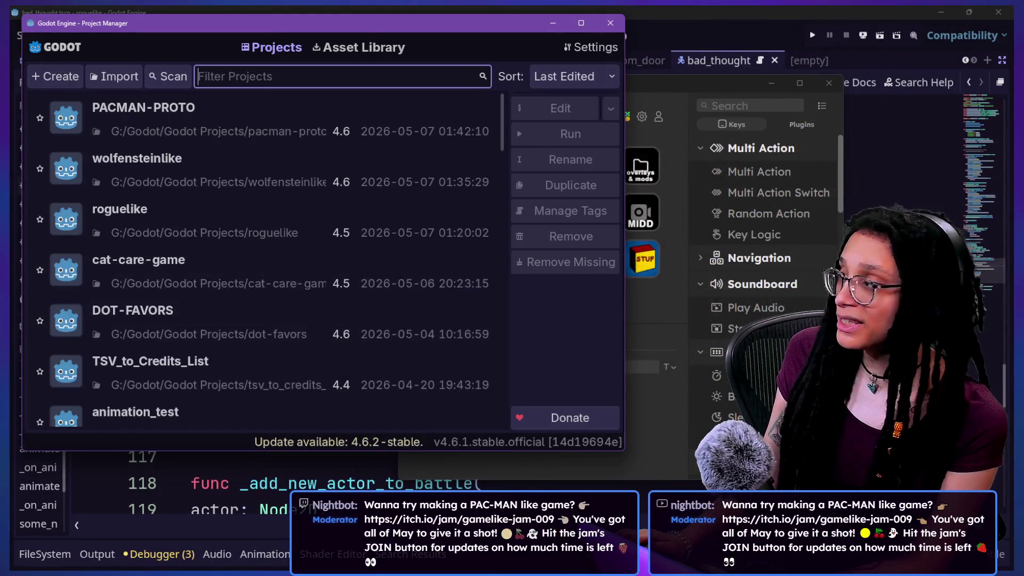
Cancel opening cat-care-game at the version warning, close the Project Manager, and return to the roguelike editor
double_click(151, 267)
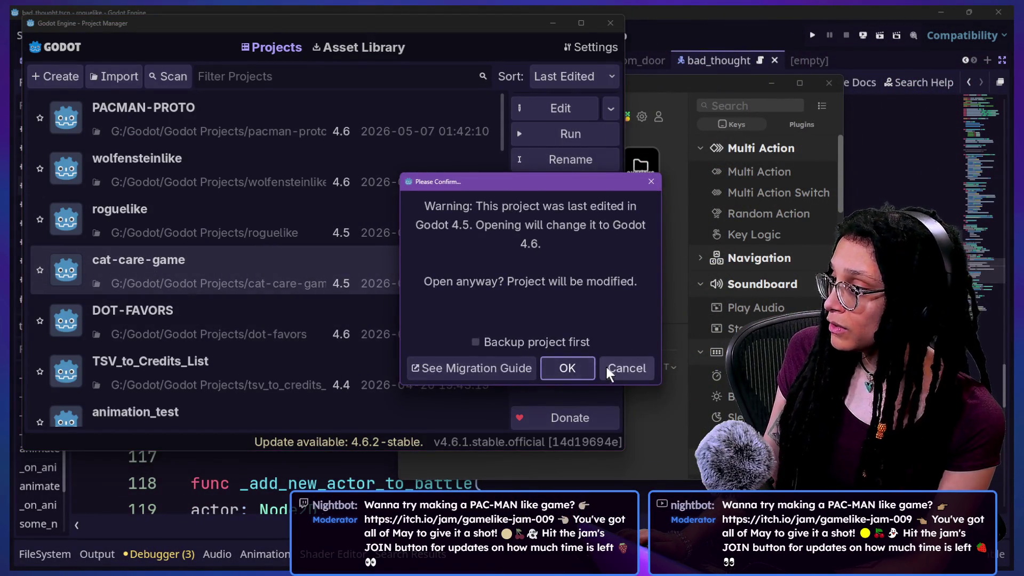
click(610, 366)
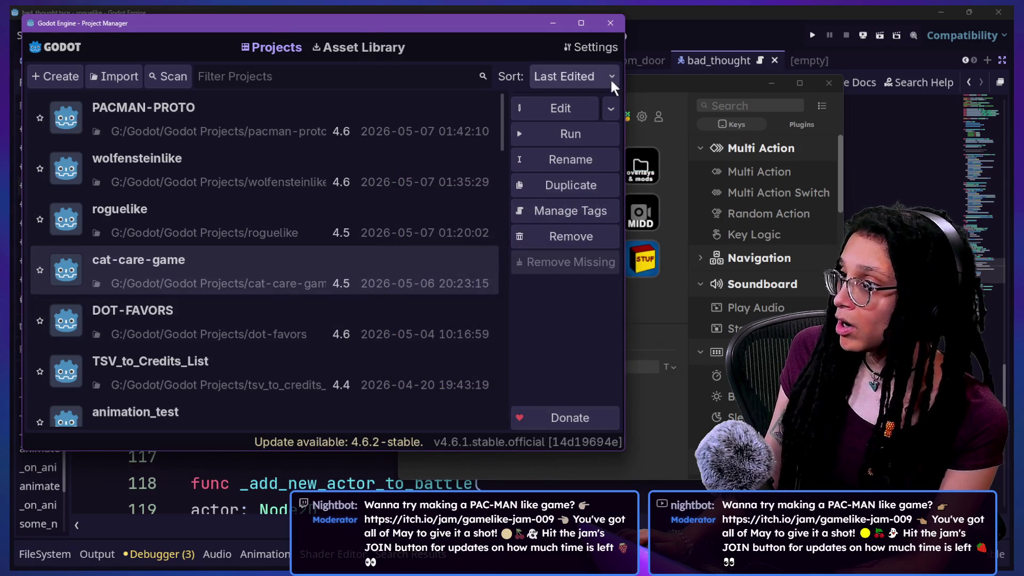
click(610, 23)
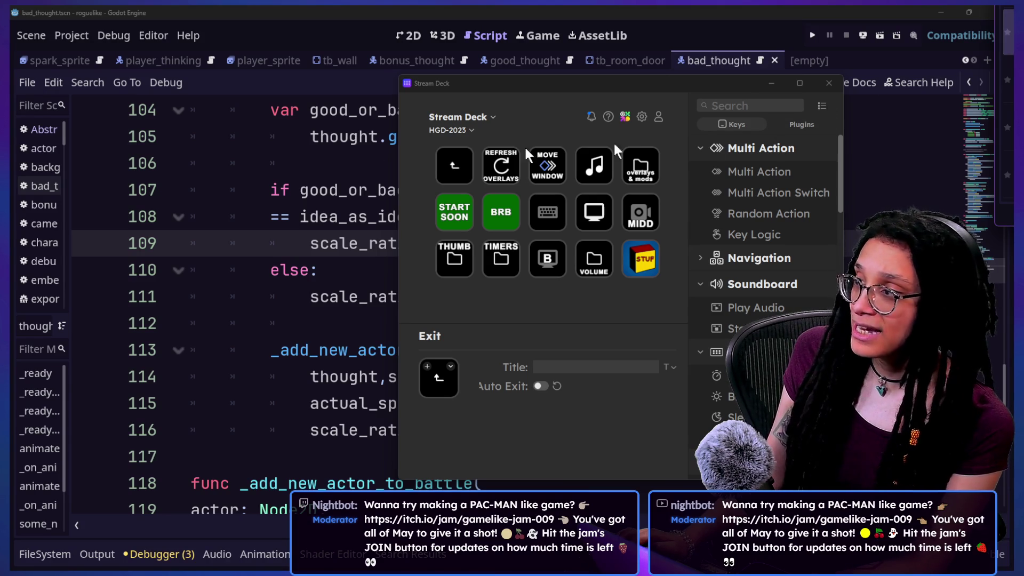
click(278, 164)
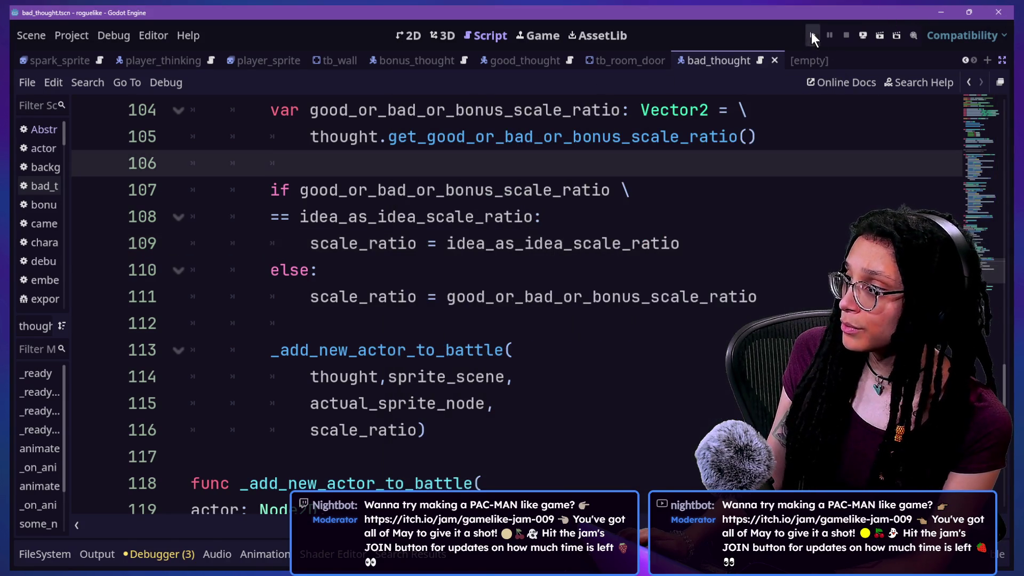
Run the roguelike, start planning on Catstagram, and walk the player left, up, right, right, up
click(811, 33)
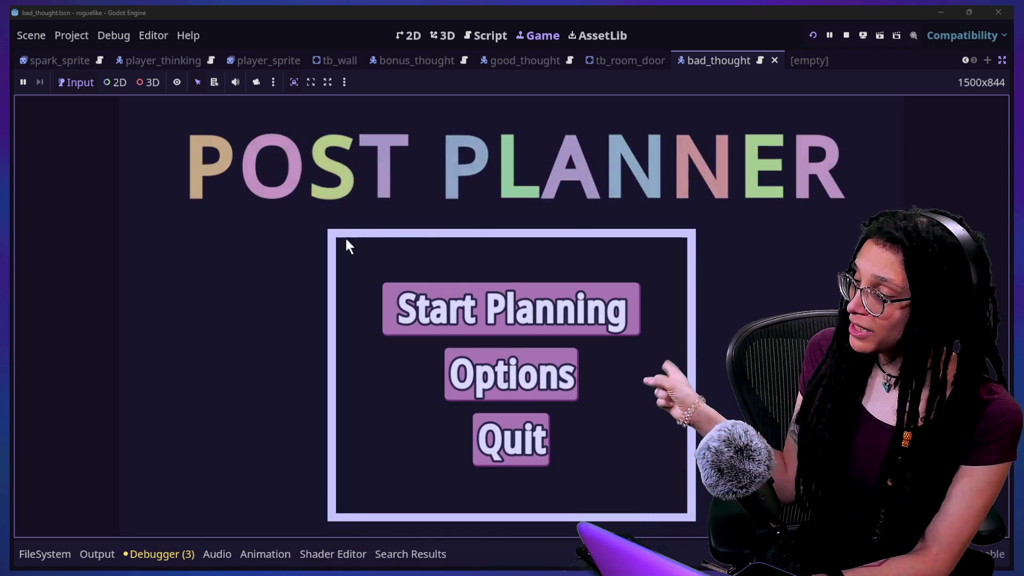
click(615, 315)
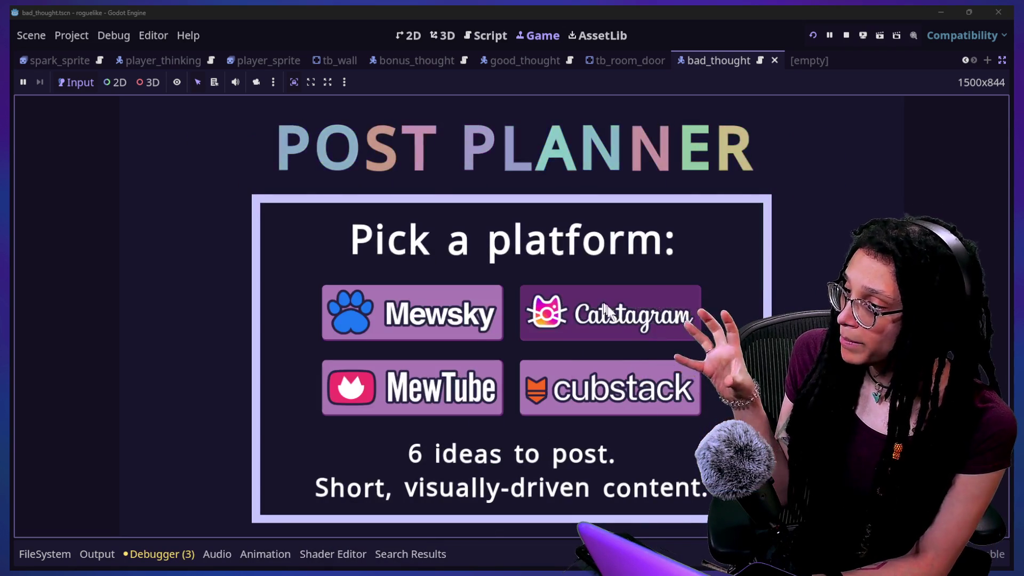
click(646, 312)
key(Left)
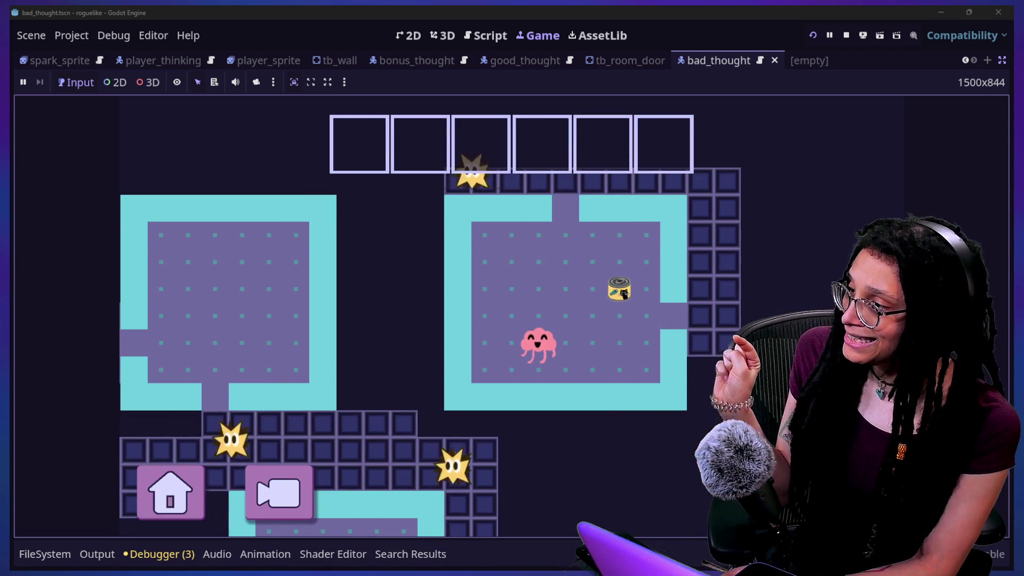
key(Up)
key(Right)
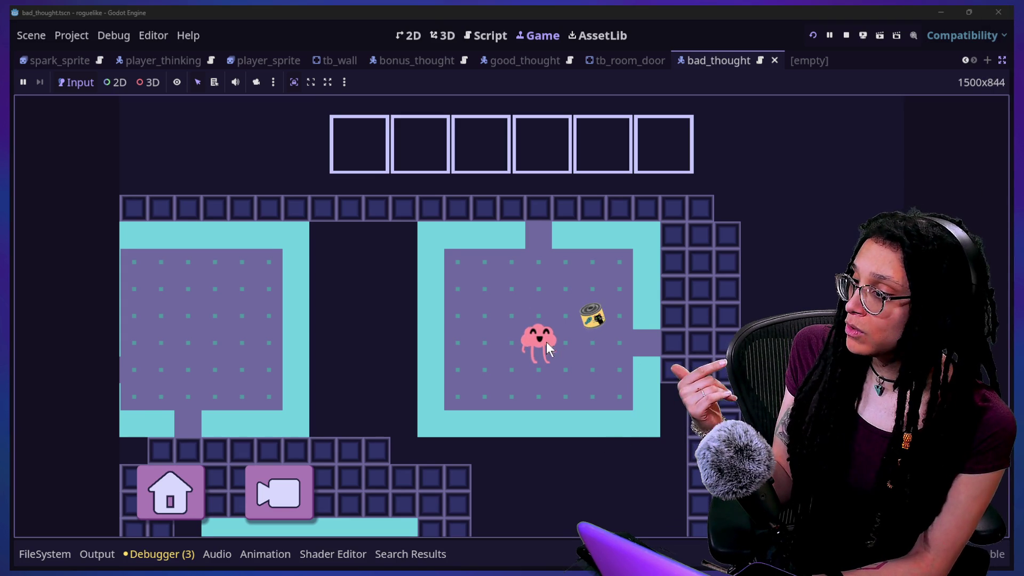
key(Right)
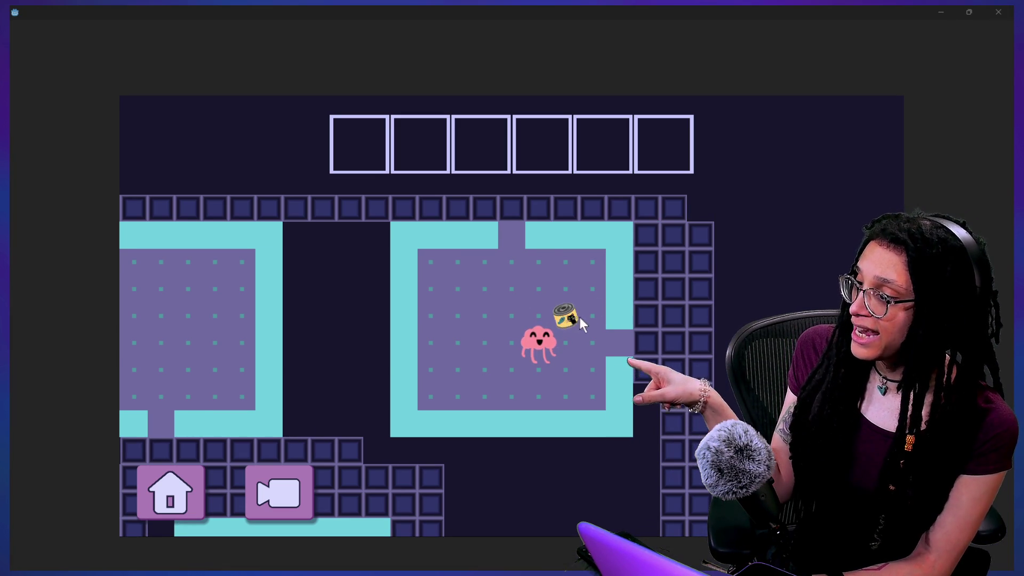
key(Up)
Walk the player a few more tiles, stop the game with F8, and run cat-care-game
key(Right)
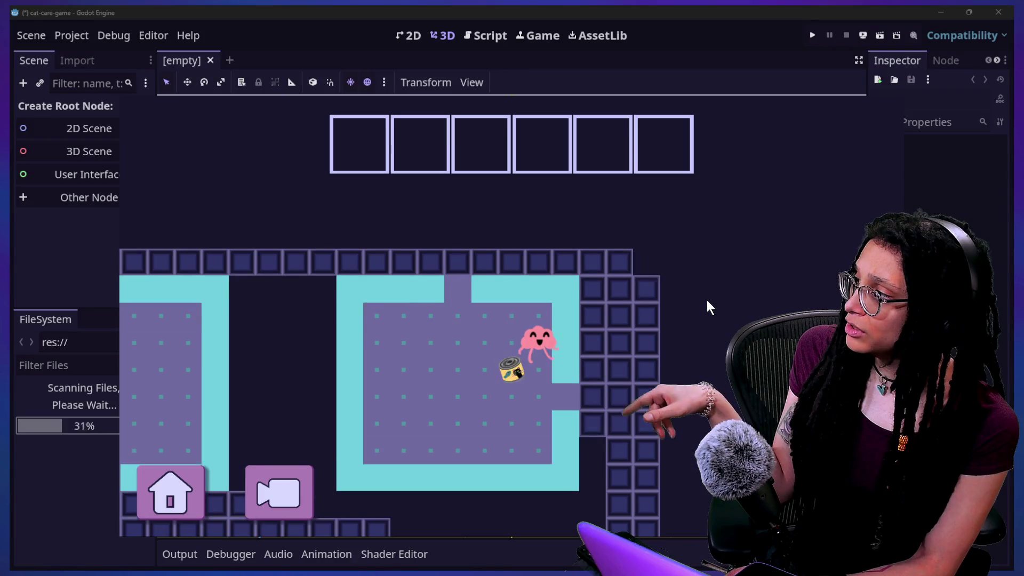
key(Down)
key(Left)
key(Left)
key(Left)
key(Up)
key(Up)
key(Right)
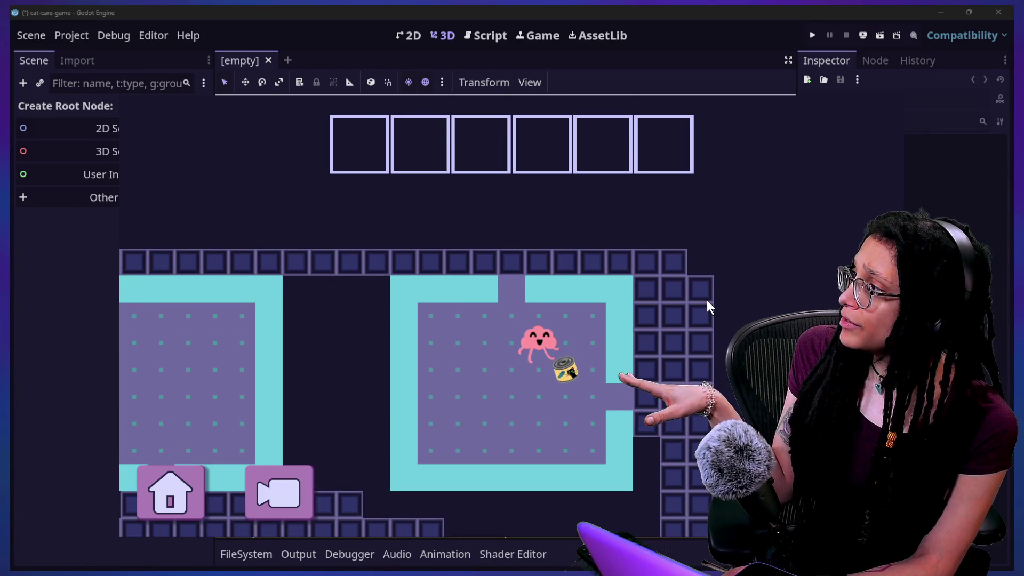
key(Down)
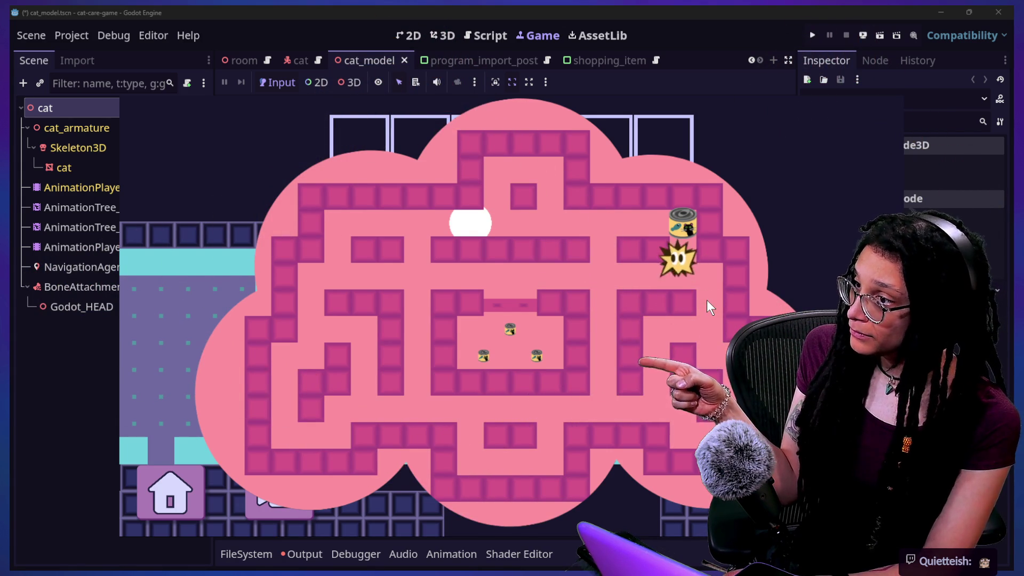
key(F8)
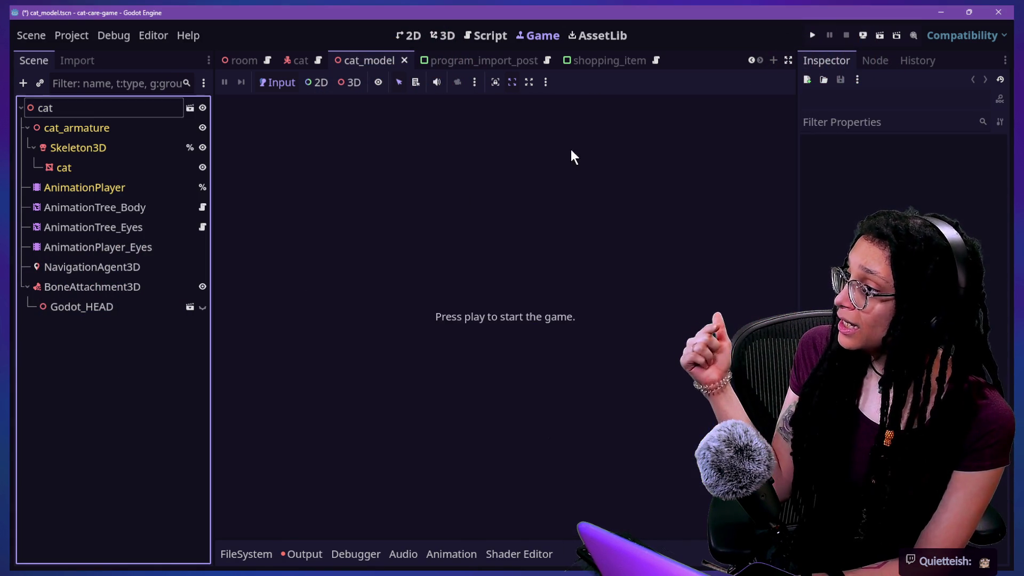
click(811, 37)
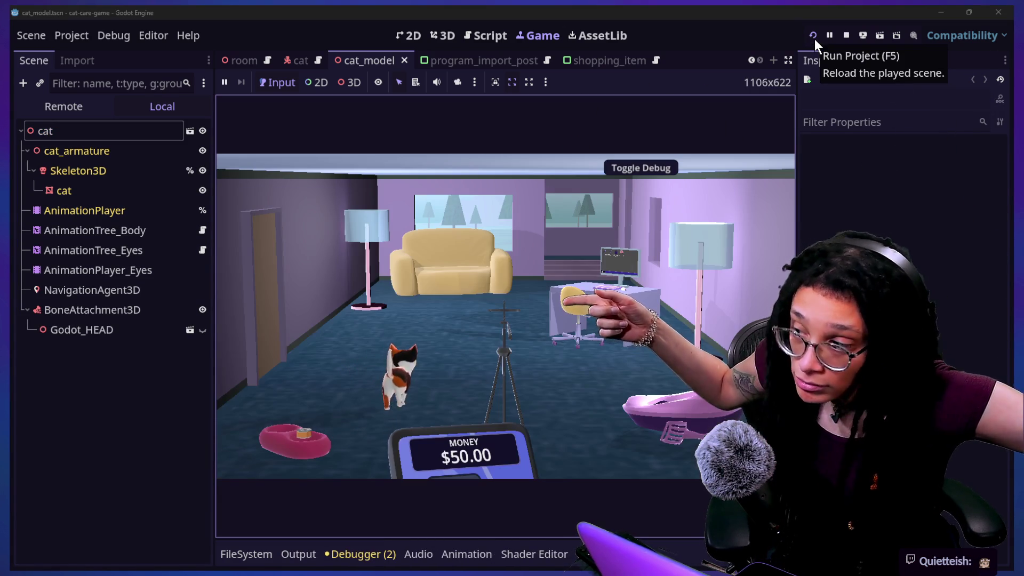
Maximize the game view, view the litter box and back, then zoom in on the cat
key(ctrl+shift+F11)
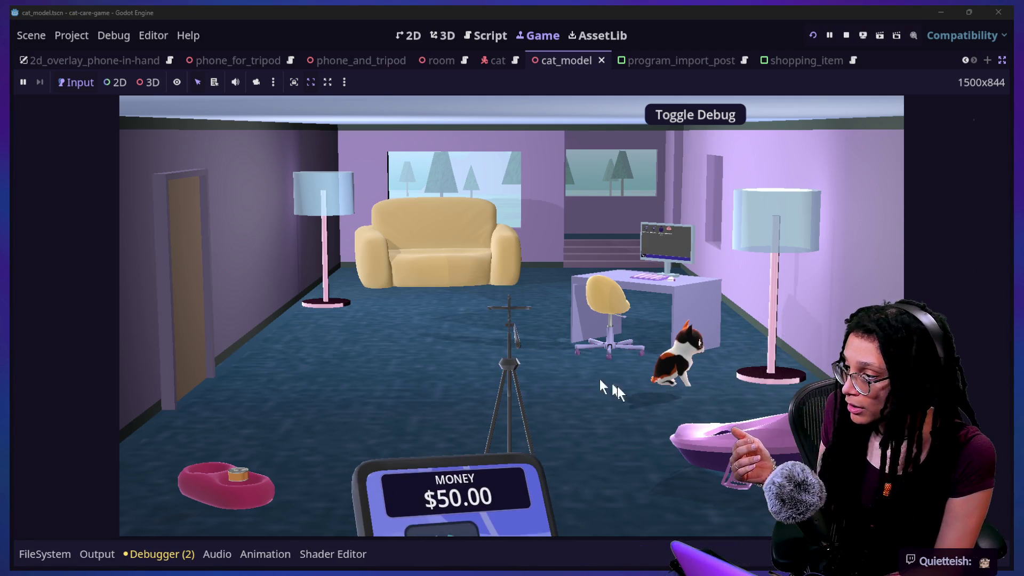
click(759, 433)
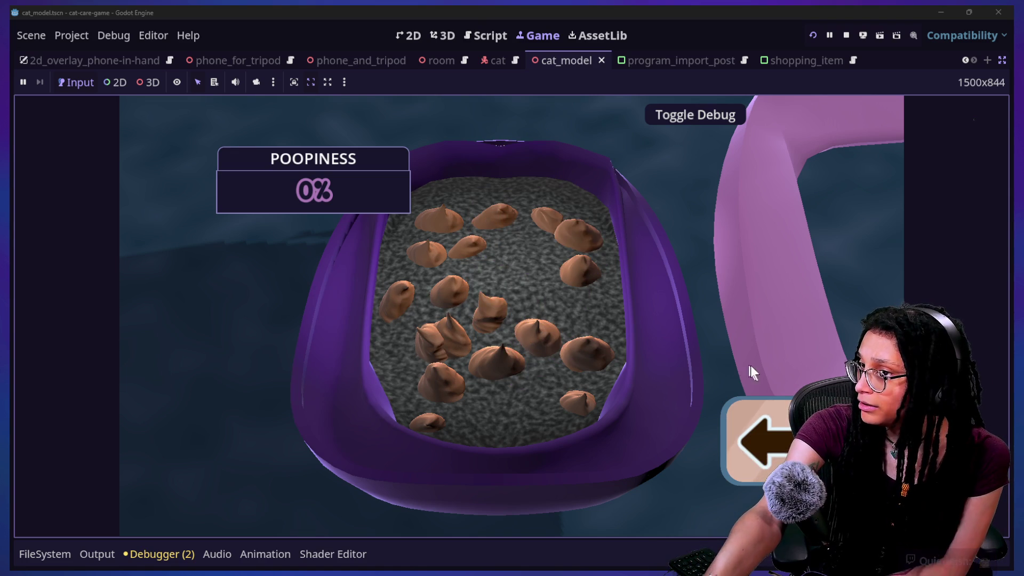
click(743, 433)
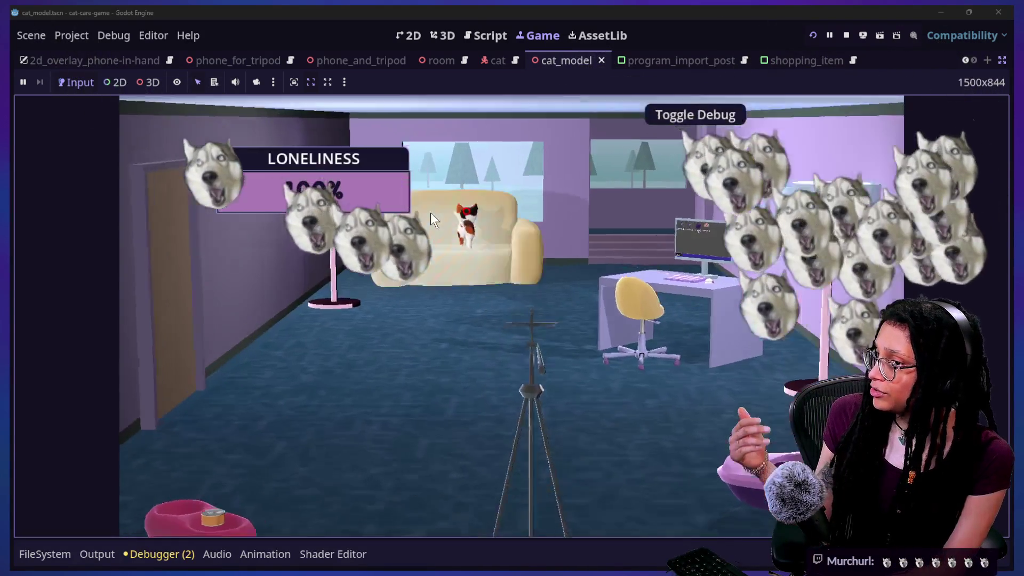
click(430, 212)
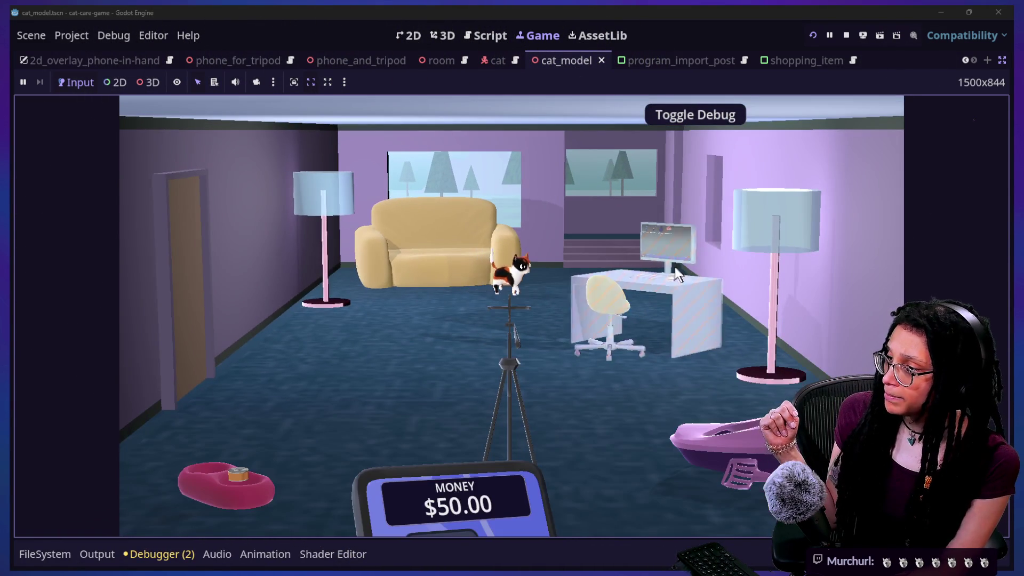
Turn the tripod phone toward the cat, then open the desk computer's Shopping App
click(500, 348)
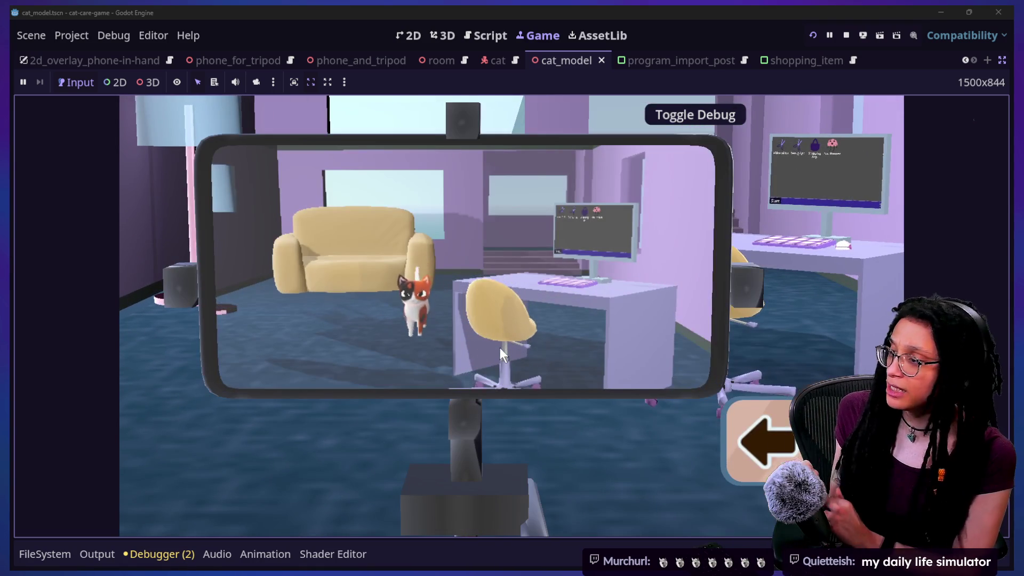
mouse_move(500, 348)
mouse_down()
mouse_move(475, 362)
mouse_move(495, 405)
mouse_move(487, 397)
mouse_move(489, 418)
mouse_move(445, 462)
mouse_move(584, 446)
mouse_up()
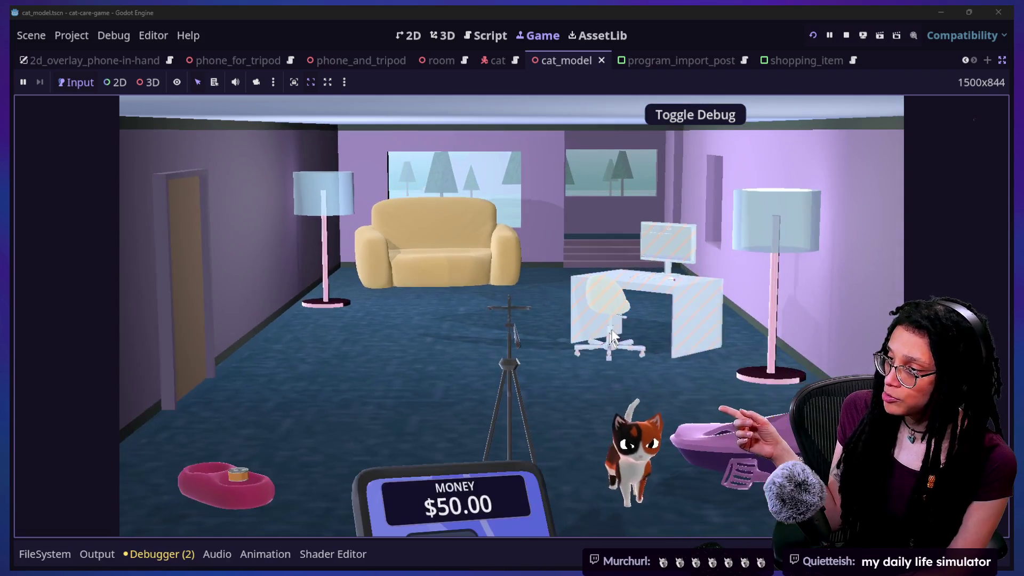
click(612, 326)
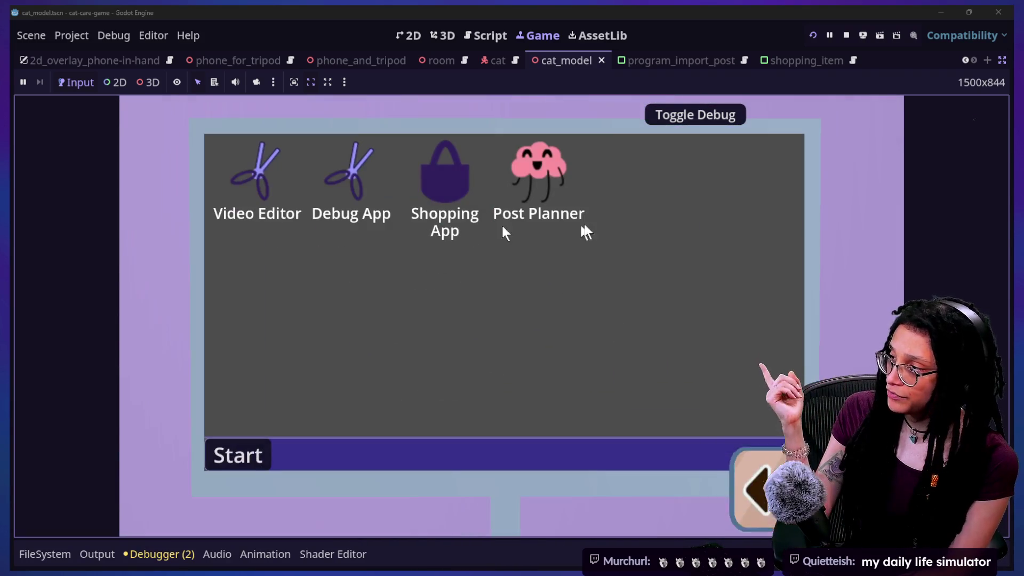
click(466, 164)
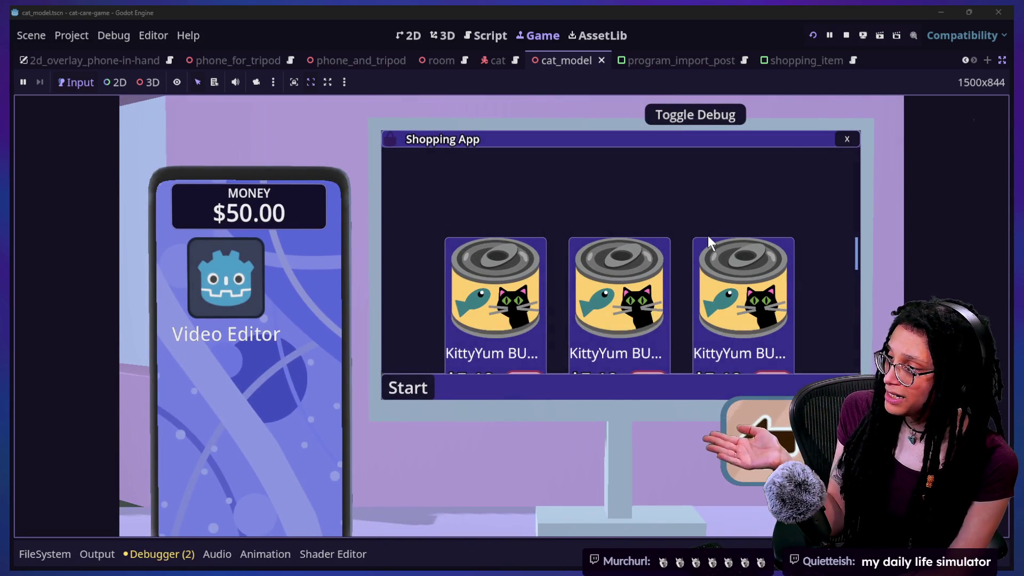
Browse the Shopping App list, then close it, reopen it from the room and close it again
scroll(579, 319, down, 2)
scroll(579, 319, up, 2)
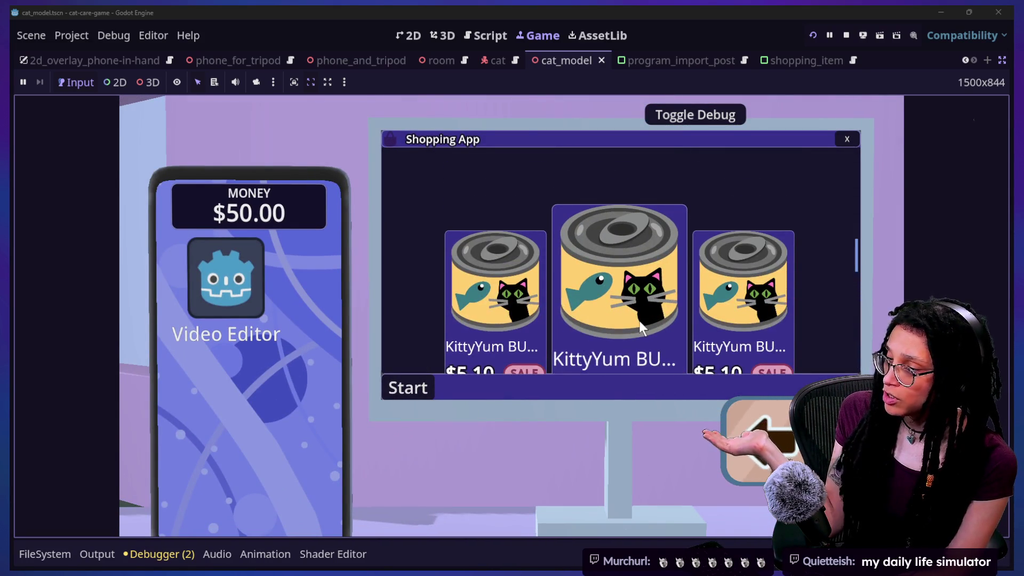
scroll(640, 327, down, 3)
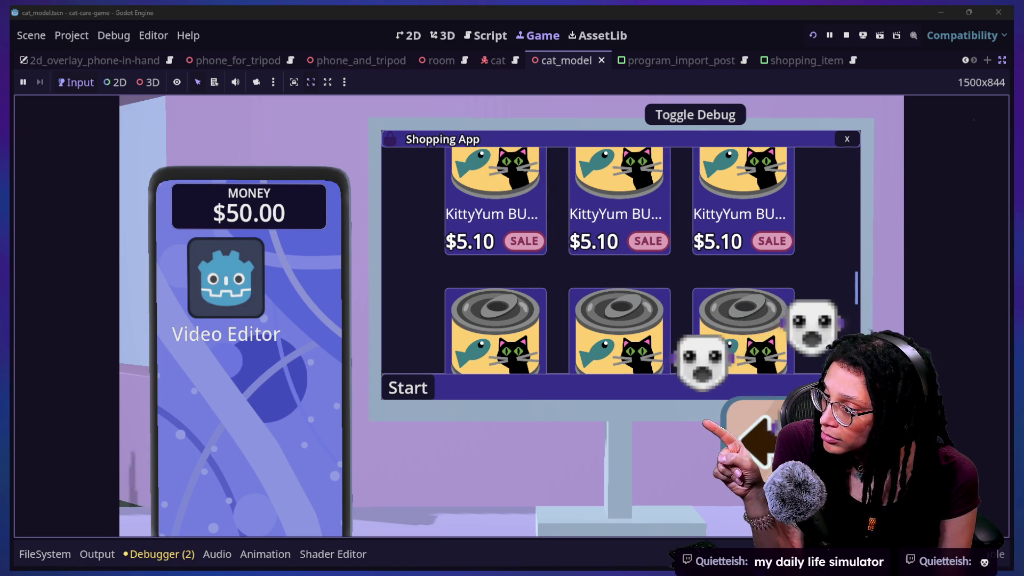
click(846, 138)
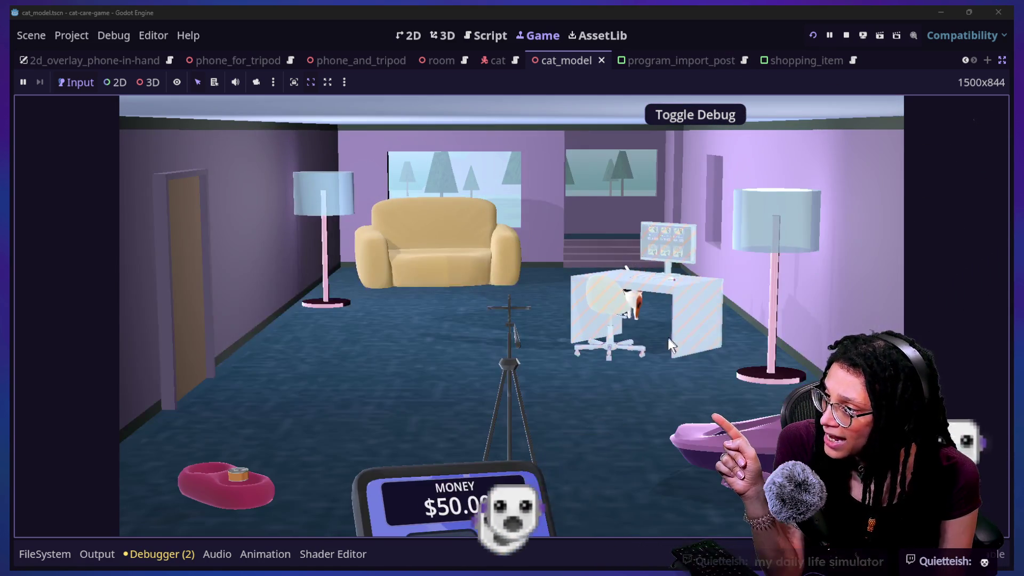
click(667, 337)
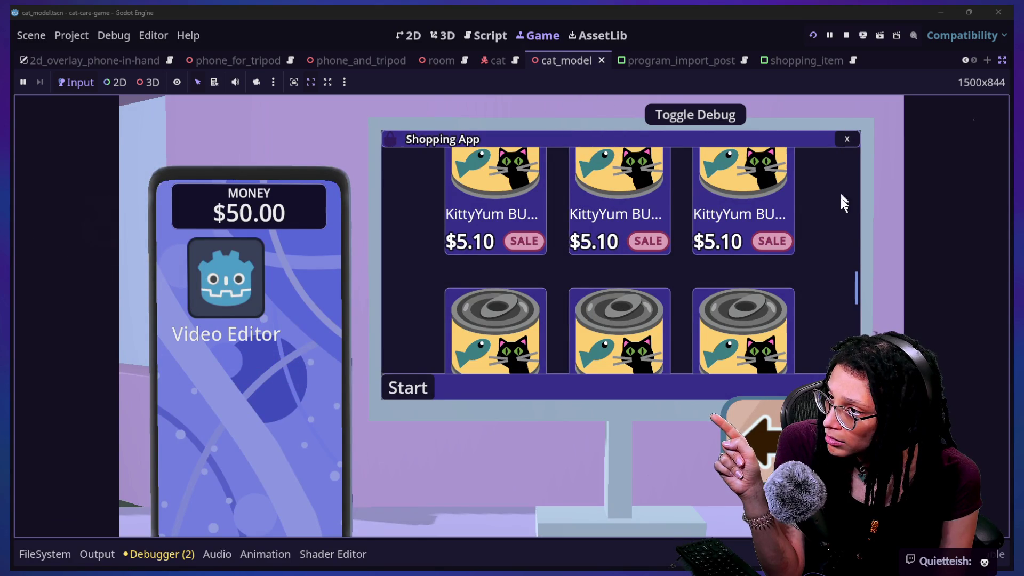
click(853, 139)
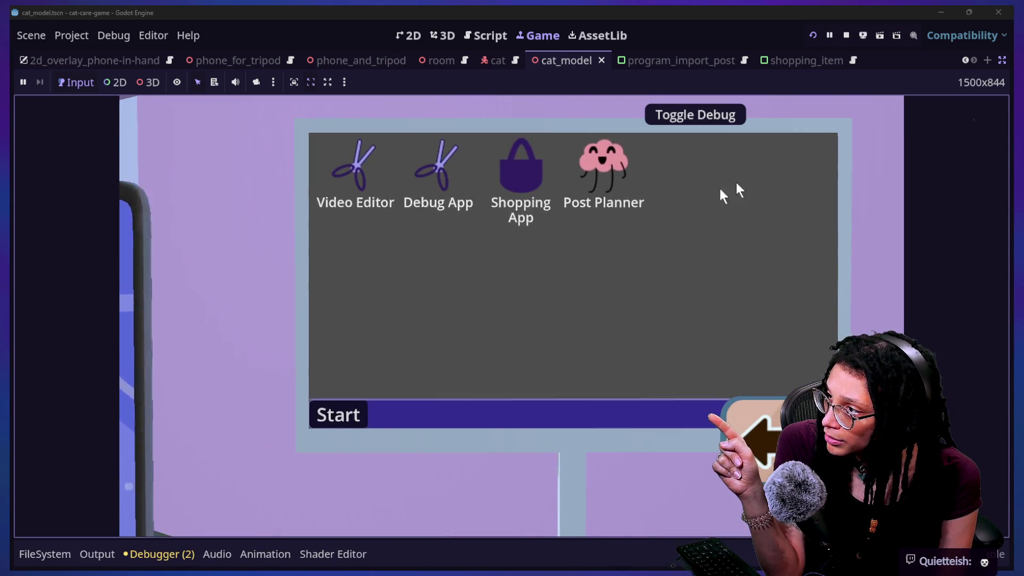
Open Post Planner, toggle the debug overlay on and off, and start planning
click(547, 164)
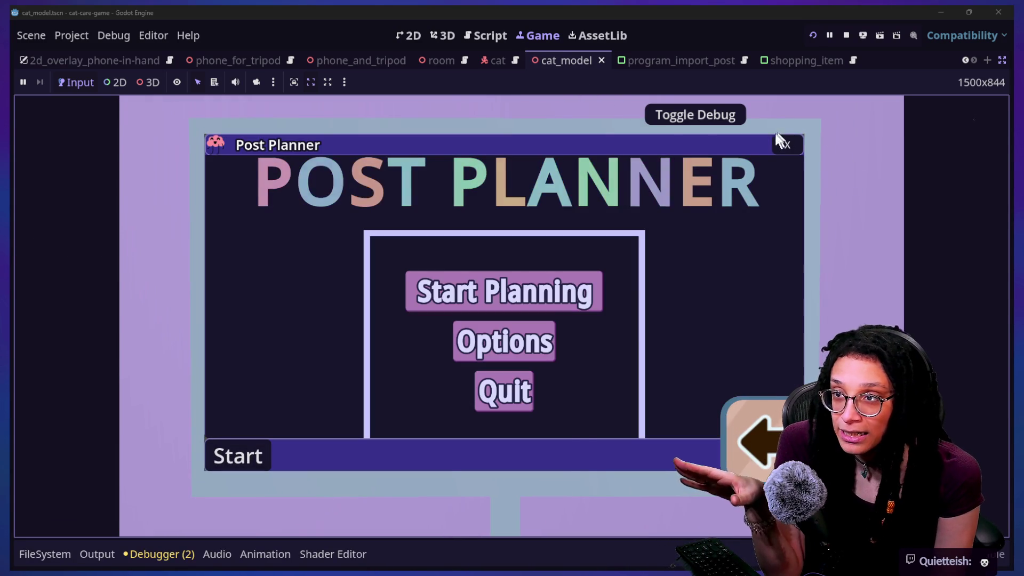
click(677, 121)
click(679, 119)
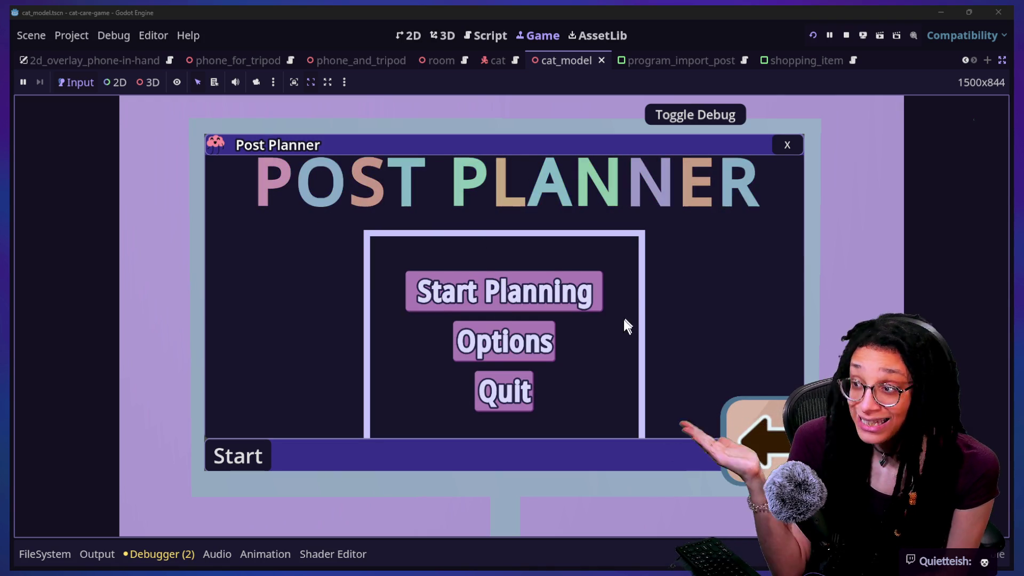
click(491, 298)
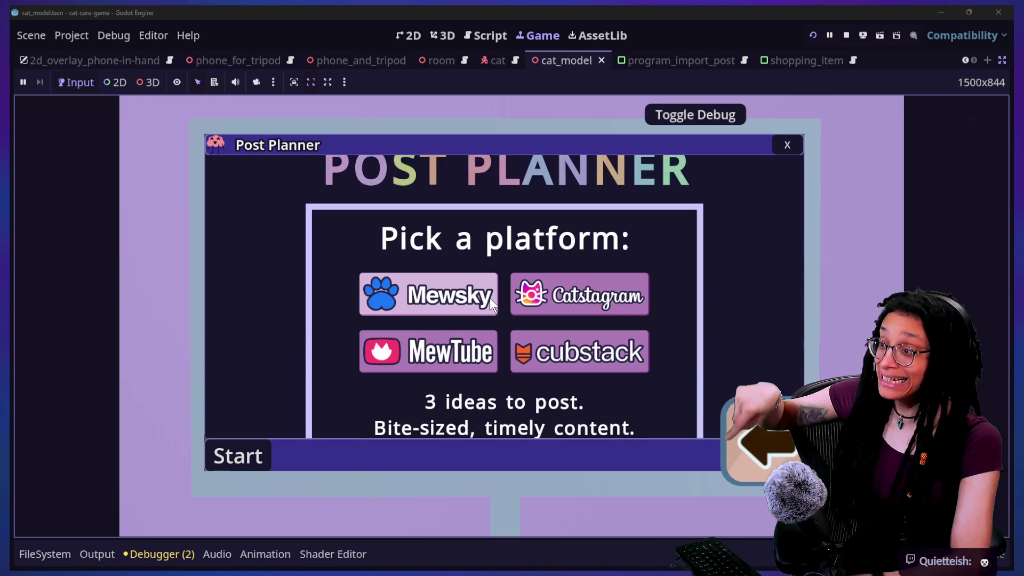
key(Escape)
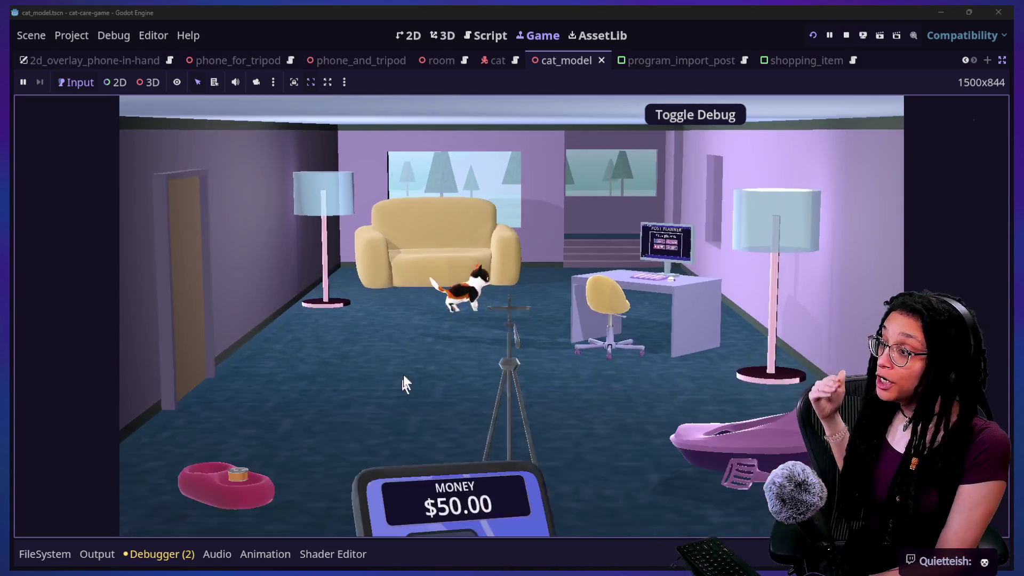
click(495, 324)
key(Escape)
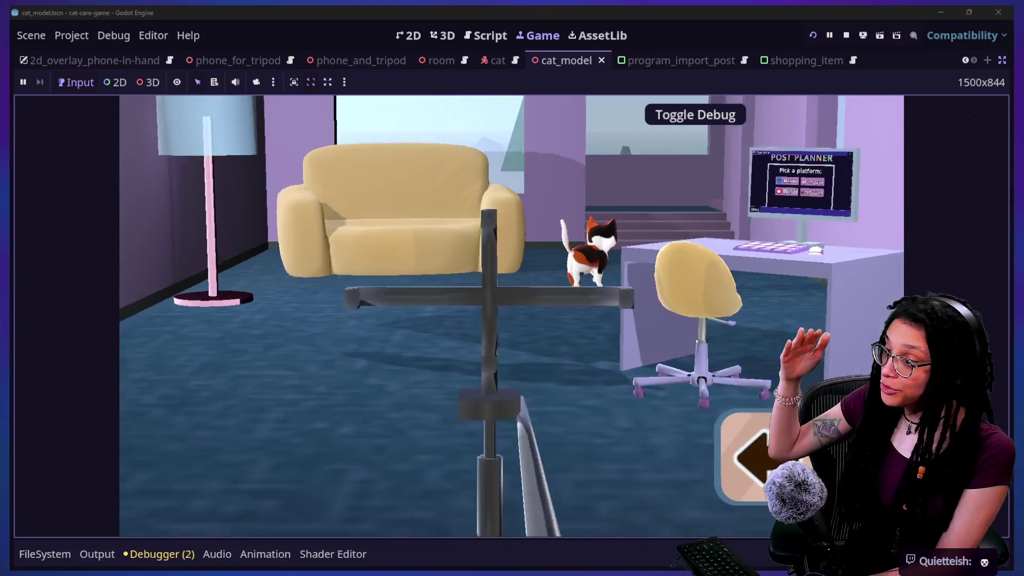
click(647, 265)
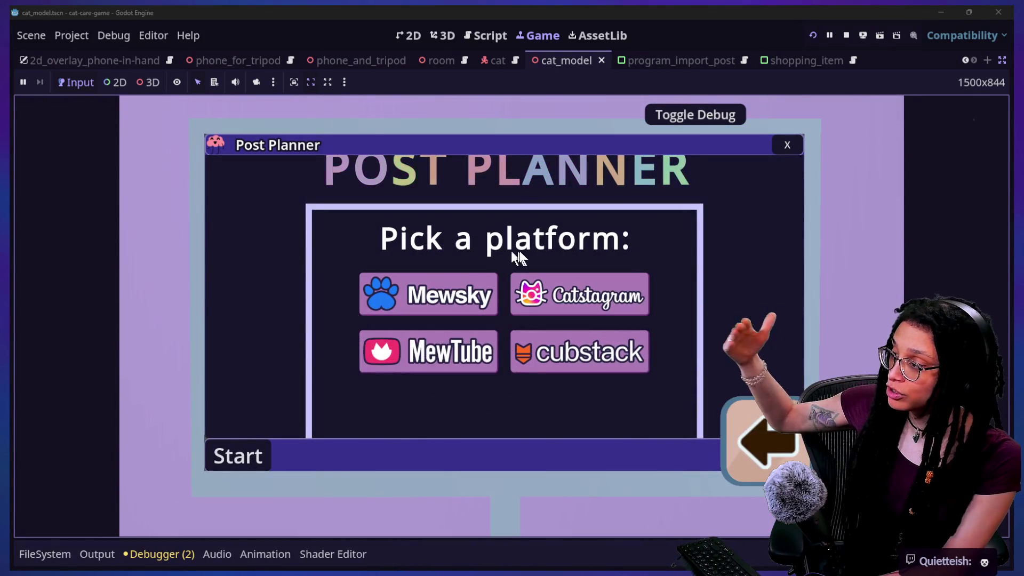
Pick a platform to start a planning level, then close the Post Planner window
mouse_move(433, 307)
mouse_move(513, 309)
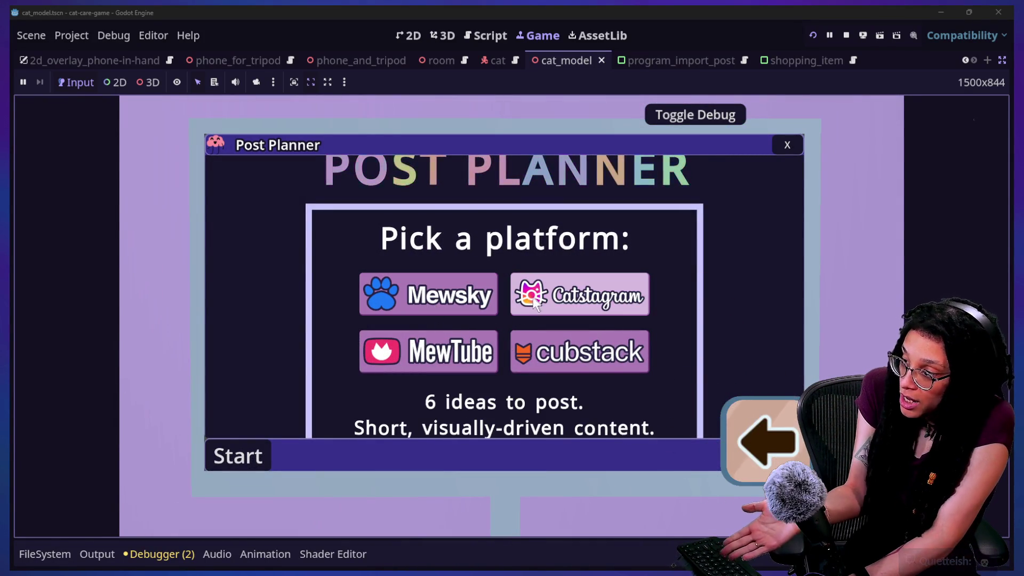
mouse_move(471, 352)
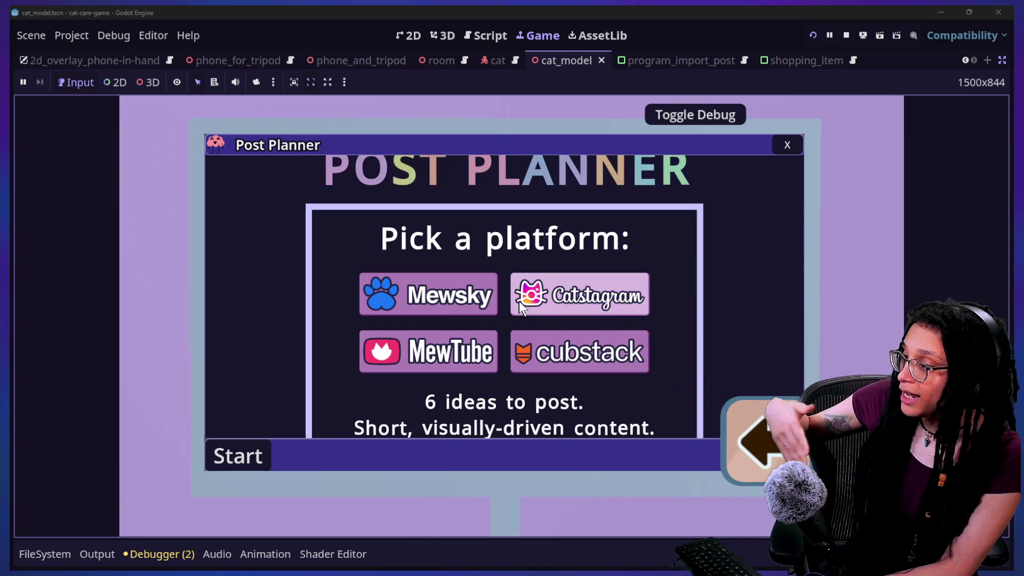
click(558, 348)
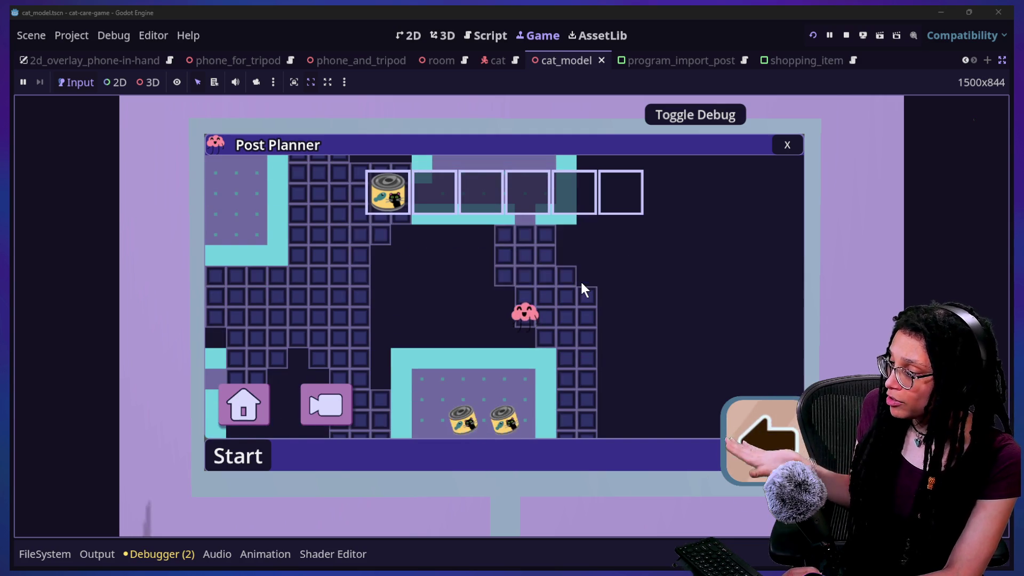
click(787, 145)
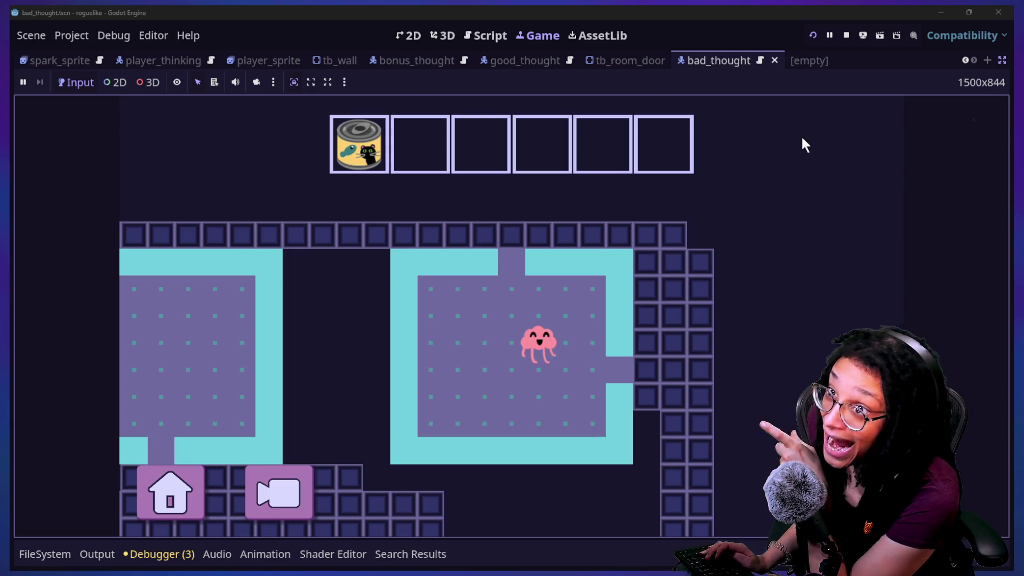
Walk the player right and down the corridor, then left and up into a new area
key(Right)
key(Right)
key(Down)
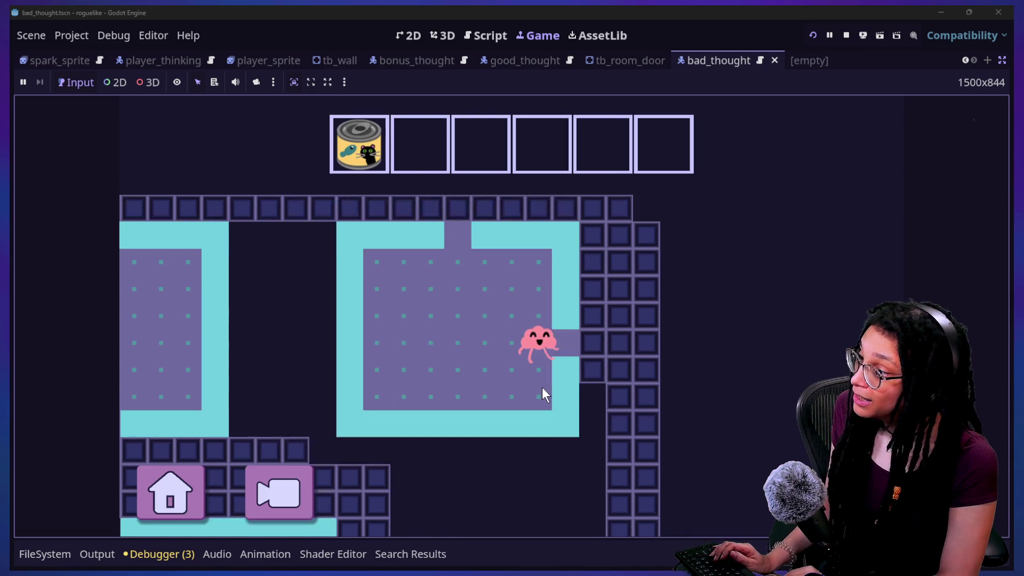
key(Right)
key(Right)
key(Right)
key(Down)
key(Down)
key(Down)
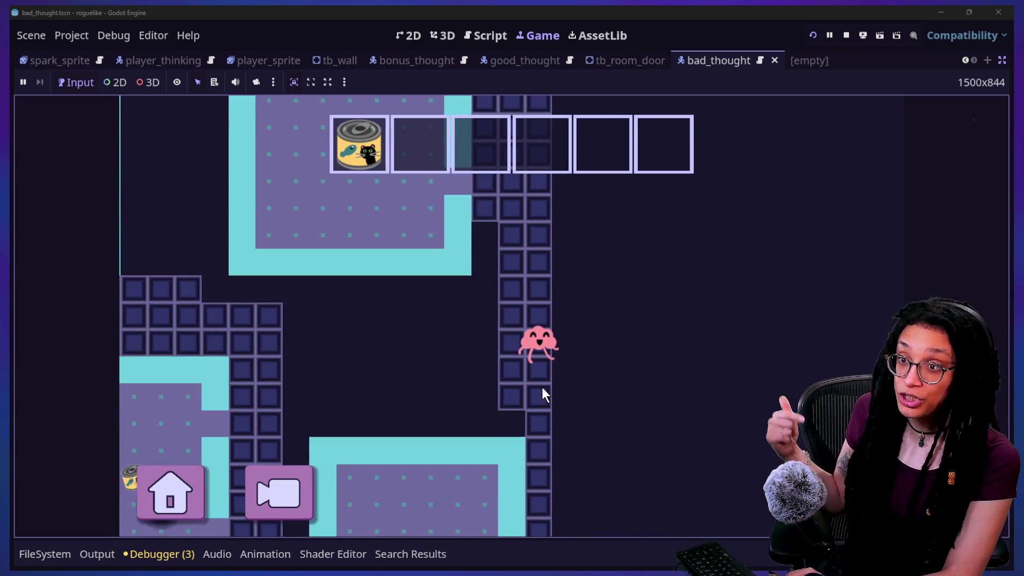
key(Right)
key(Down)
key(Down)
key(Down)
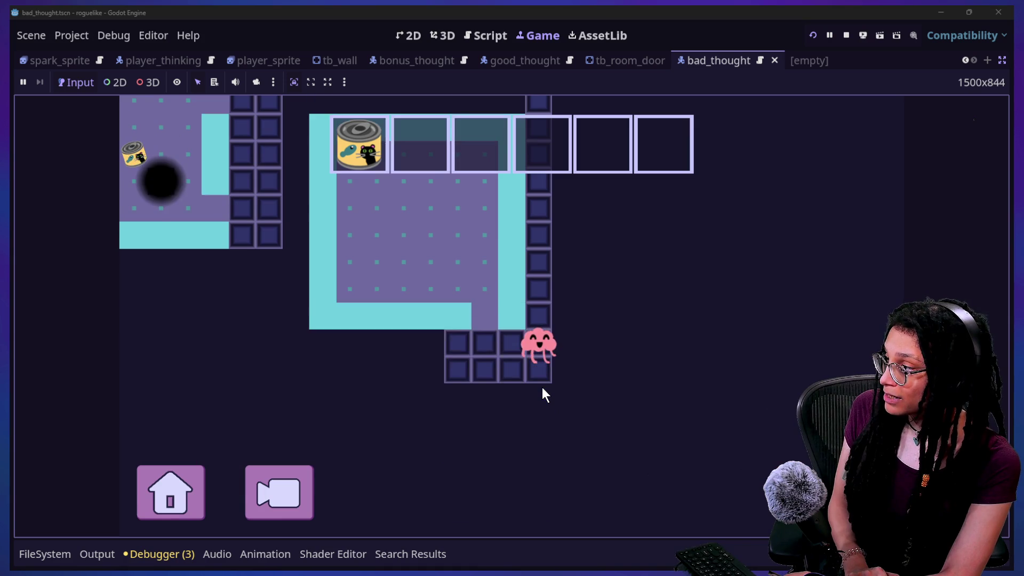
key(Left)
key(Up)
key(Left)
key(Left)
key(Left)
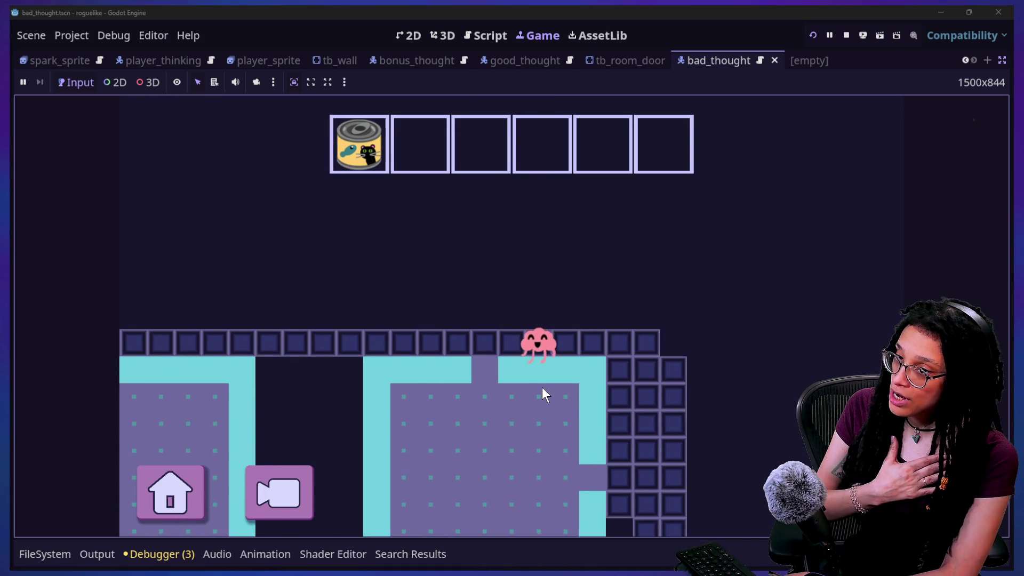
Walk the player right and down into a room and out its bottom doorway
key(Right)
key(Right)
key(Right)
key(Down)
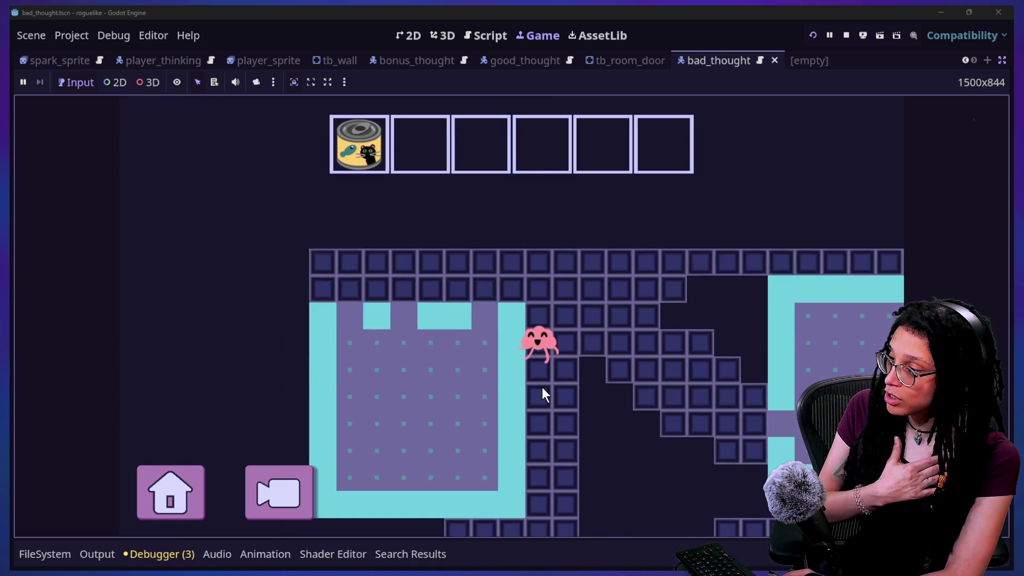
key(Right)
key(Right)
key(Right)
key(Down)
key(Right)
key(Right)
key(Down)
key(Down)
key(Right)
key(Right)
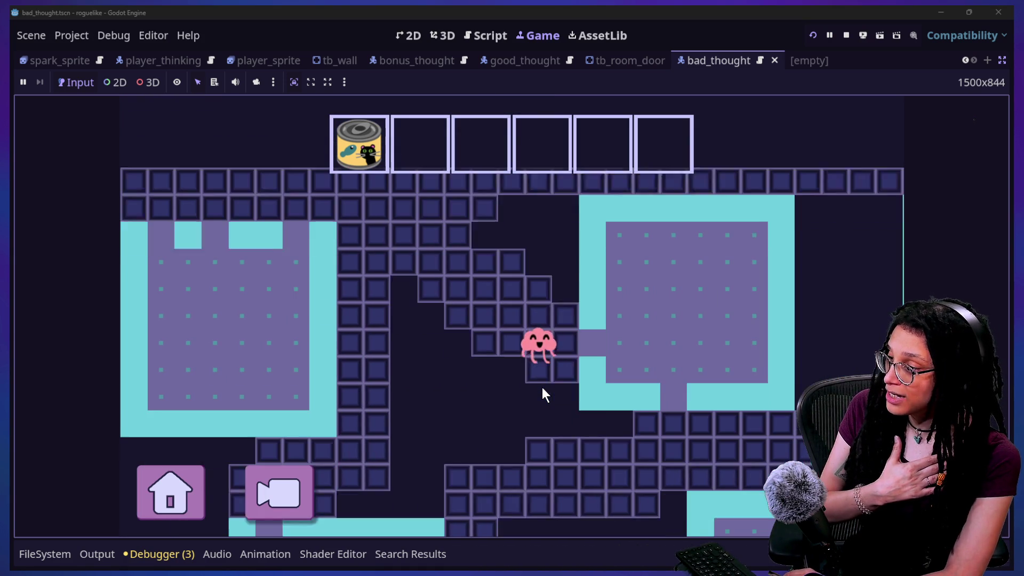
key(Right)
key(Right)
key(Right)
key(Right)
key(Right)
key(Down)
key(Down)
key(Down)
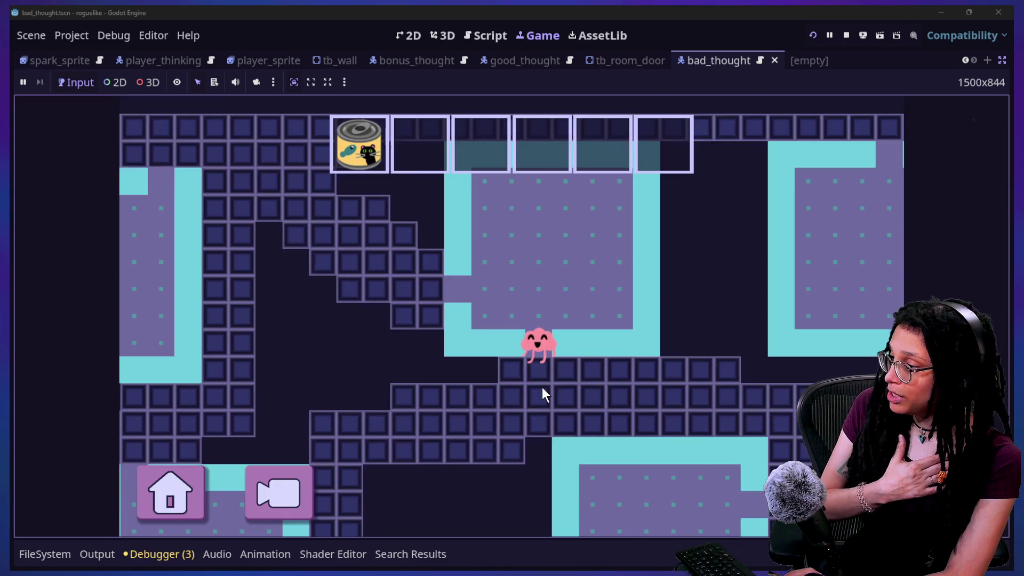
key(Down)
key(Down)
key(Right)
key(Right)
Walk the player right, then left and down into the room with the can beside a pit
key(Right)
key(Right)
key(Right)
key(Right)
key(Right)
key(Right)
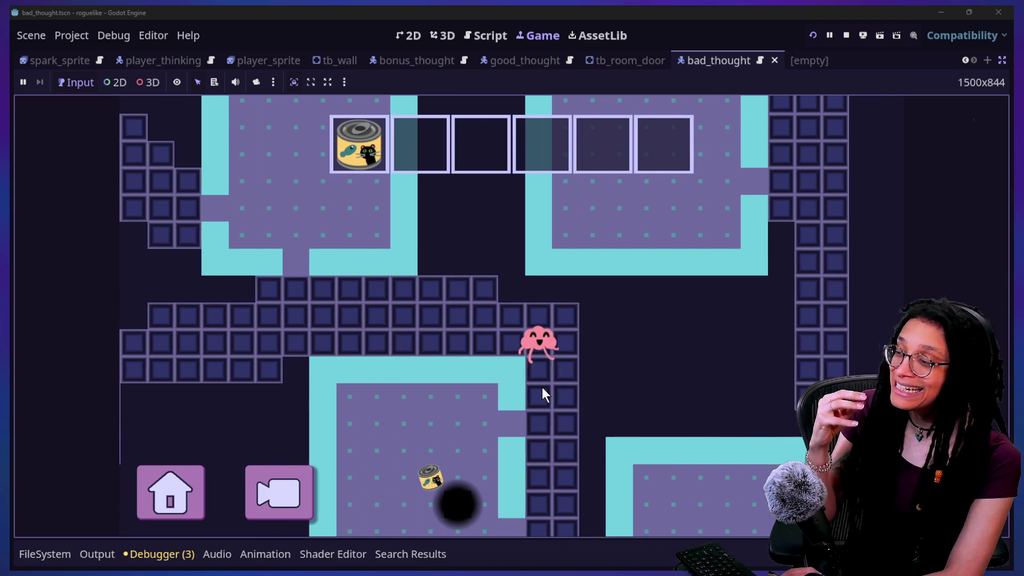
key(Right)
key(Down)
key(Down)
key(Left)
key(Down)
key(Left)
key(Left)
key(Left)
key(Left)
key(Down)
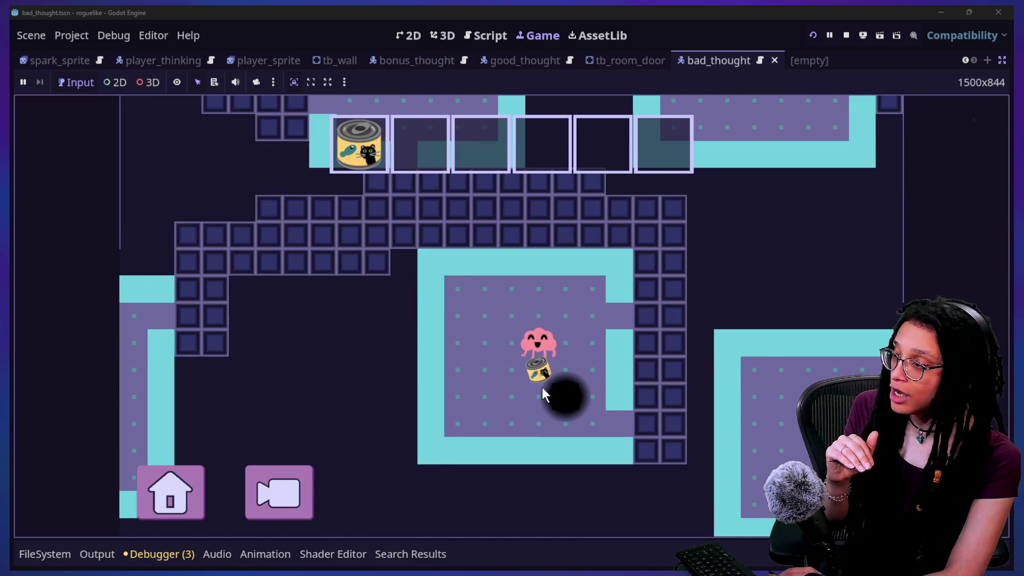
key(Left)
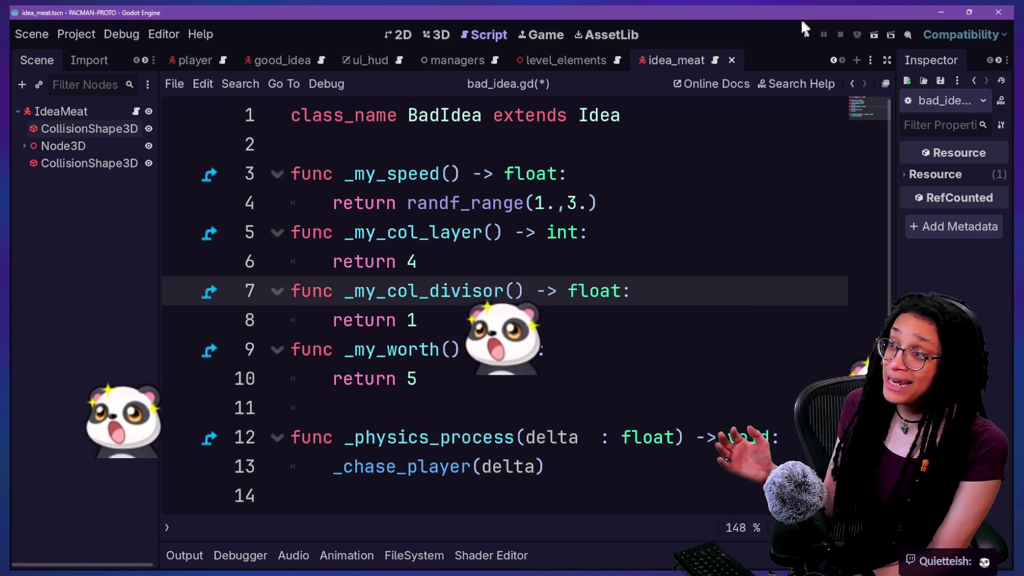
Run the current idea_meat scene with F5 to launch the PACMAN-PROTO maze game
key(F5)
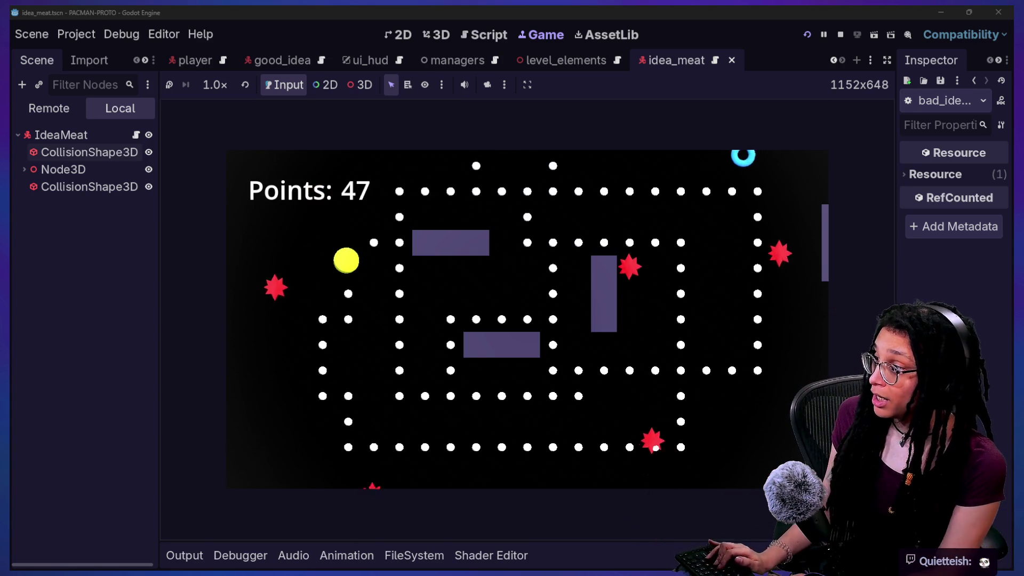
Steer the yellow ball around the maze's outer rows and columns, eating dots
key(Down)
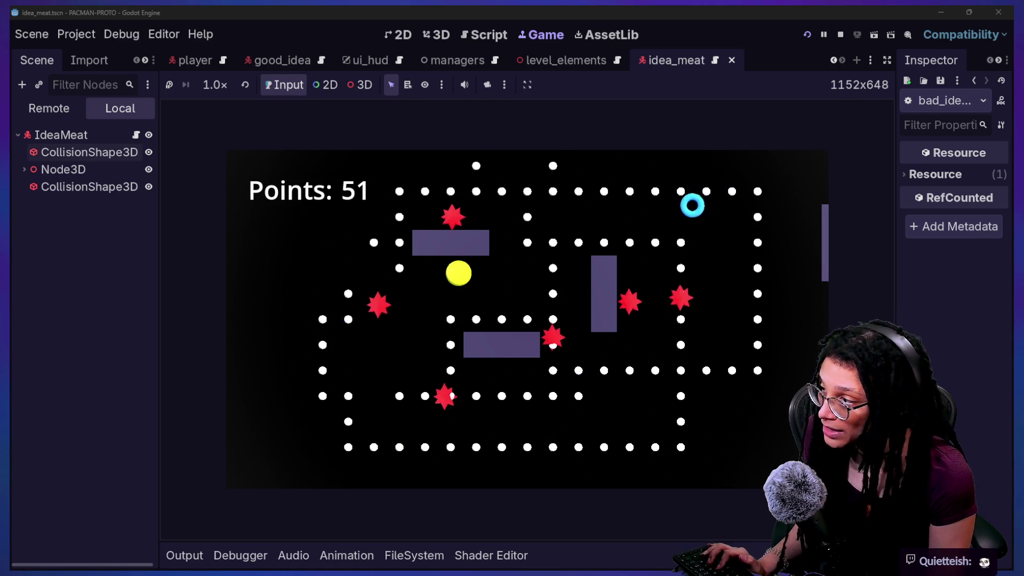
key(Up)
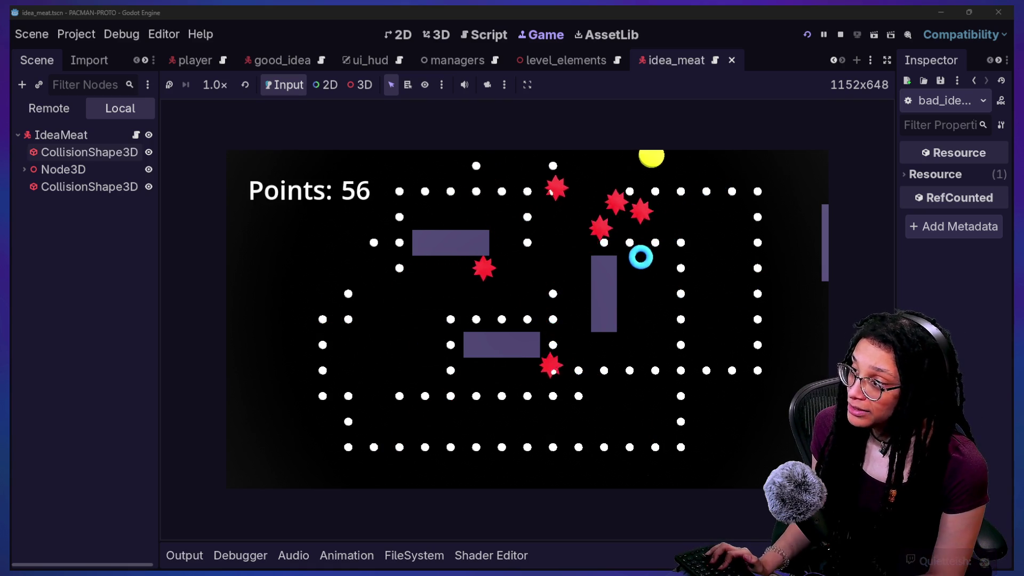
key(Down)
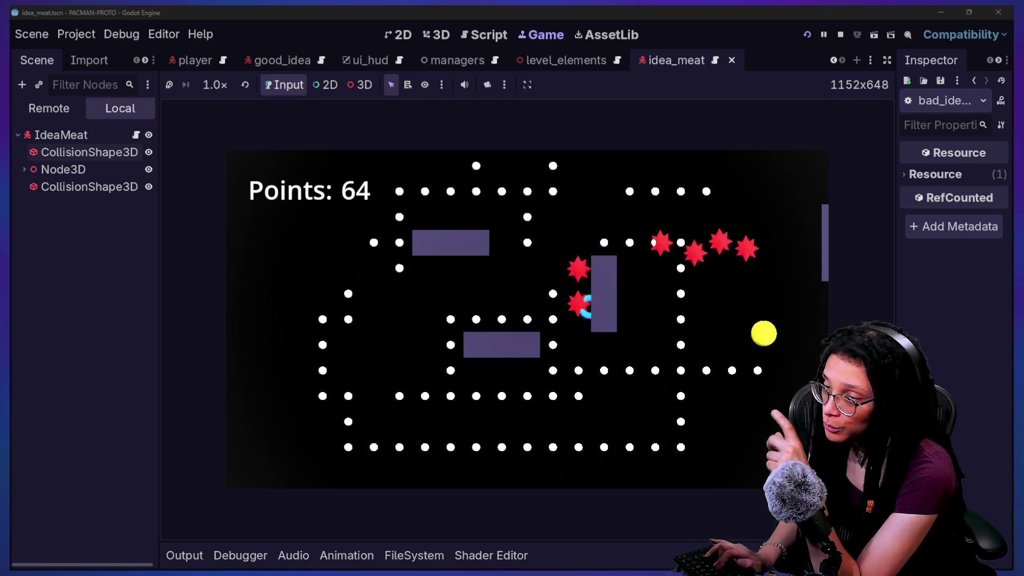
key(Left)
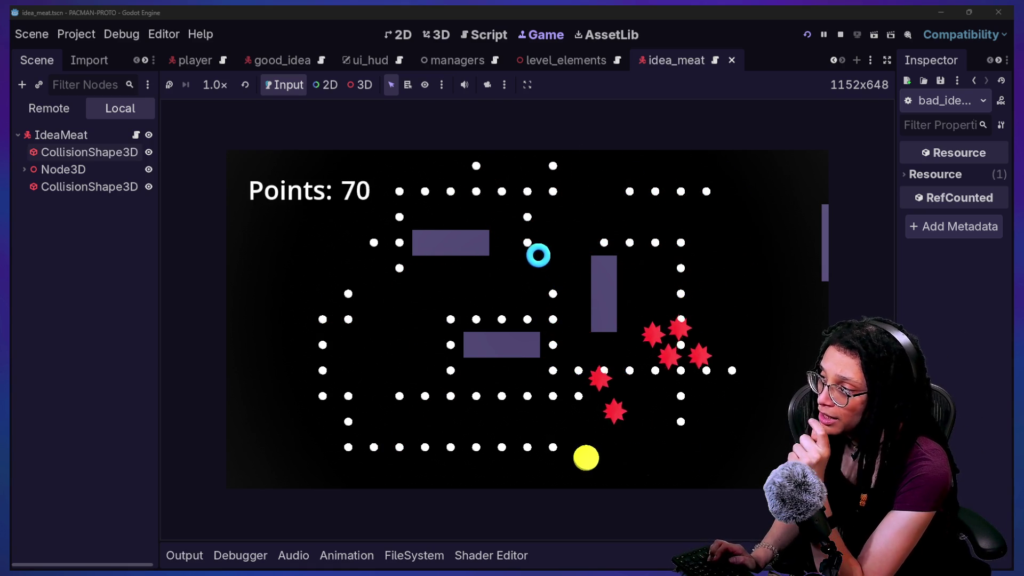
key(Up)
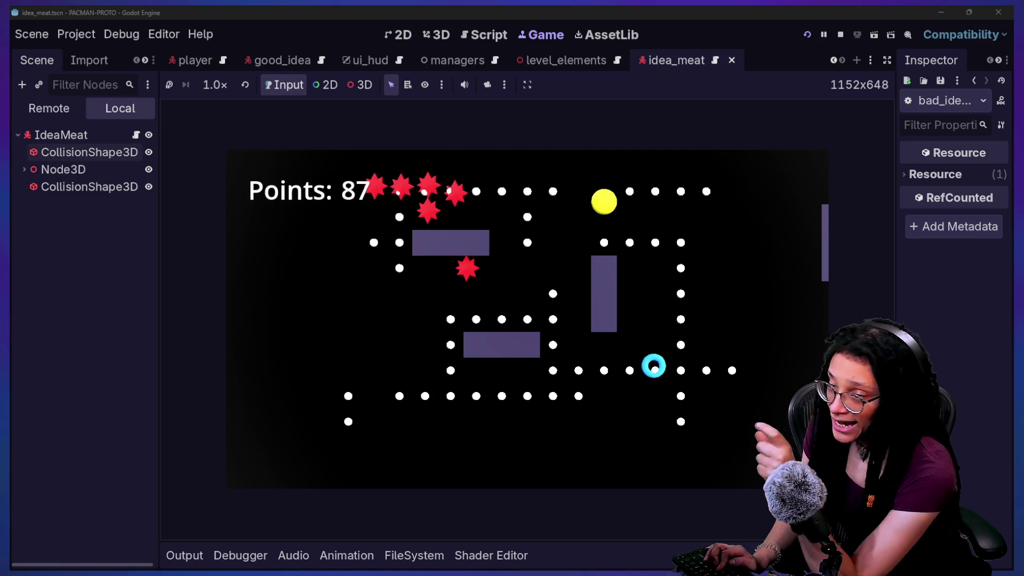
key(Right)
key(Down)
key(Left)
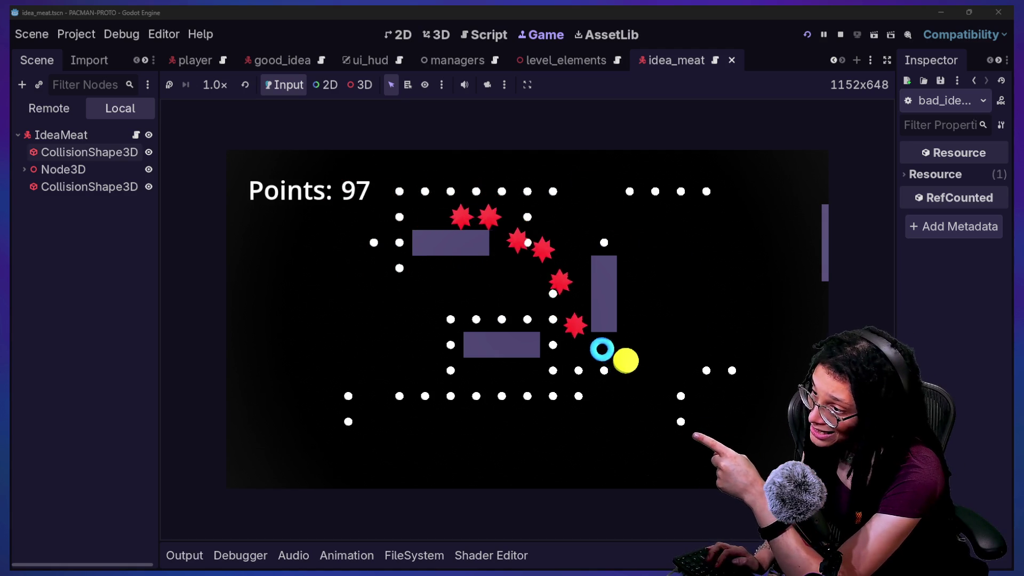
key(Left)
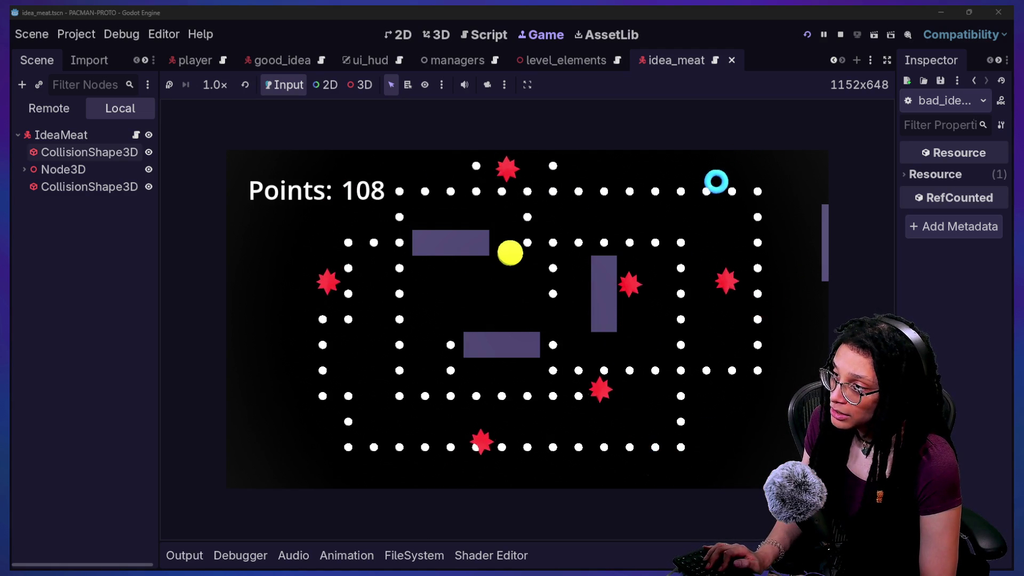
key(Up)
key(Right)
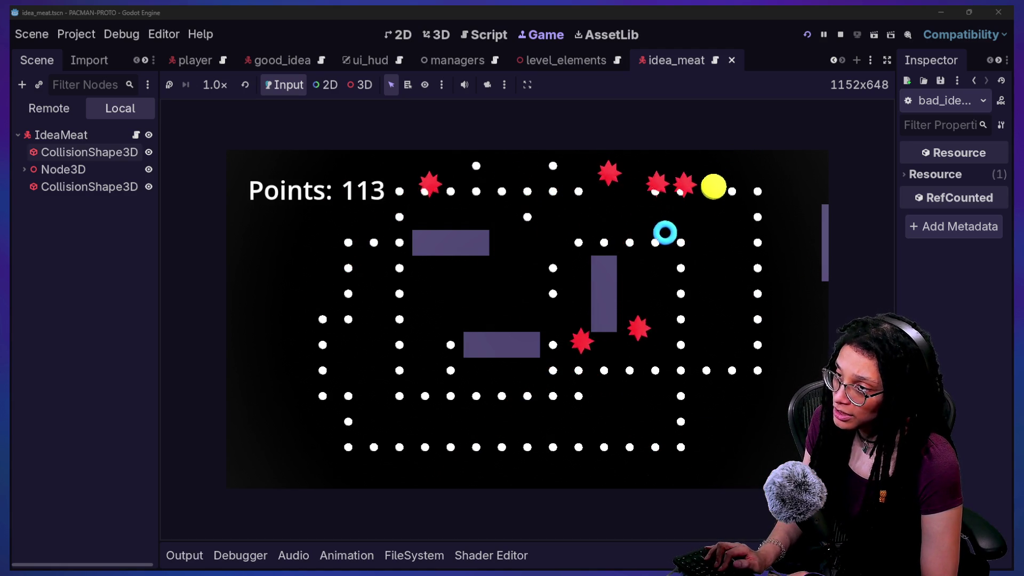
Steer the ball through the remaining dots until the maze is cleared at 221 points
key(Left)
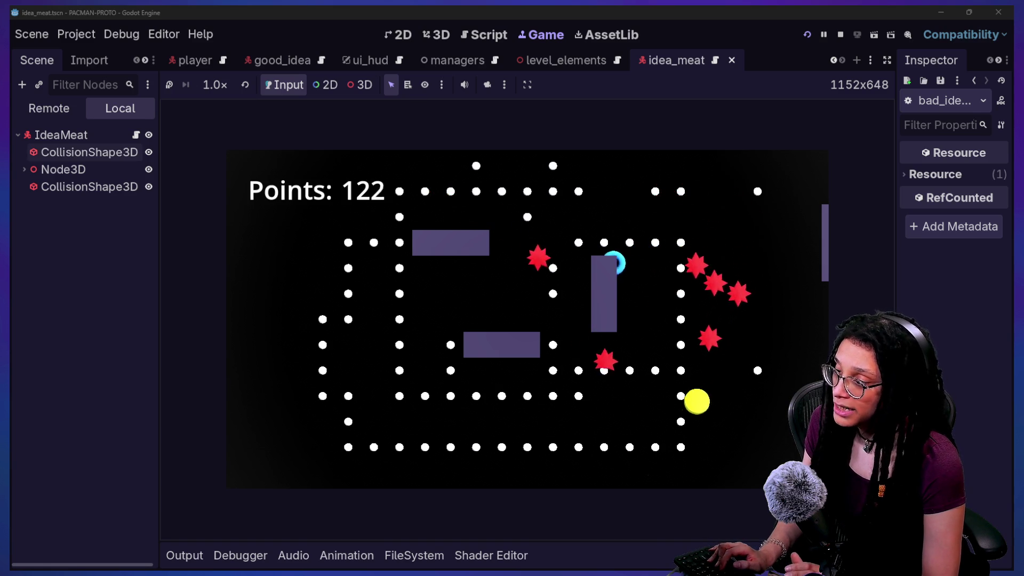
key(Up)
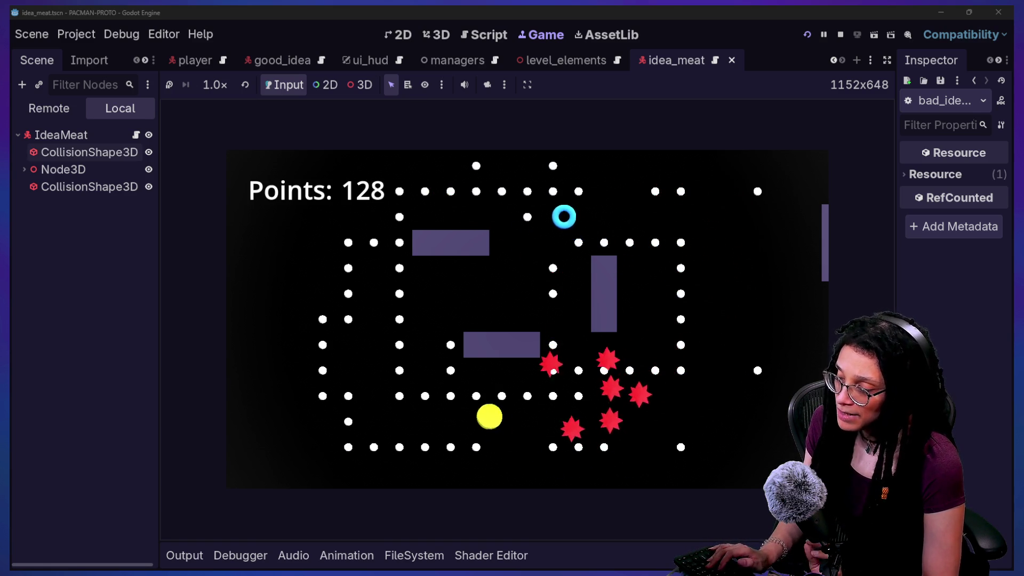
key(Left)
key(Up)
key(Left)
key(Right)
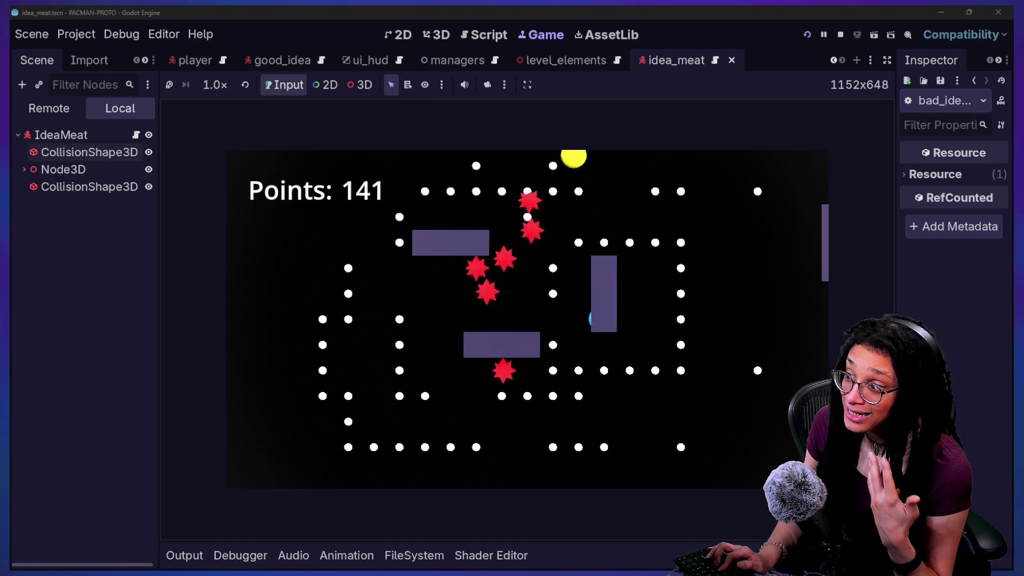
key(Down)
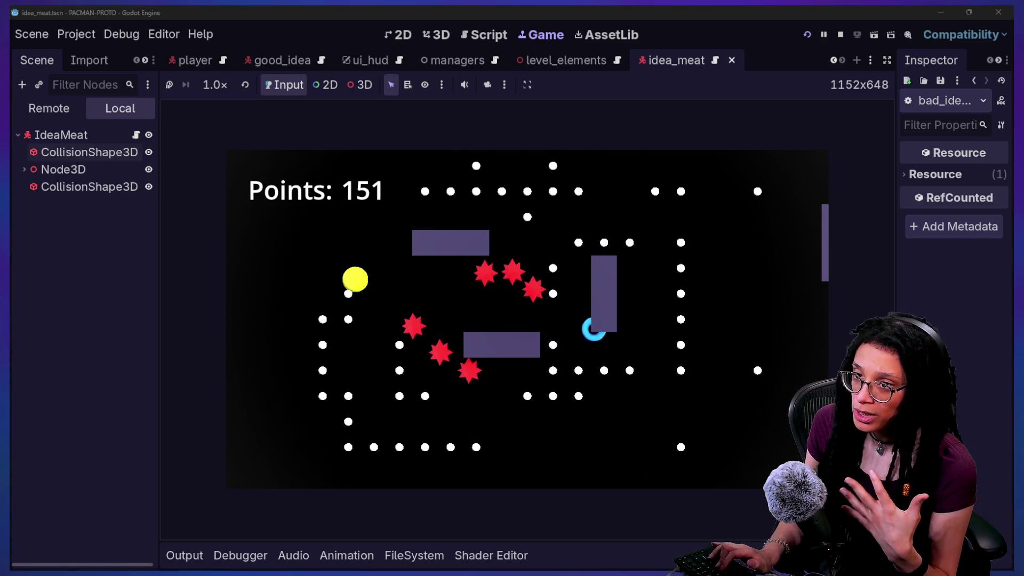
key(Right)
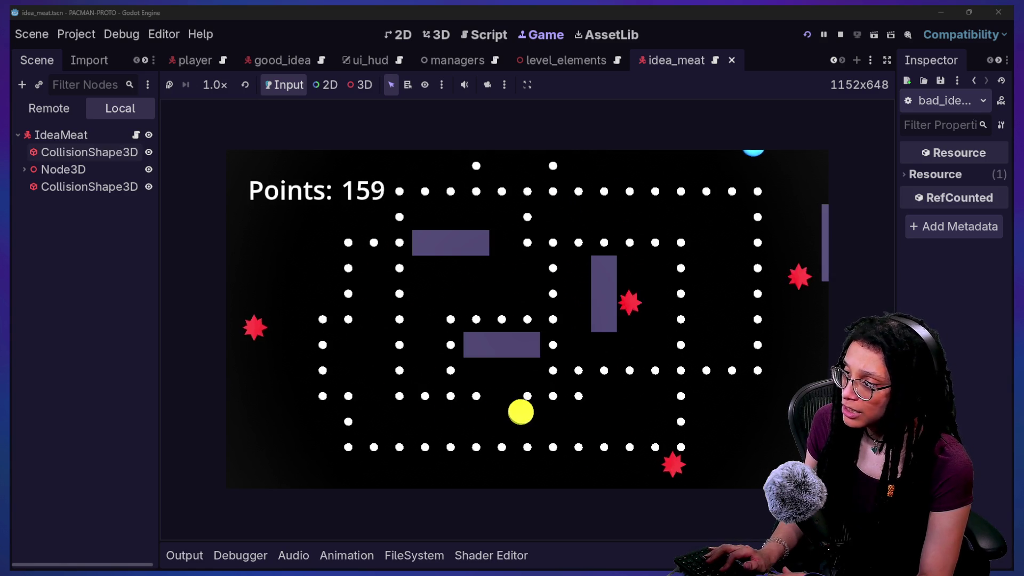
key(Right)
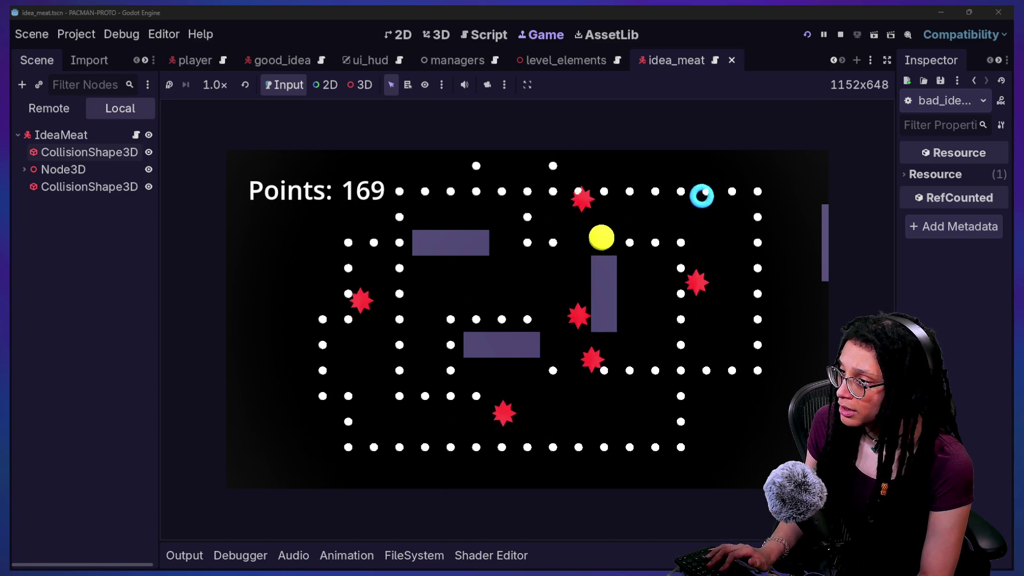
key(Down)
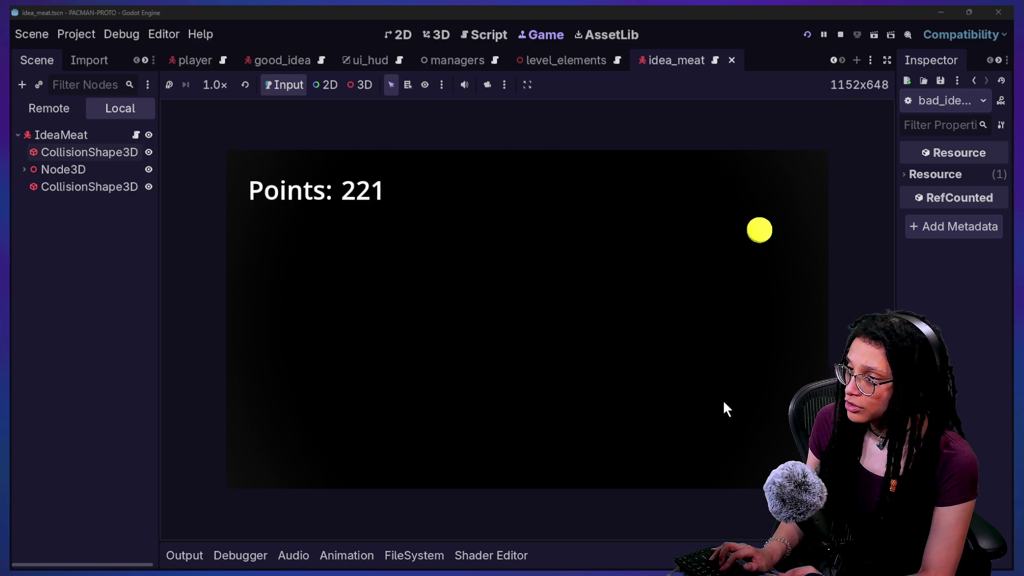
key(Left)
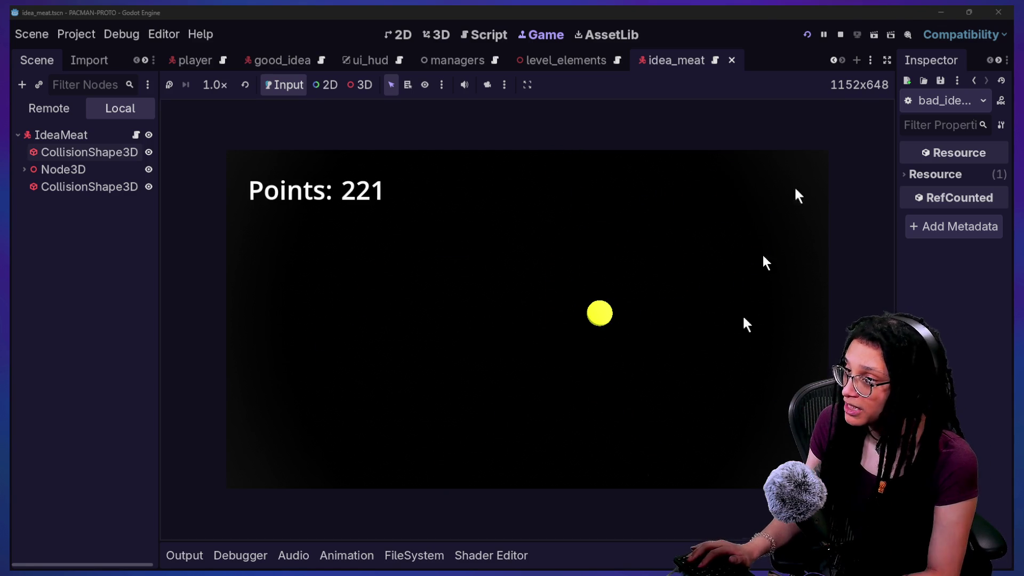
Stop the maze and cat-care games, then move the roguelike's spark player right and up the corridors
click(840, 32)
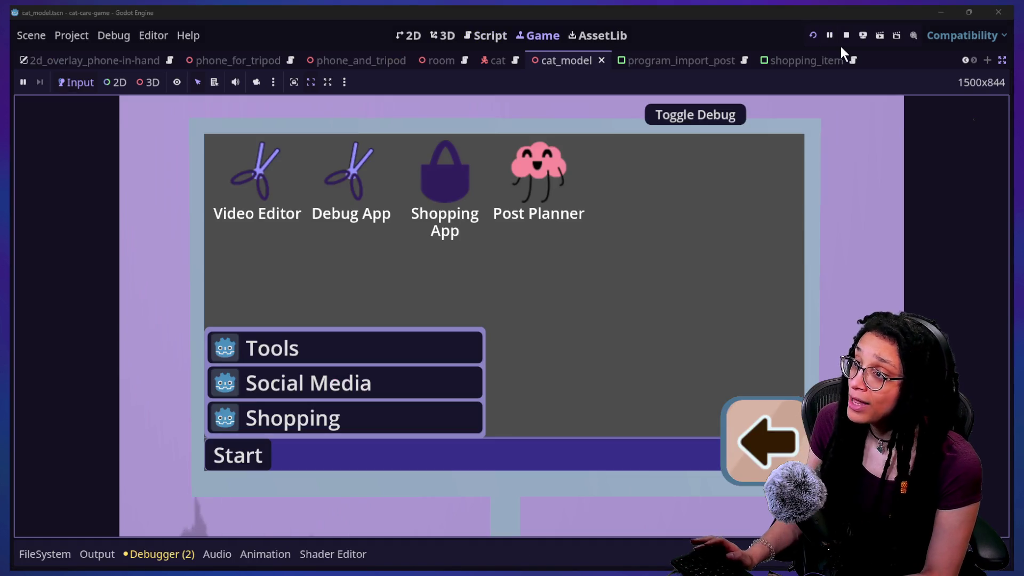
click(840, 46)
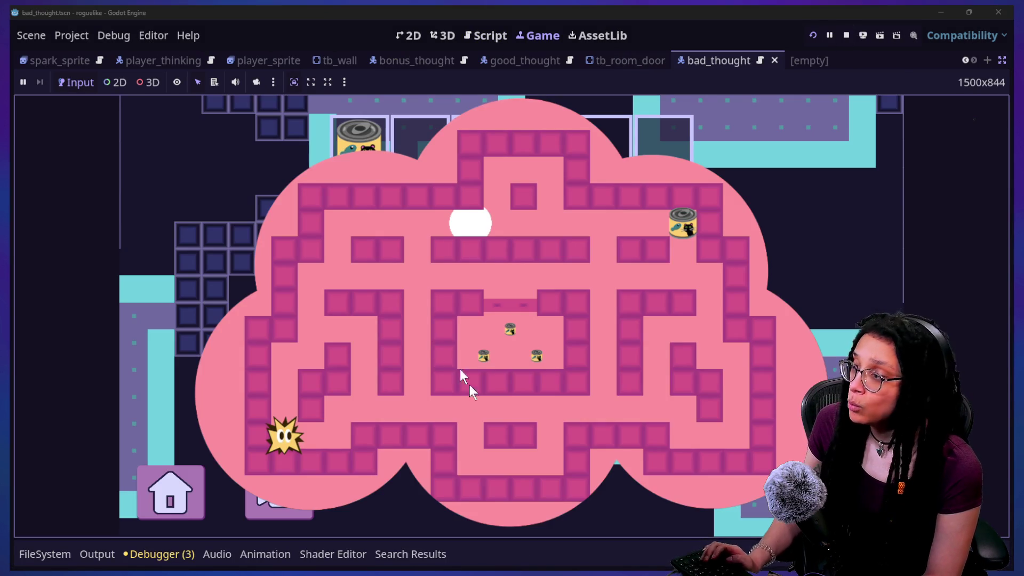
key(Right)
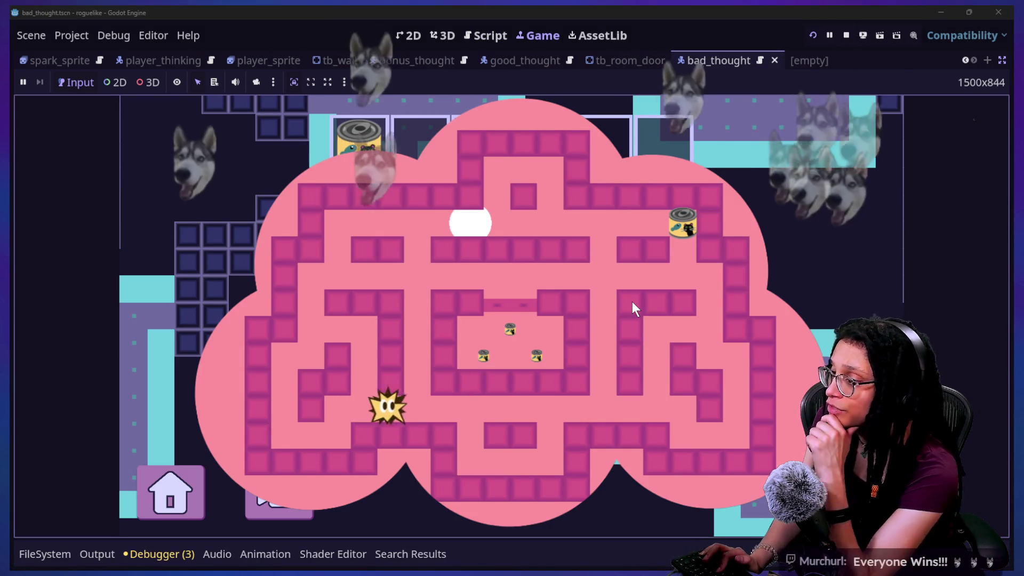
key(Right)
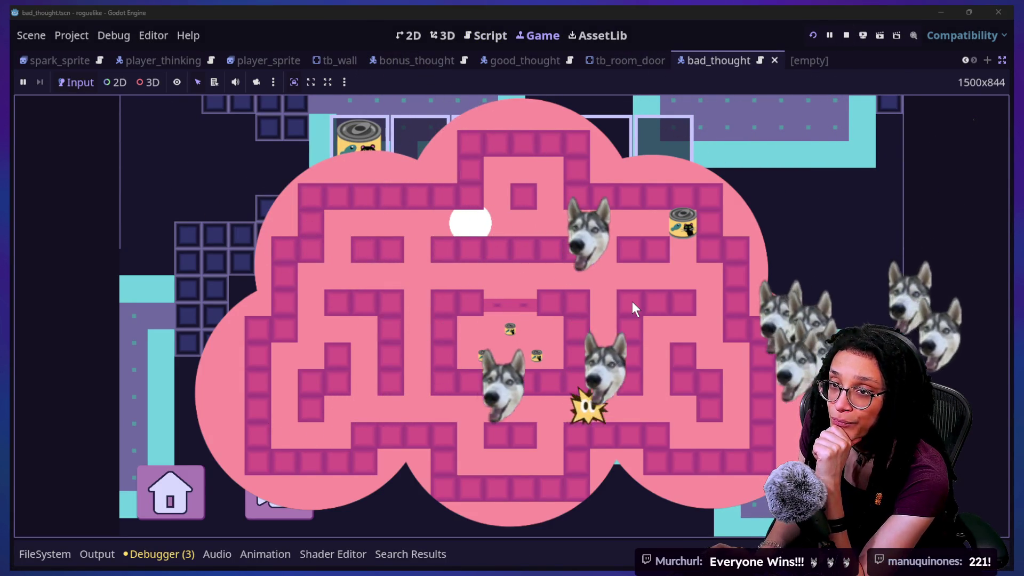
key(Right)
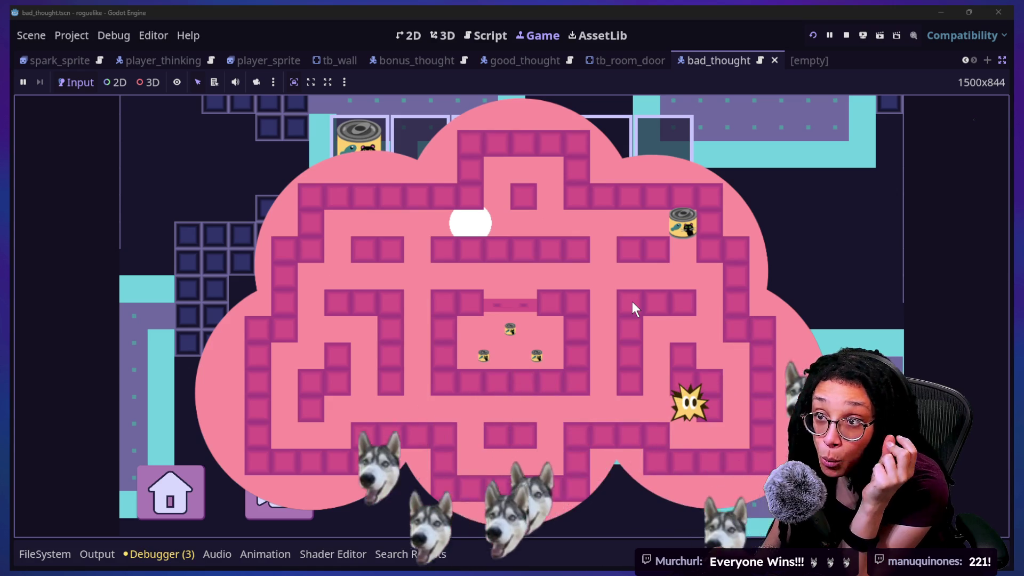
key(Up)
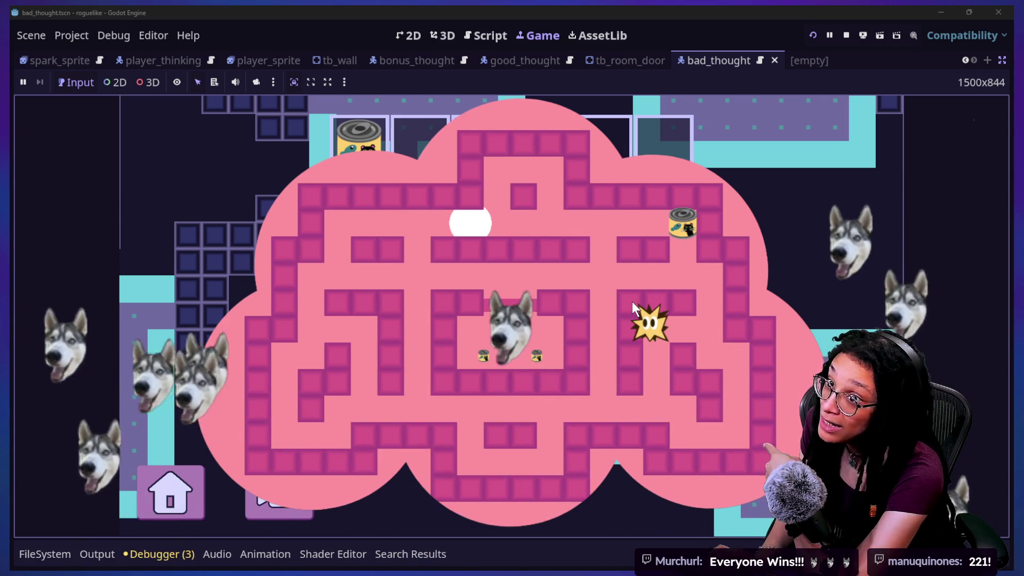
key(Up)
key(Left)
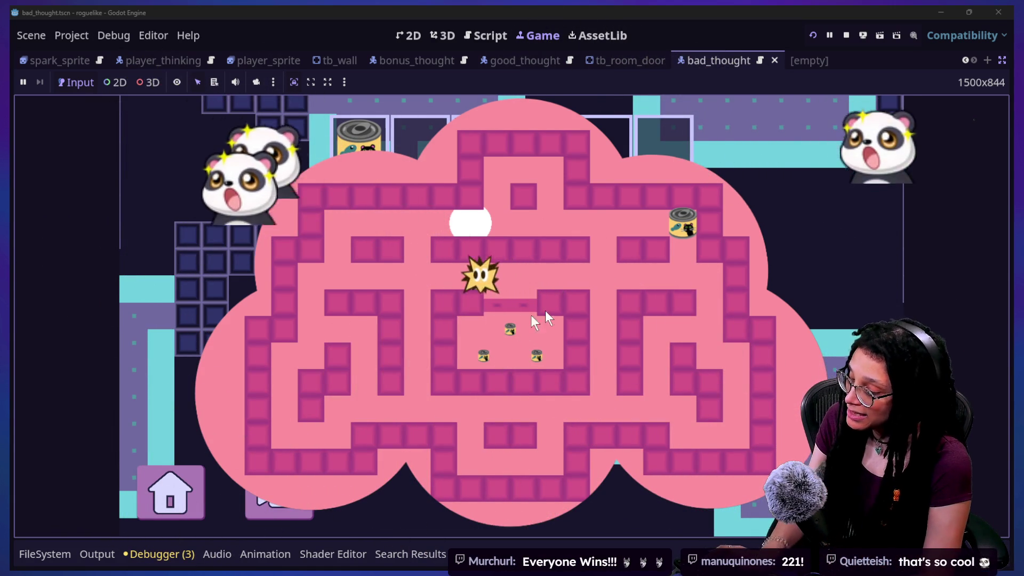
key(Right)
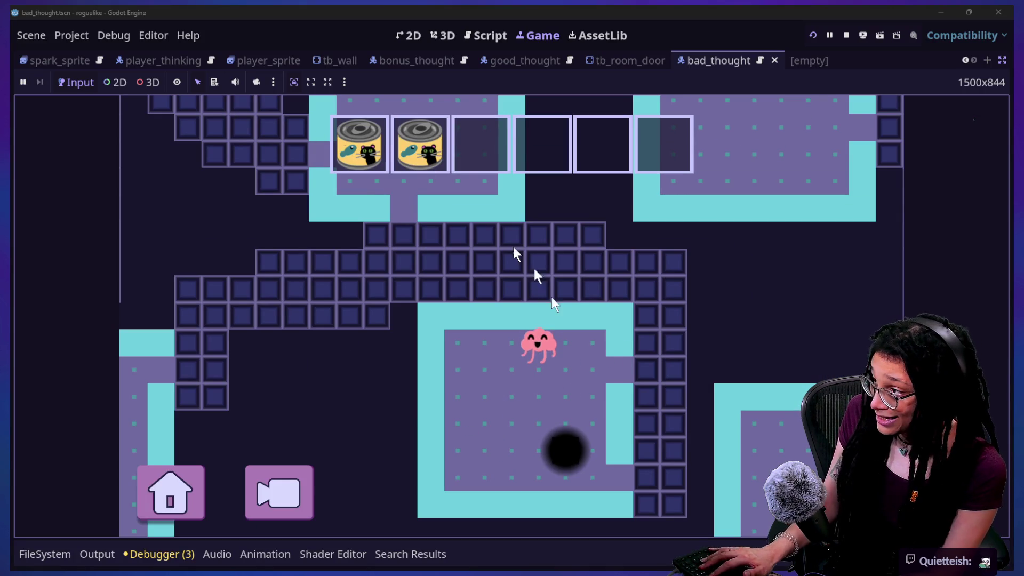
Move the pink brain down through its room and into the tiled corridors
key(Down)
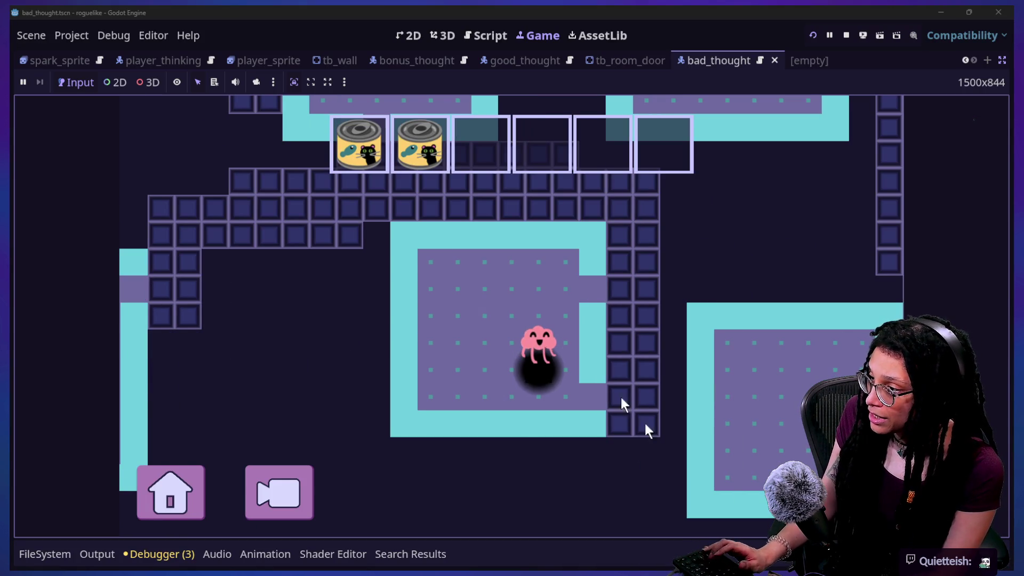
key(Down)
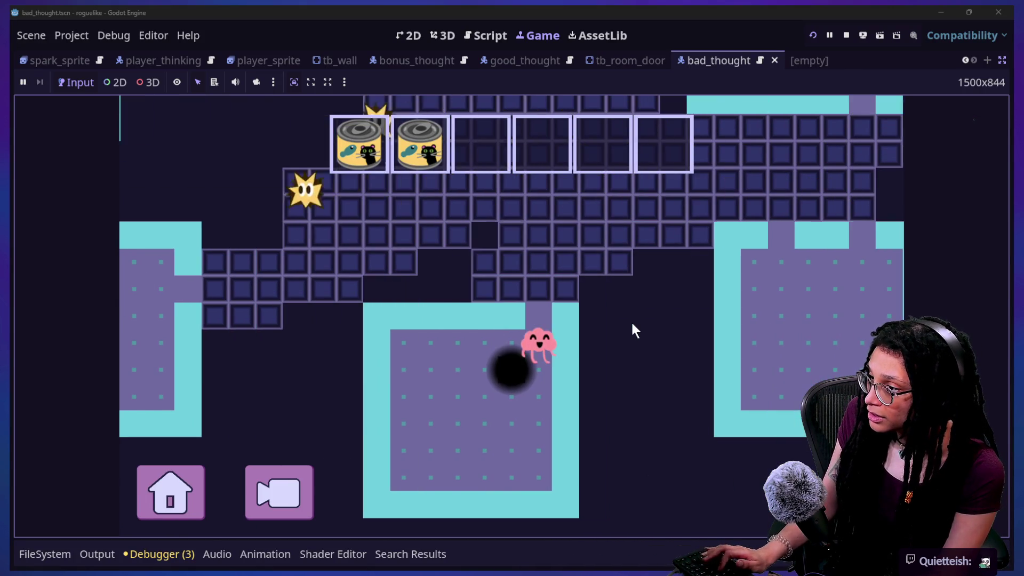
key(Left)
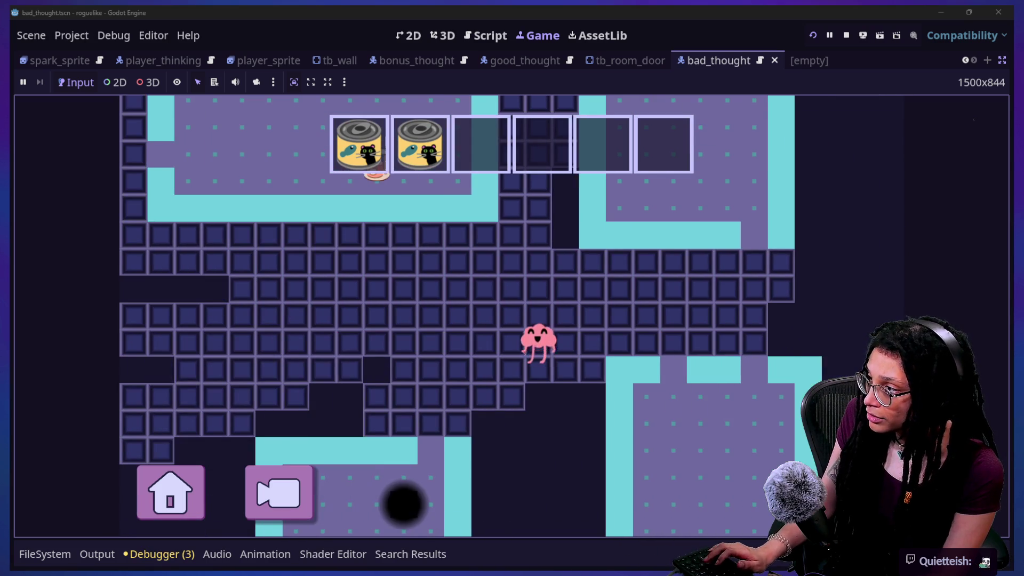
key(Up)
key(Left)
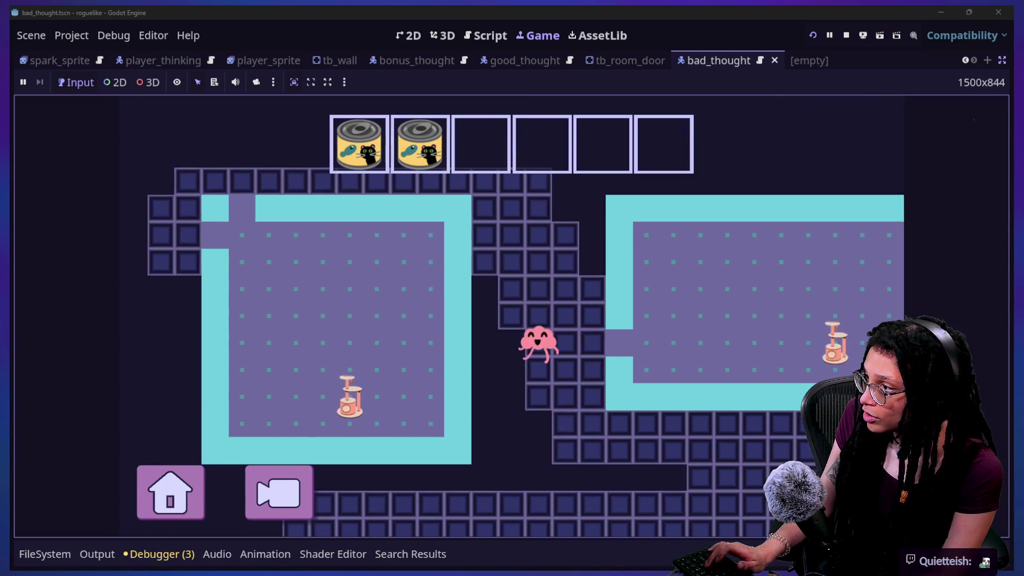
key(Down)
key(Right)
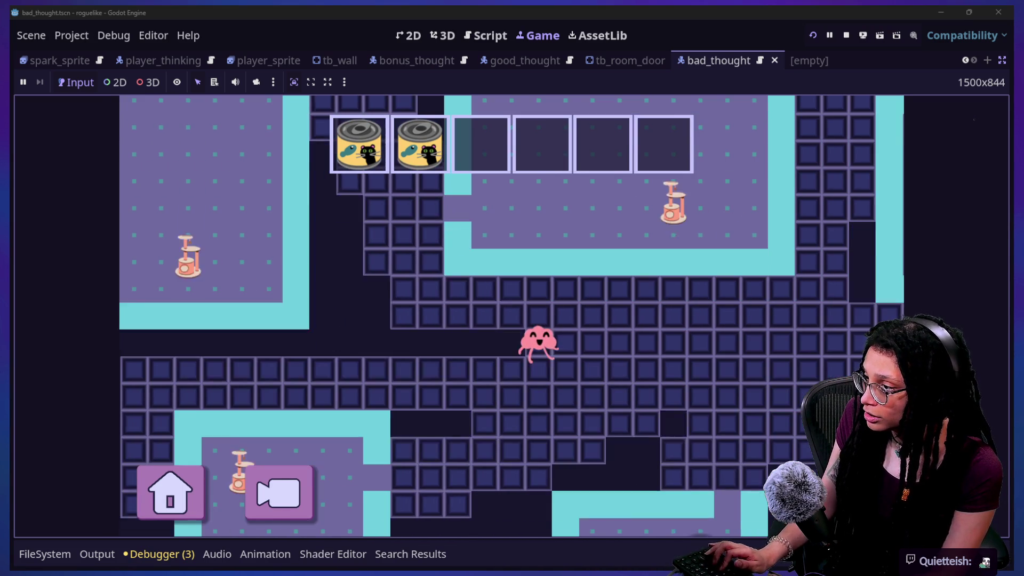
key(Down)
key(Down)
Walk the pink brain around the corridors and onto the cat tower
key(Left)
key(Right)
key(Right)
key(Up)
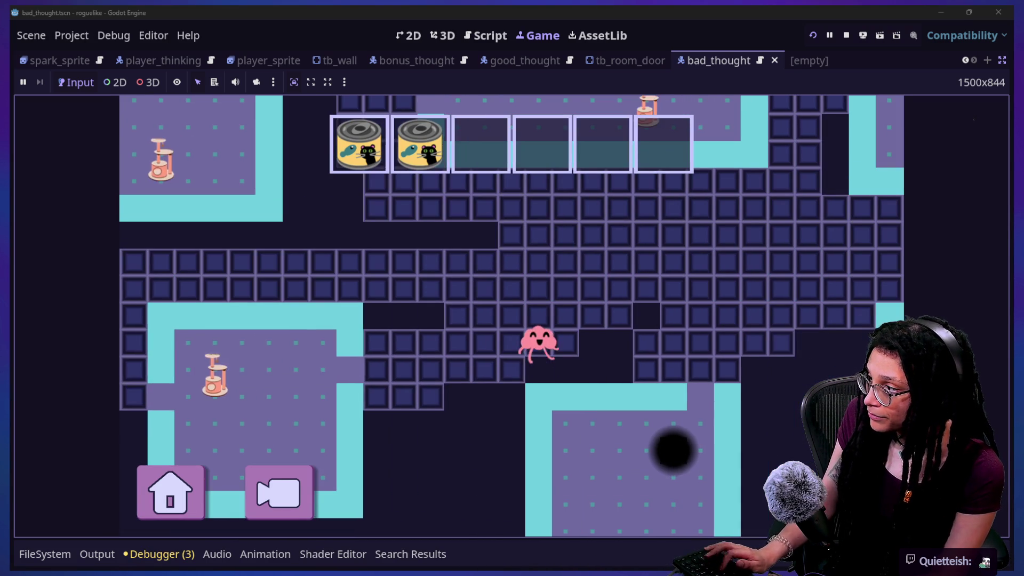
key(Right)
key(Up)
key(Up)
key(Left)
key(Left)
key(Left)
key(Down)
key(Down)
key(Left)
key(Left)
key(Left)
key(Down)
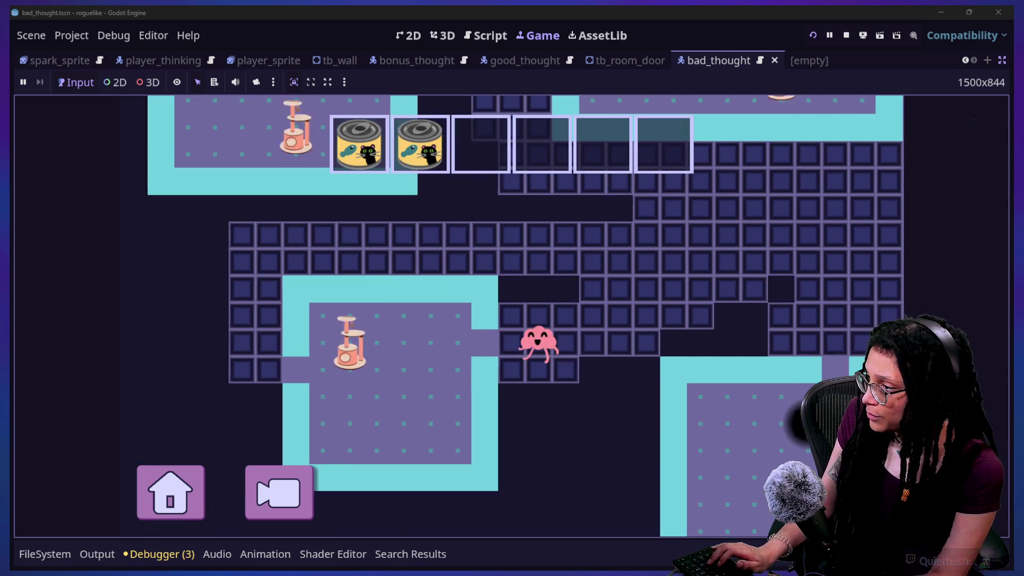
key(Left)
key(Left)
key(Left)
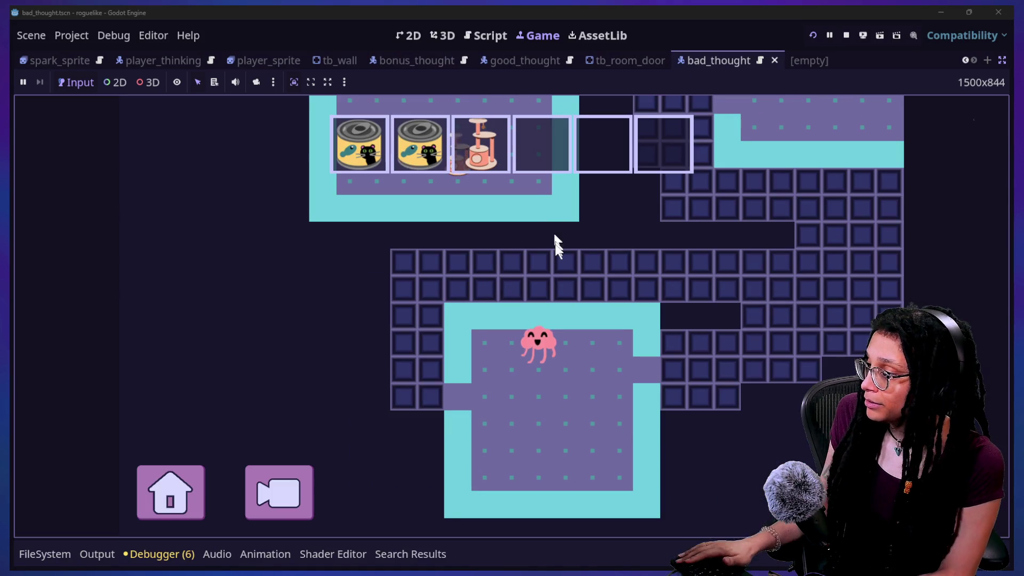
Move the pink brain right through the map and down into the lower room
key(Right)
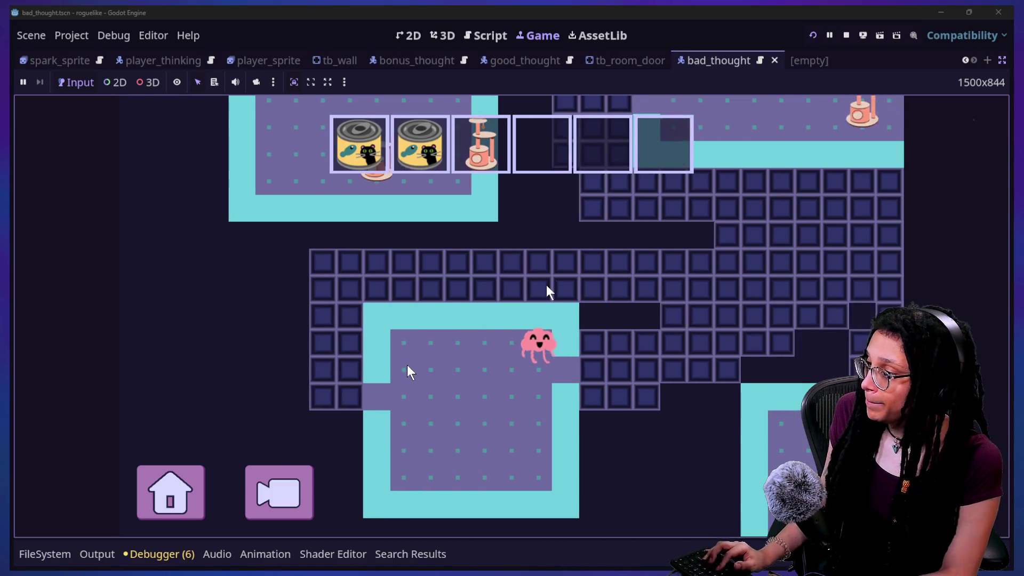
key(Right)
key(Up)
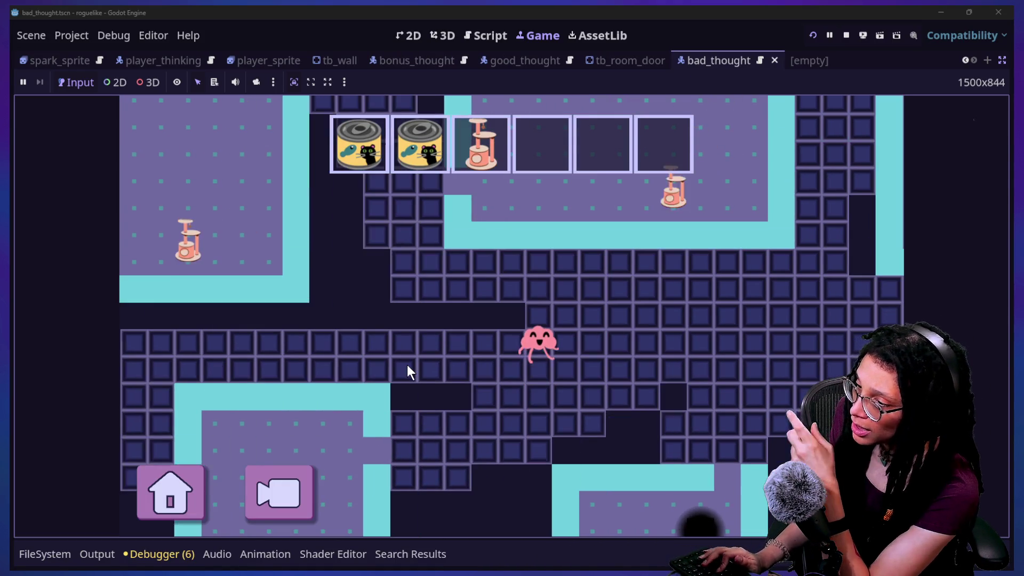
key(Right)
key(Down)
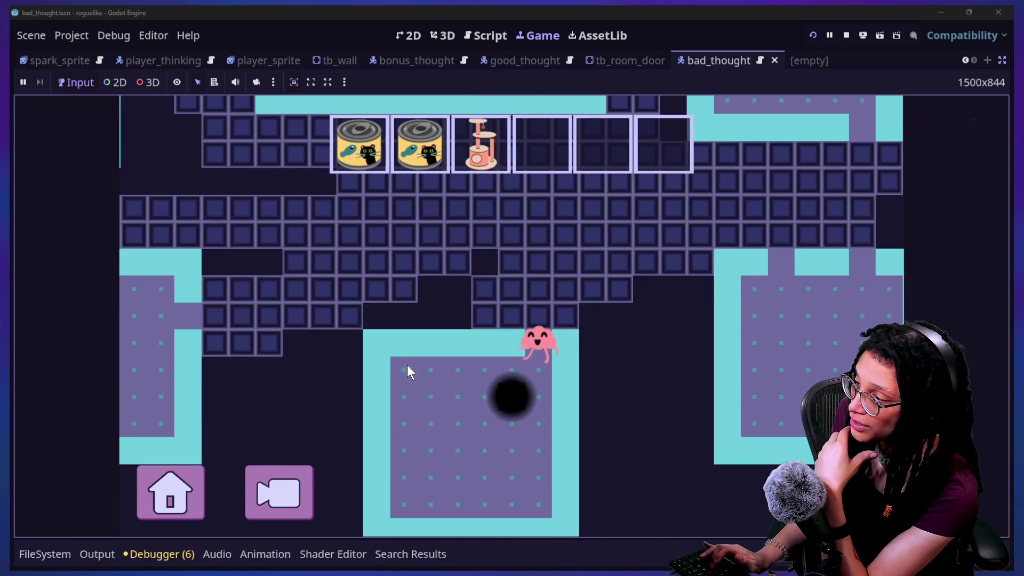
key(Down)
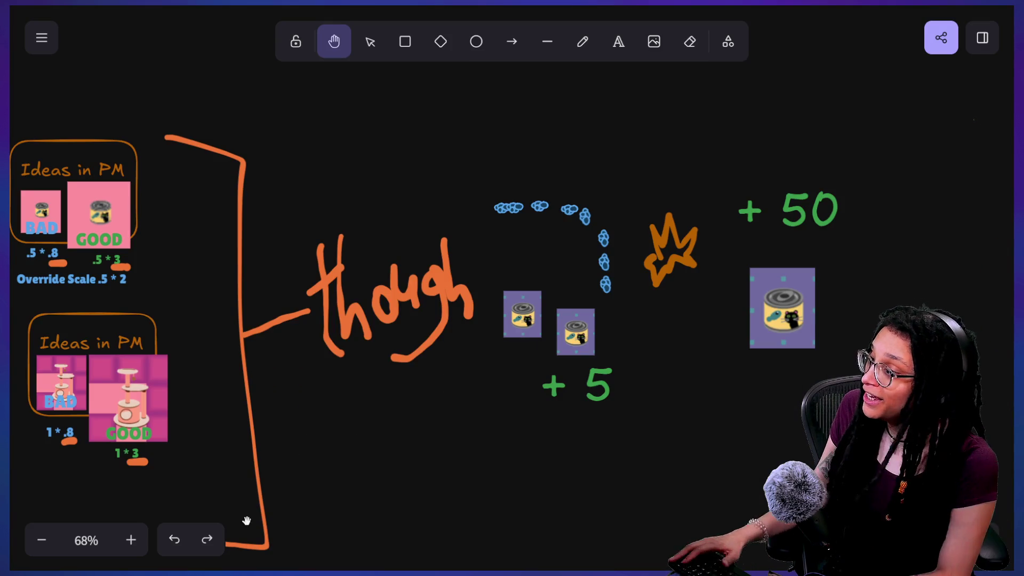
Pan and zoom the whiteboard onto the Ideas in DC / Ideas in PM diagram, then return to the game
scroll(246, 520, left, 10)
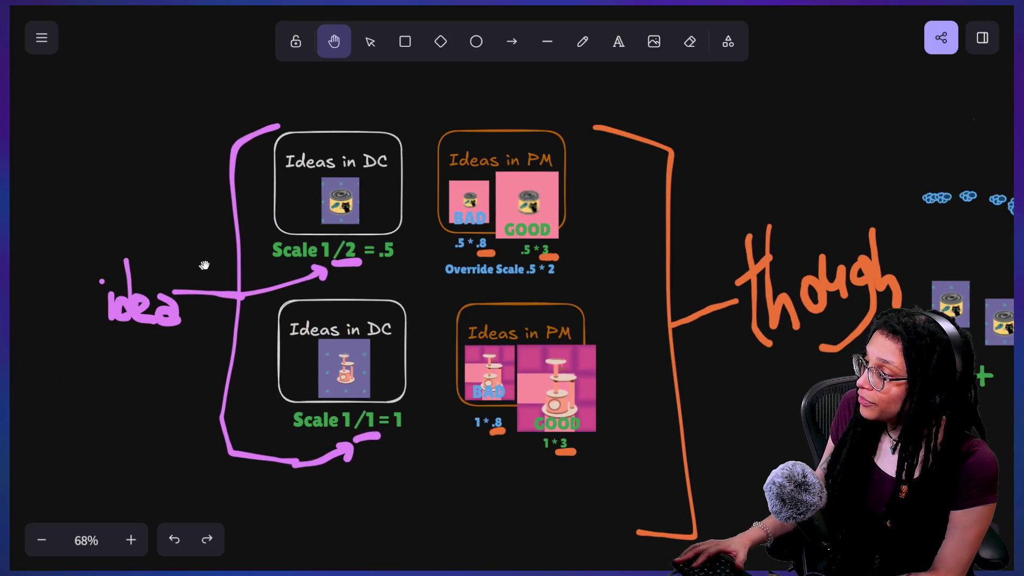
drag(266, 274, 292, 281)
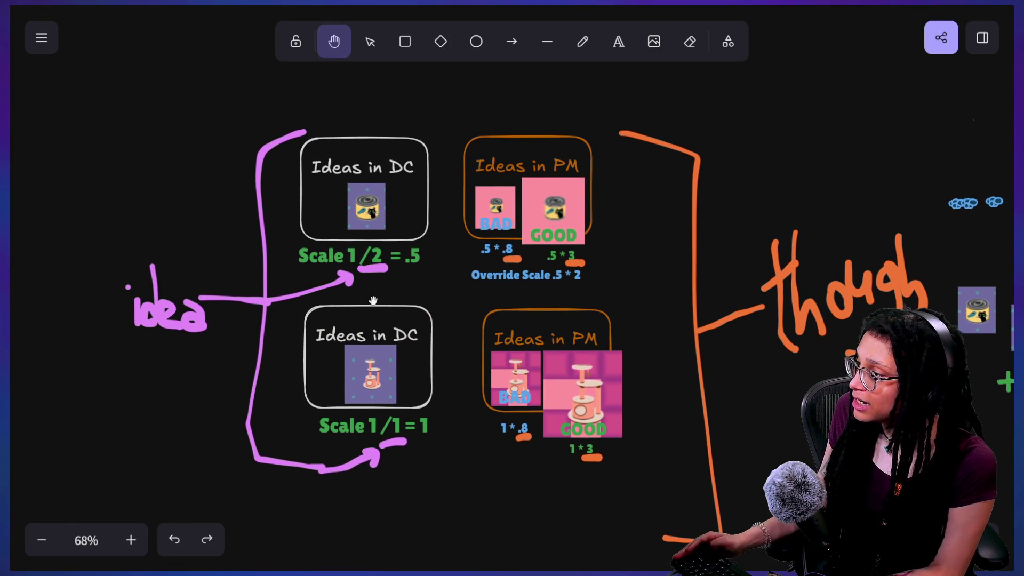
ctrl+scroll(372, 301, up, 3)
mouse_move(372, 297)
mouse_down()
mouse_move(485, 290)
mouse_move(521, 304)
mouse_up()
scroll(486, 248, down, 1)
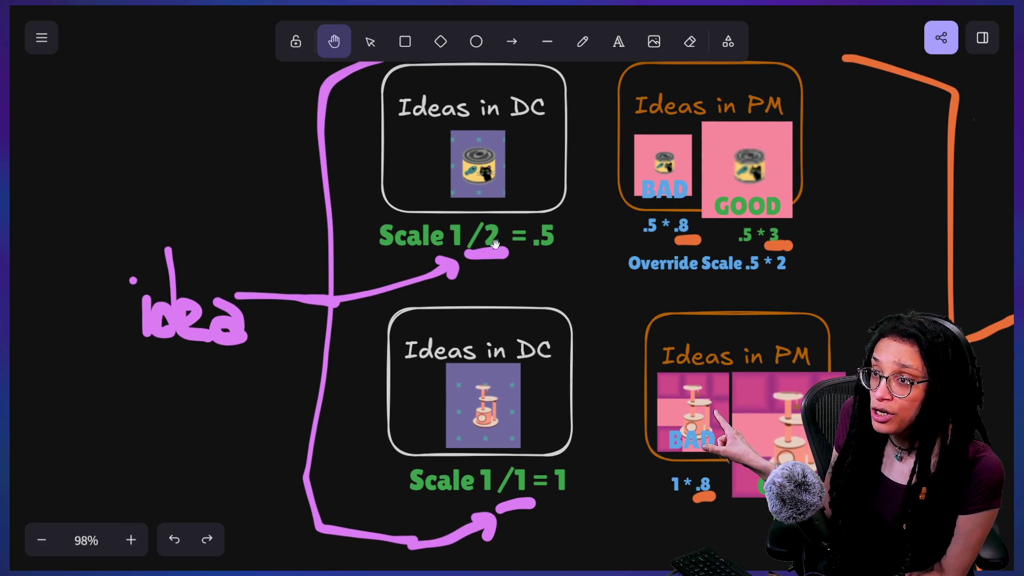
scroll(394, 187, right, 2)
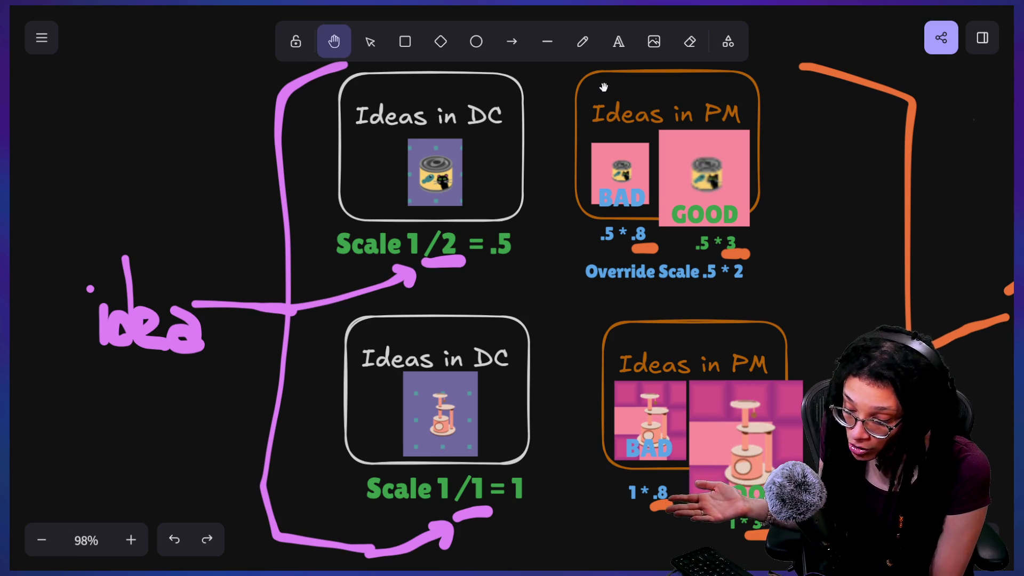
key(alt+Tab)
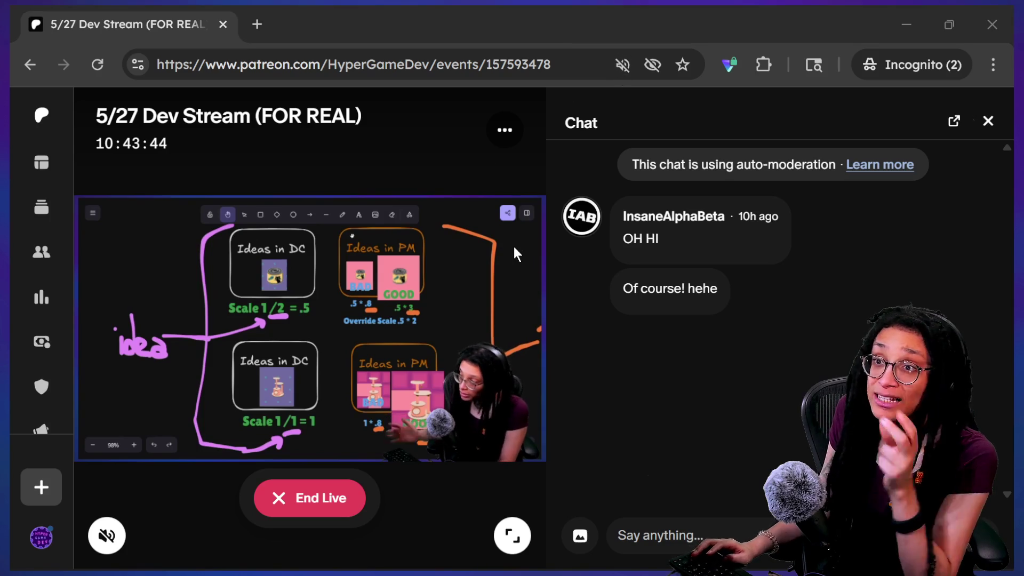
key(alt+Tab)
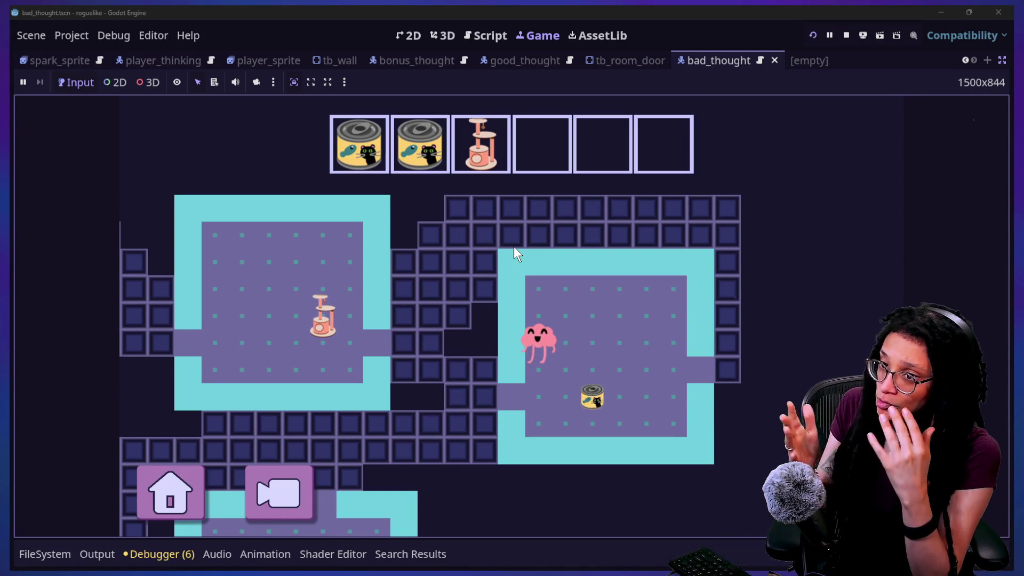
Walk the pink brain right, down and back toward the cat food can
key(Right)
key(Right)
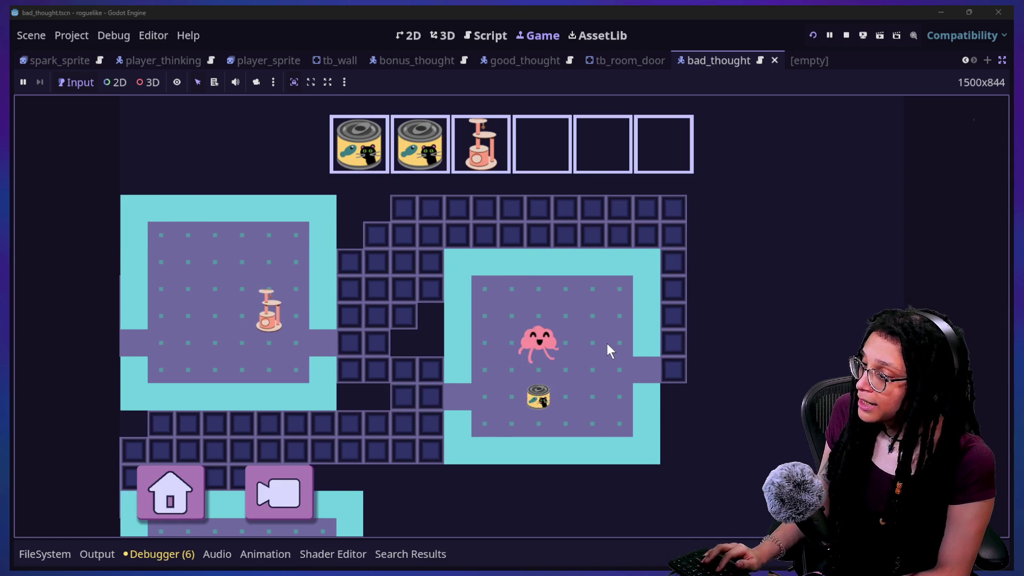
key(Down)
key(Left)
key(Right)
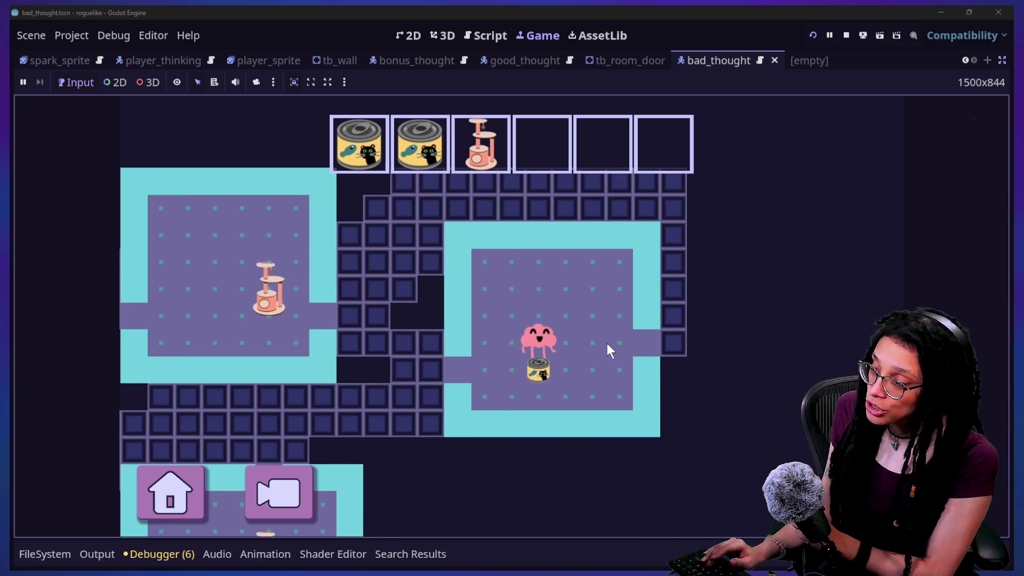
key(Down)
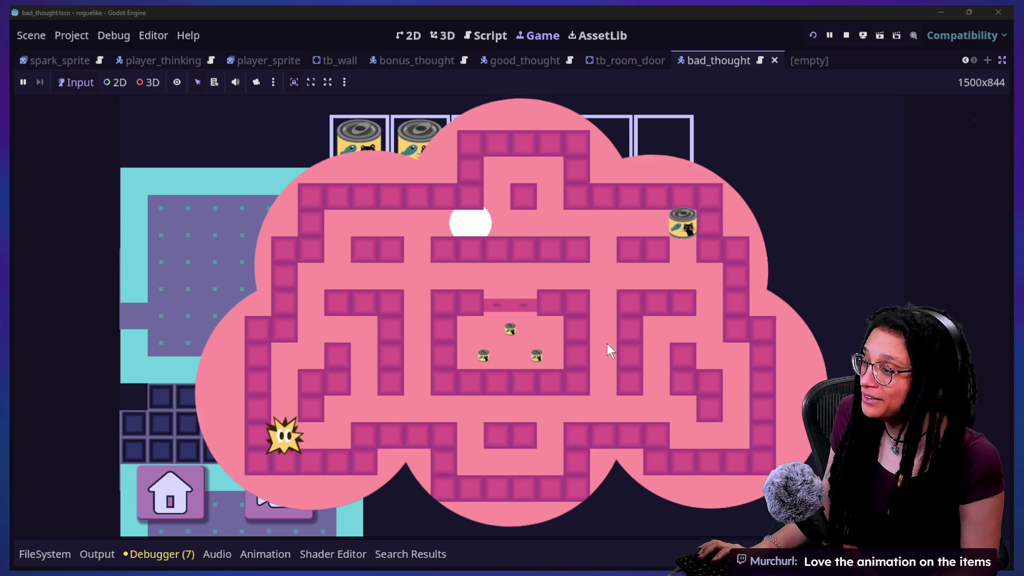
Alt+Tab away from the Godot game to the live-stream page in Chrome
key(alt+Tab)
key(alt+Tab)
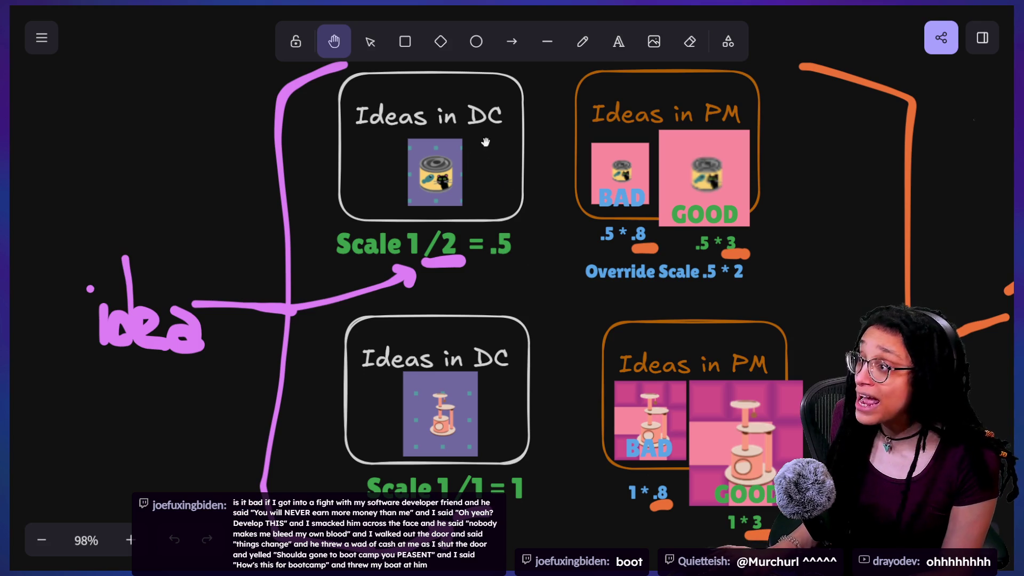
Draw a white arrow from 'Scale 1/2 = .5' to '.5 * .8'
click(511, 41)
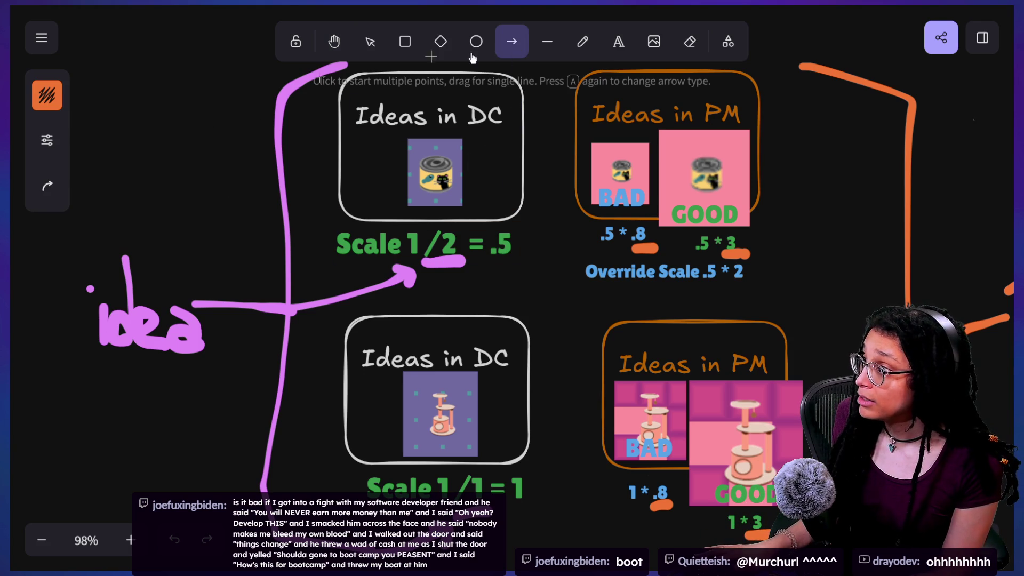
click(47, 96)
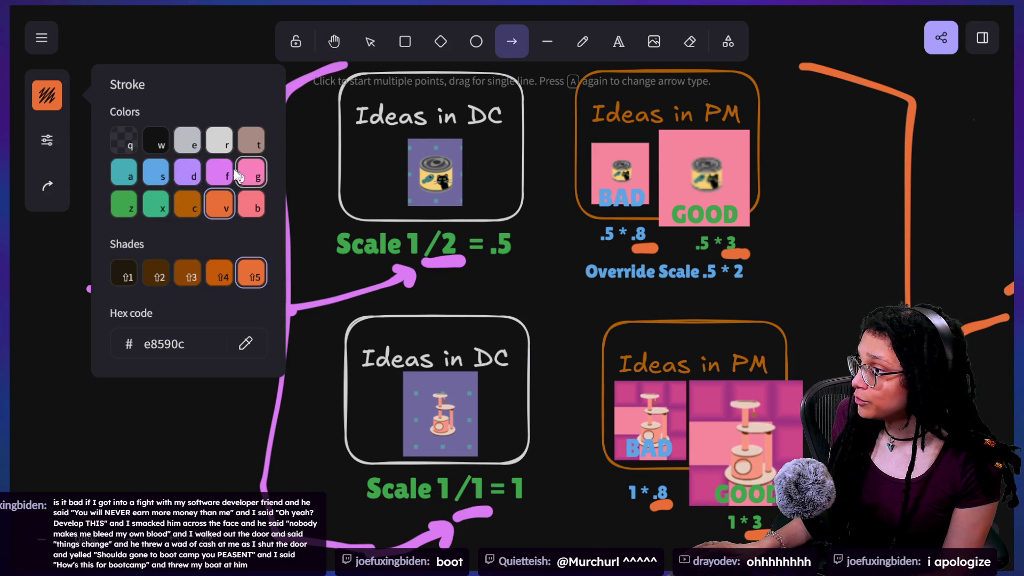
click(211, 148)
mouse_move(525, 244)
mouse_down()
mouse_move(553, 245)
mouse_move(509, 241)
mouse_move(632, 250)
mouse_move(596, 235)
mouse_up()
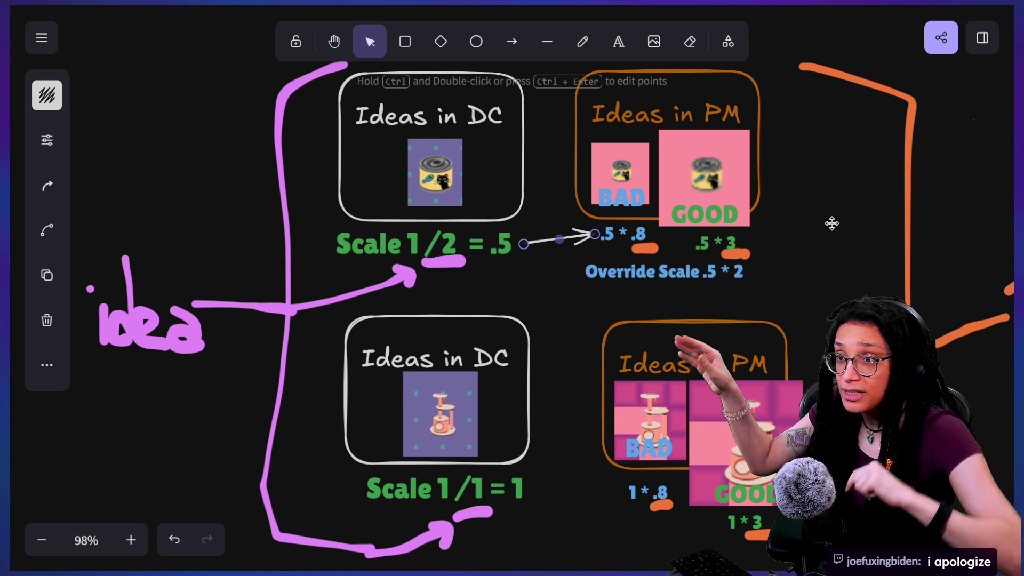
Underline 'Scale 1/2 = .5' with a thinnest-width, 100% opacity white pencil stroke
click(507, 252)
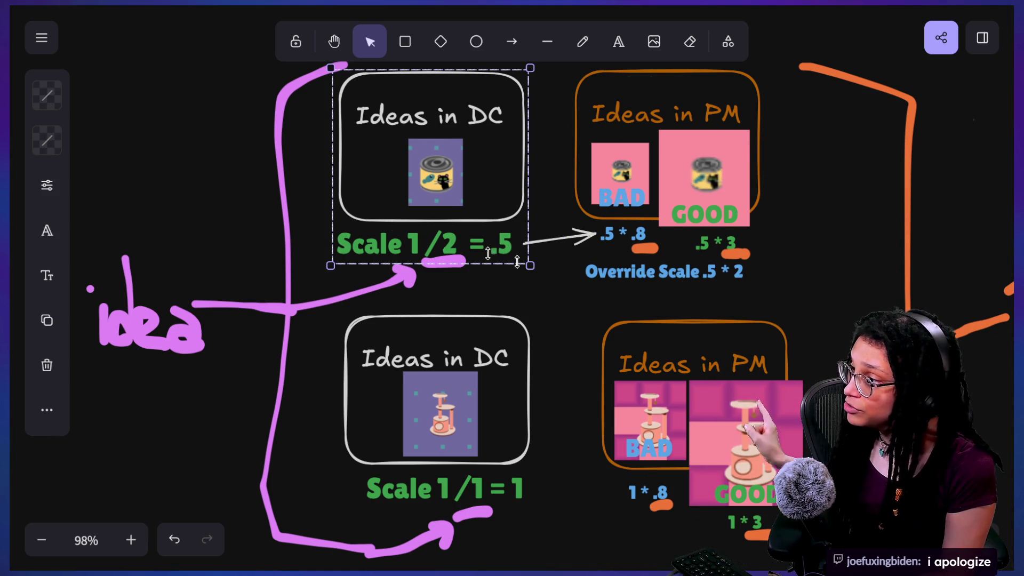
click(582, 41)
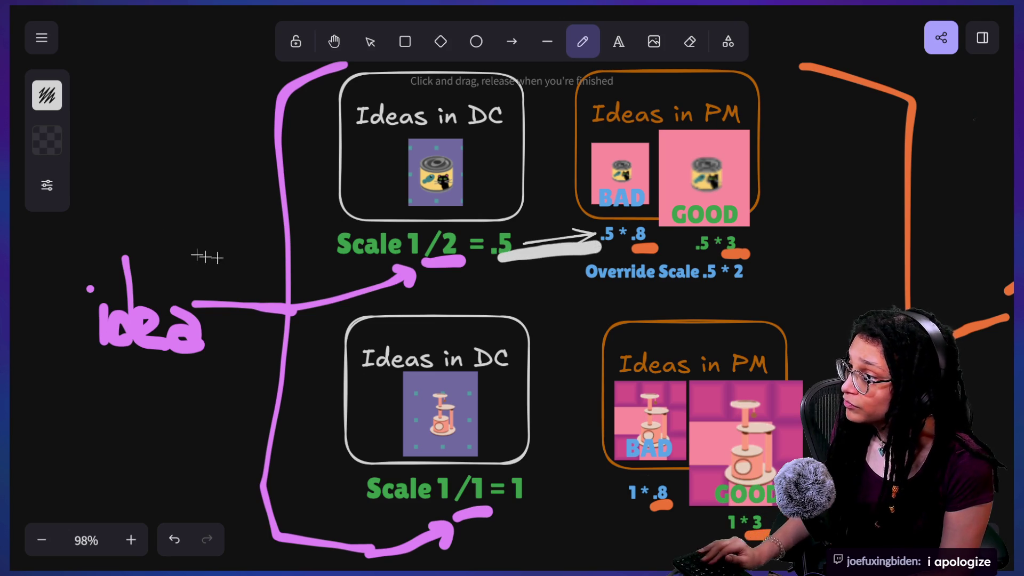
key(ctrl+z)
click(43, 184)
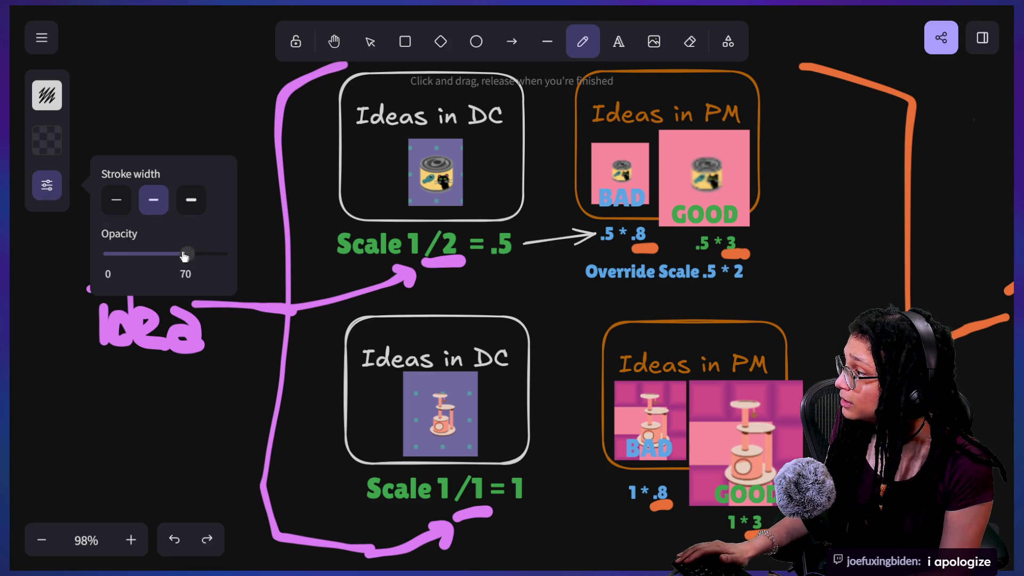
click(116, 201)
drag(187, 254, 176, 255)
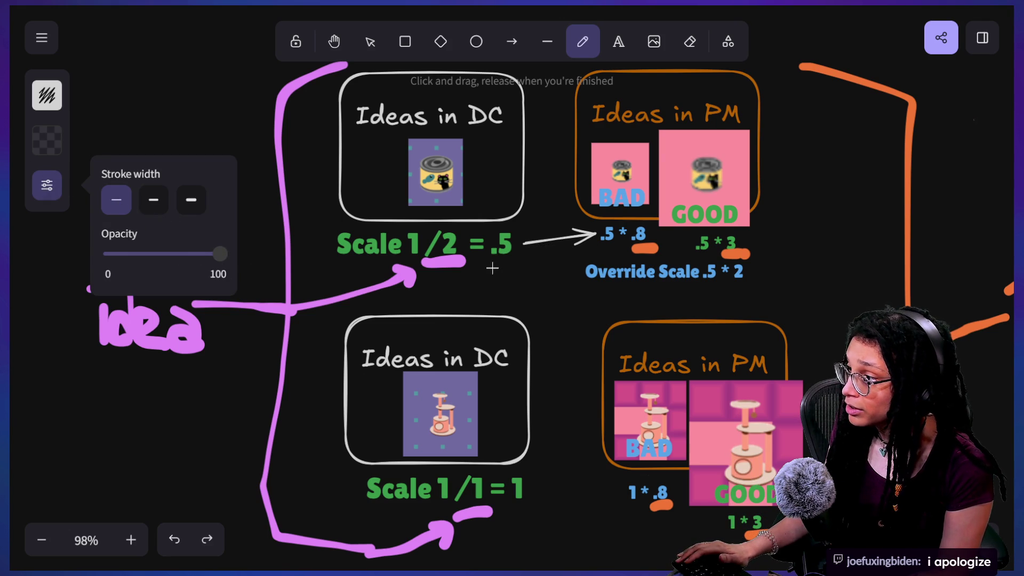
drag(494, 261, 529, 259)
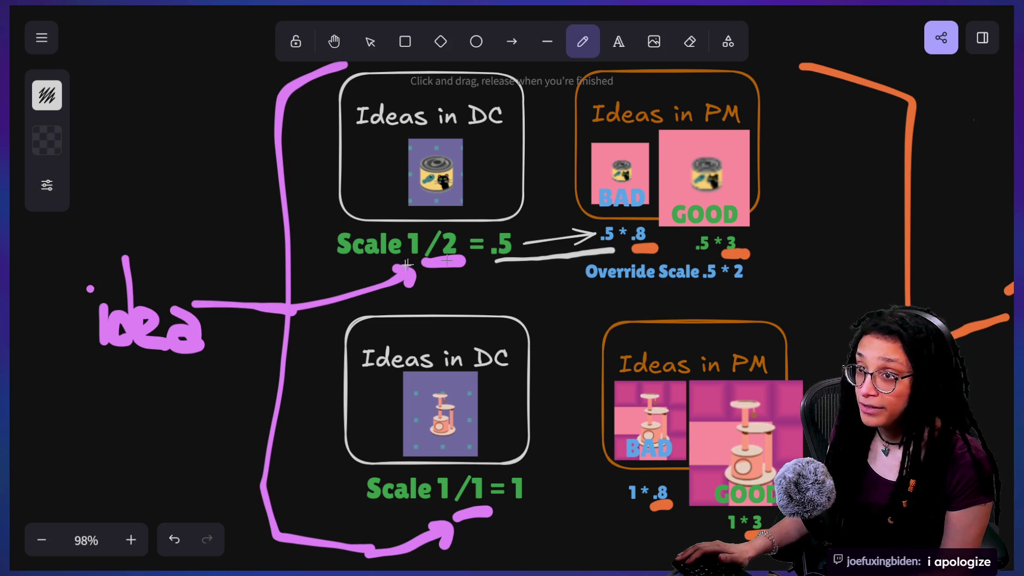
click(511, 41)
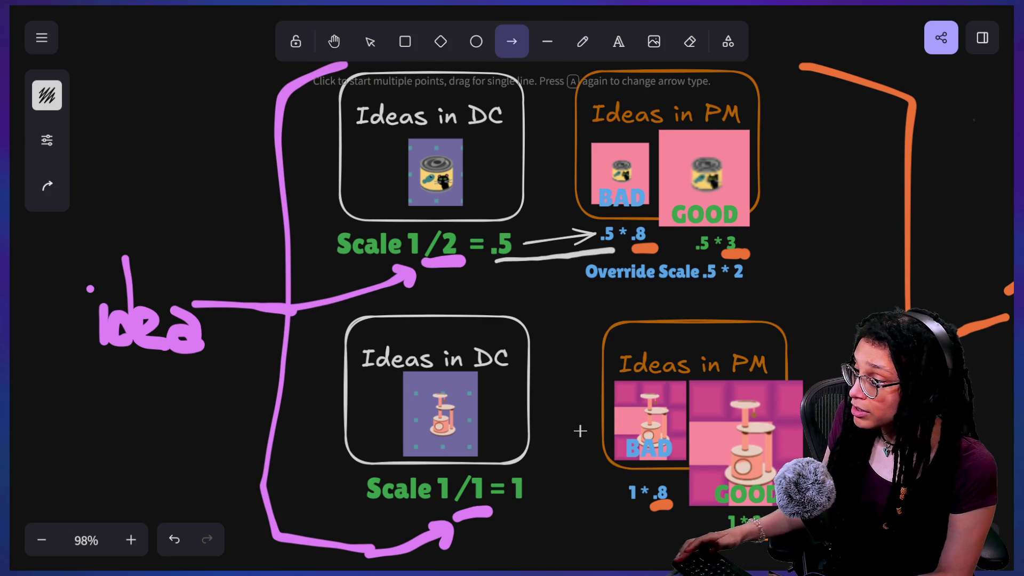
Draw a white arrow from 'Scale 1/1 = 1' to '1 * .8'
right_click(557, 408)
key(Escape)
scroll(530, 389, down, 3)
scroll(530, 388, right, 3)
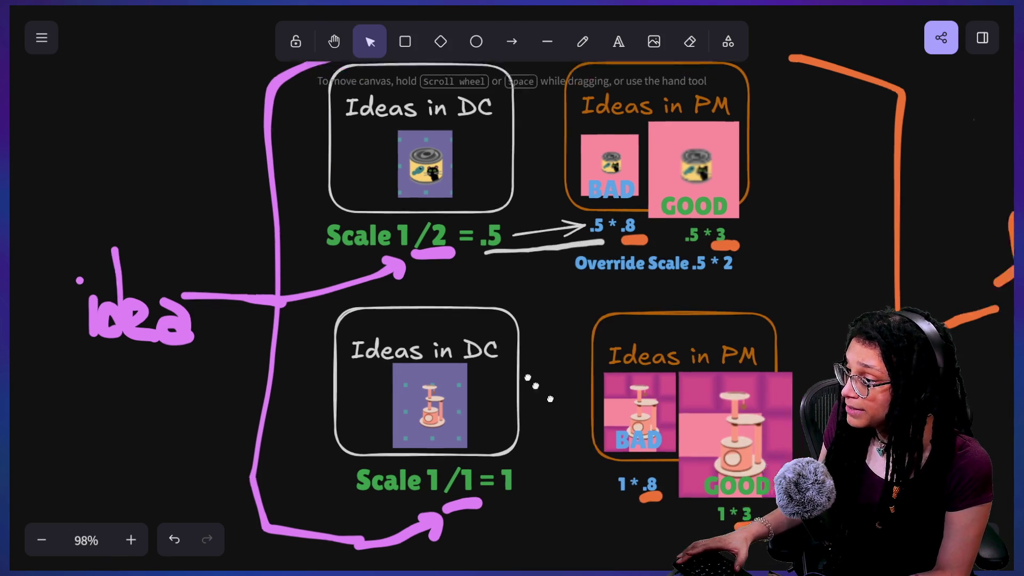
click(511, 41)
drag(433, 392, 526, 393)
Underline 'Scale 1/1 = 1' with a white pencil stroke and pan back to the diagram's top
key(p)
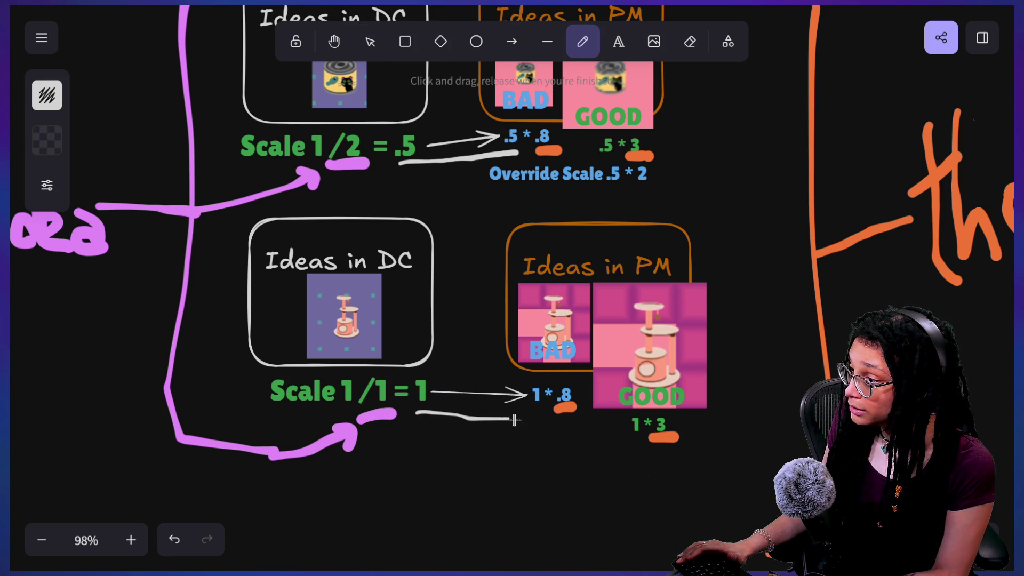
drag(525, 420, 545, 418)
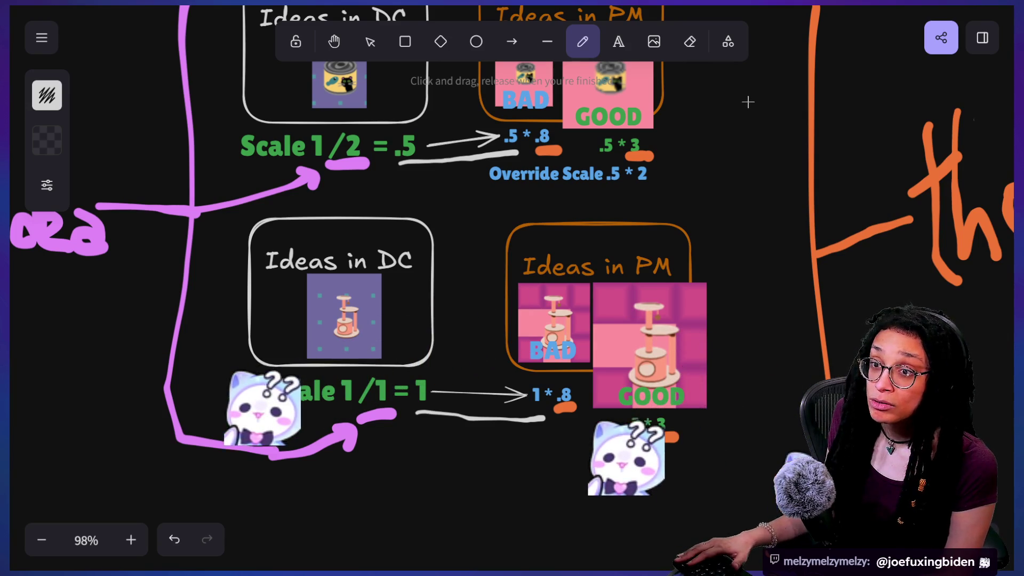
mouse_move(753, 95)
mouse_down()
mouse_move(747, 242)
mouse_move(746, 185)
mouse_up()
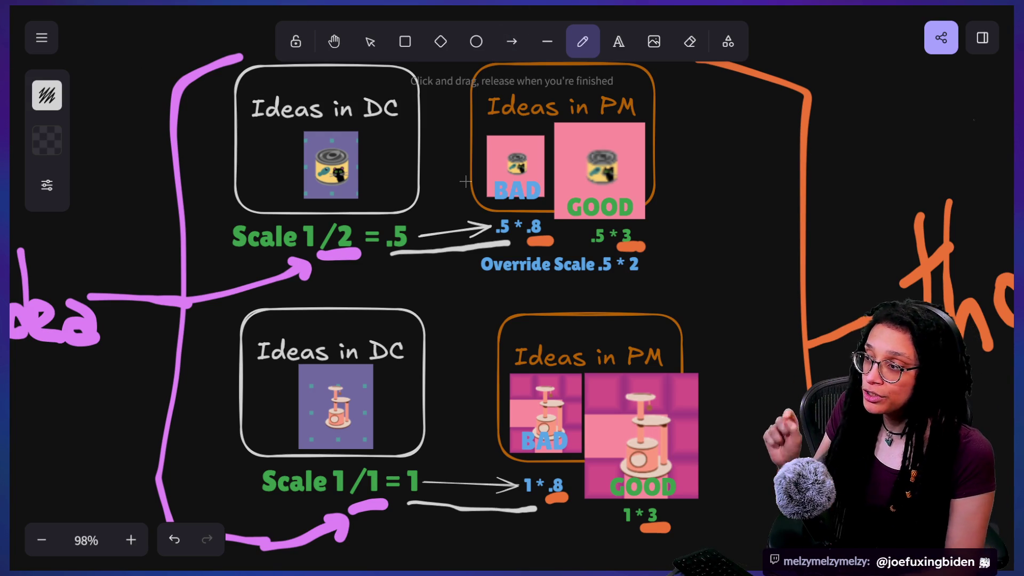
Zoom into the '.5 * .8' note, sketch a loop around the orange mark under .8, and undo it
scroll(633, 233, right, 3)
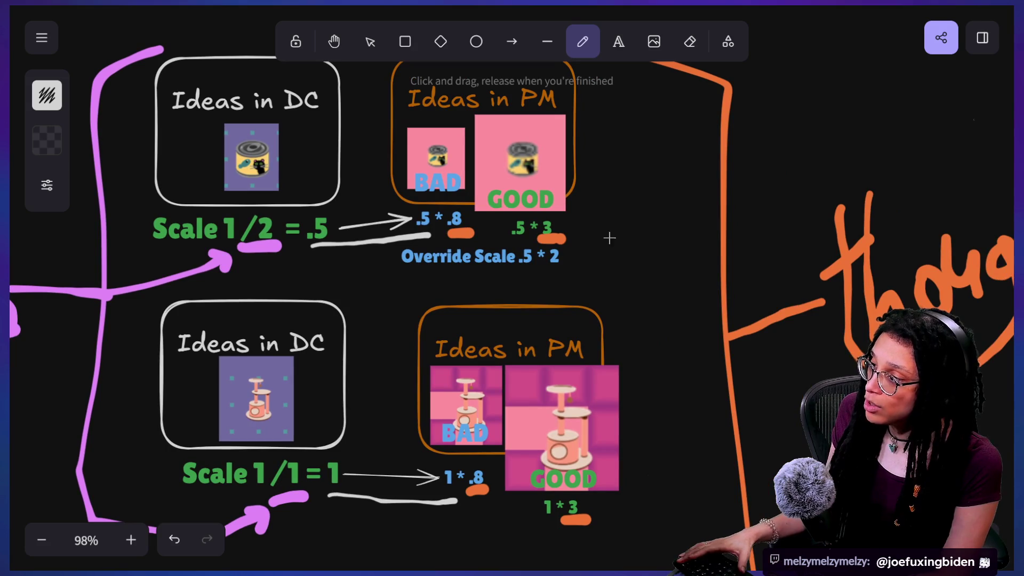
scroll(485, 234, up, 10)
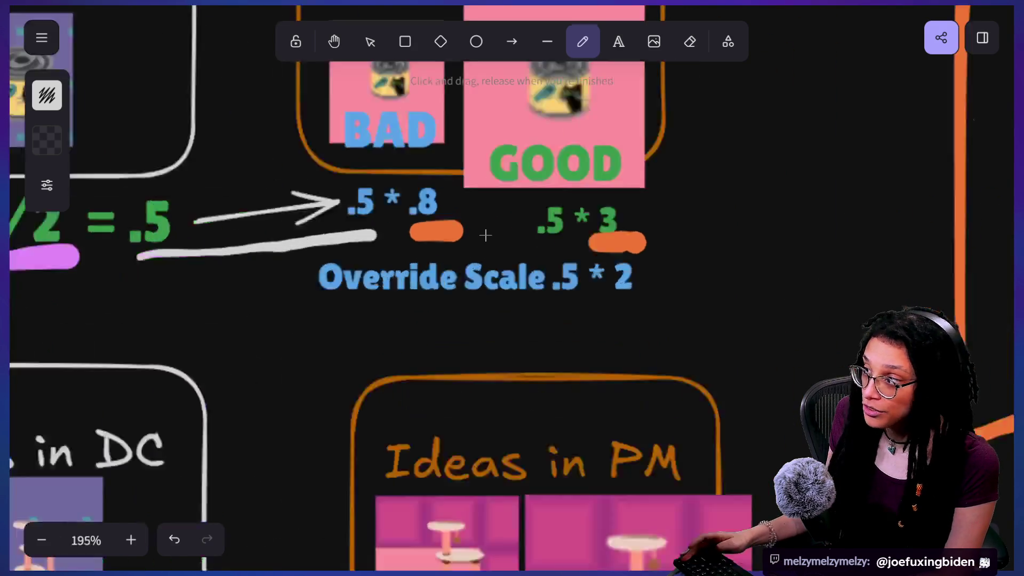
scroll(485, 234, down, 3)
drag(485, 235, 607, 325)
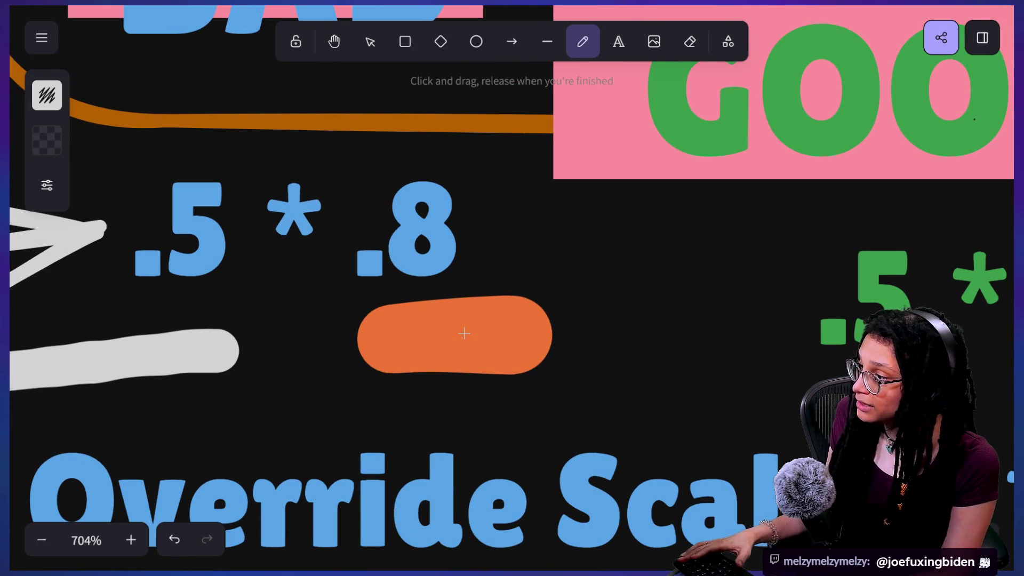
mouse_move(465, 323)
mouse_down()
mouse_move(441, 336)
mouse_move(530, 235)
mouse_move(560, 310)
mouse_up()
key(ctrl+z)
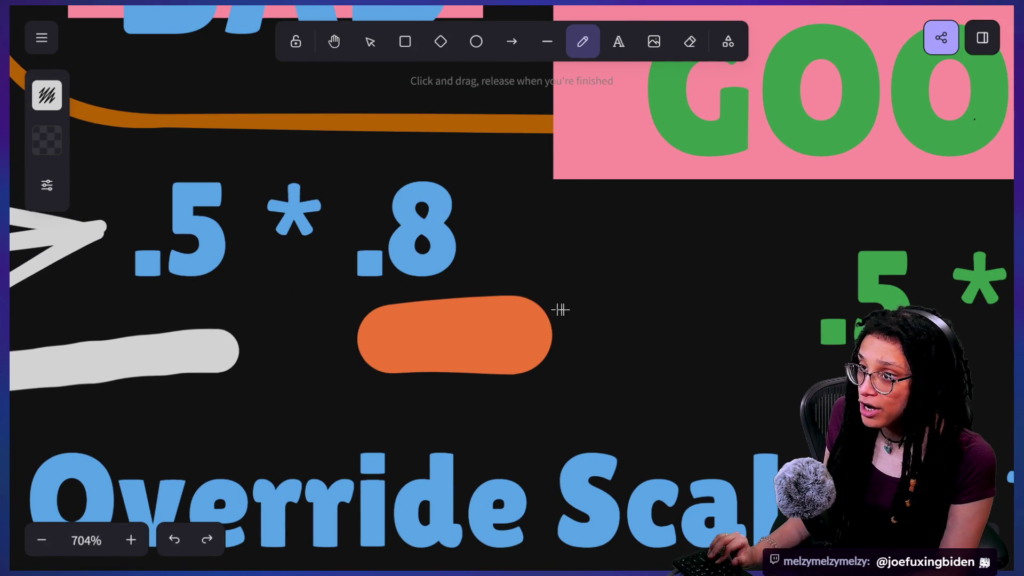
scroll(584, 311, down, 10)
scroll(560, 288, down, 2)
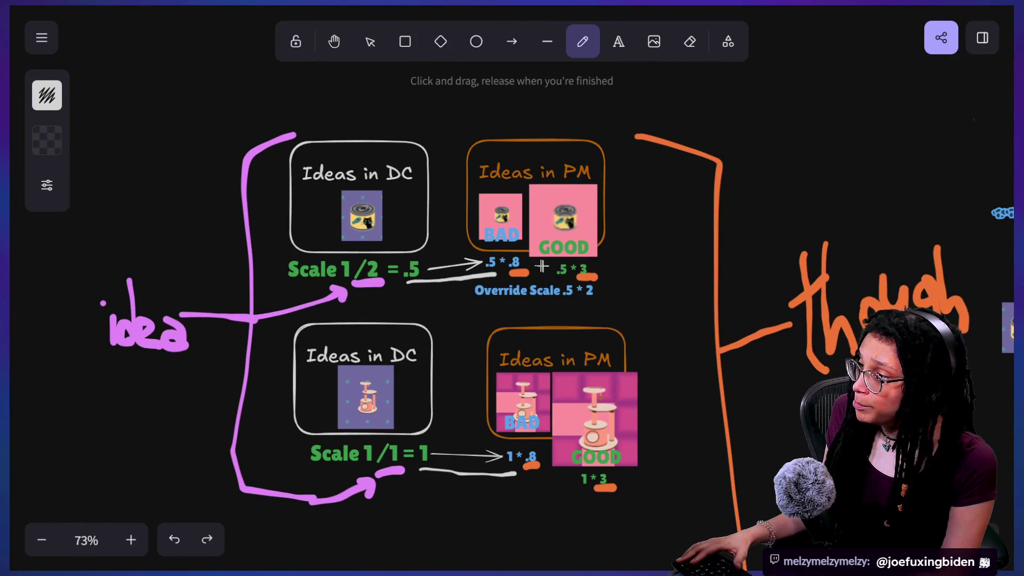
scroll(533, 273, down, 2)
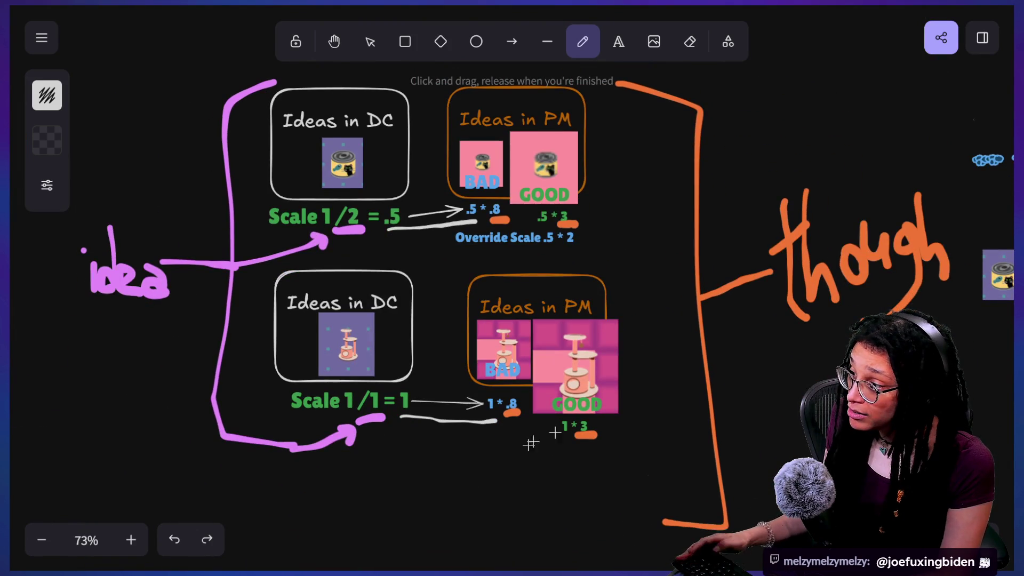
scroll(518, 446, up, 3)
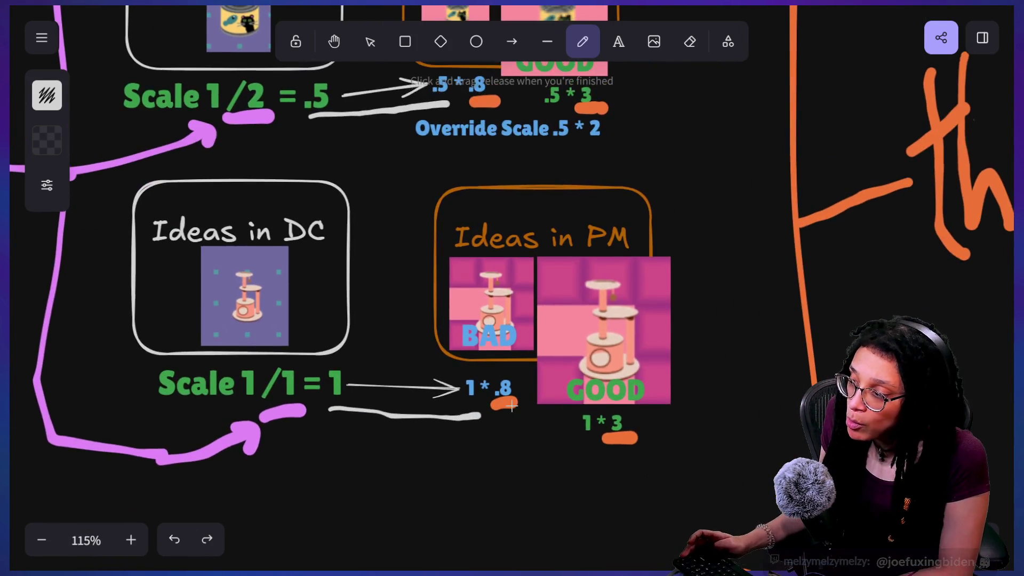
scroll(514, 421, up, 5)
scroll(536, 423, up, 1)
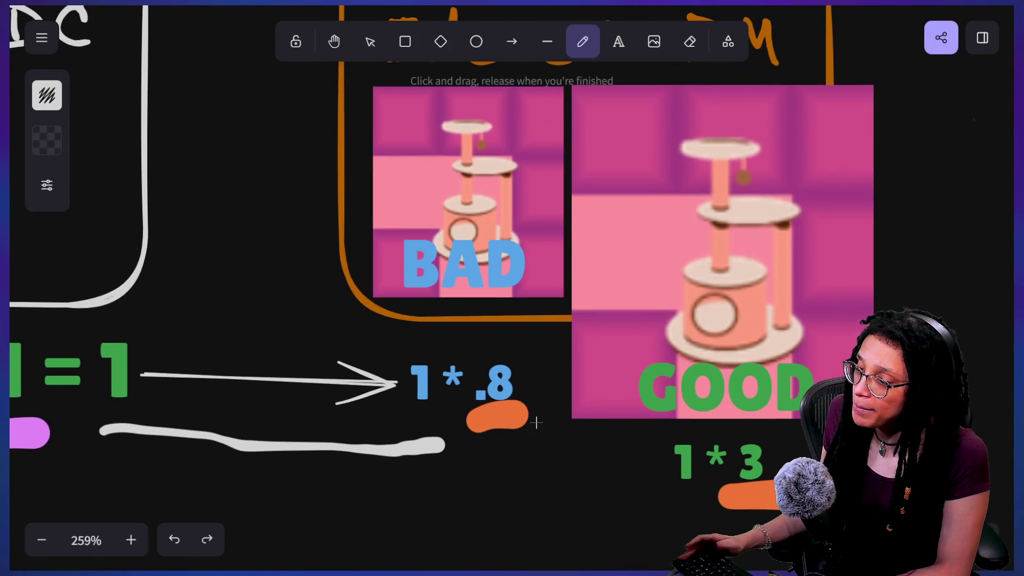
scroll(535, 423, down, 7)
scroll(533, 413, up, 1)
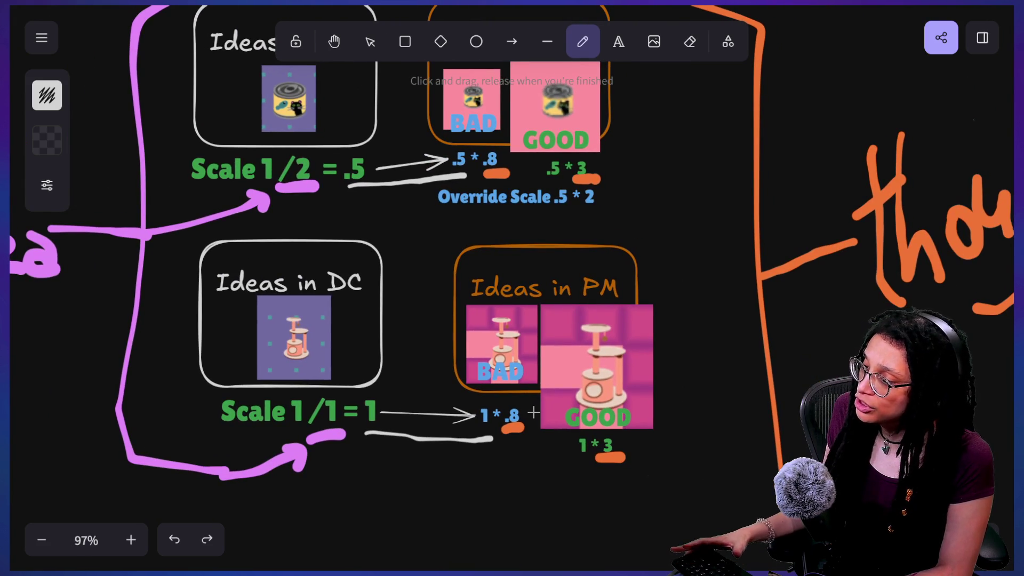
scroll(487, 184, up, 1)
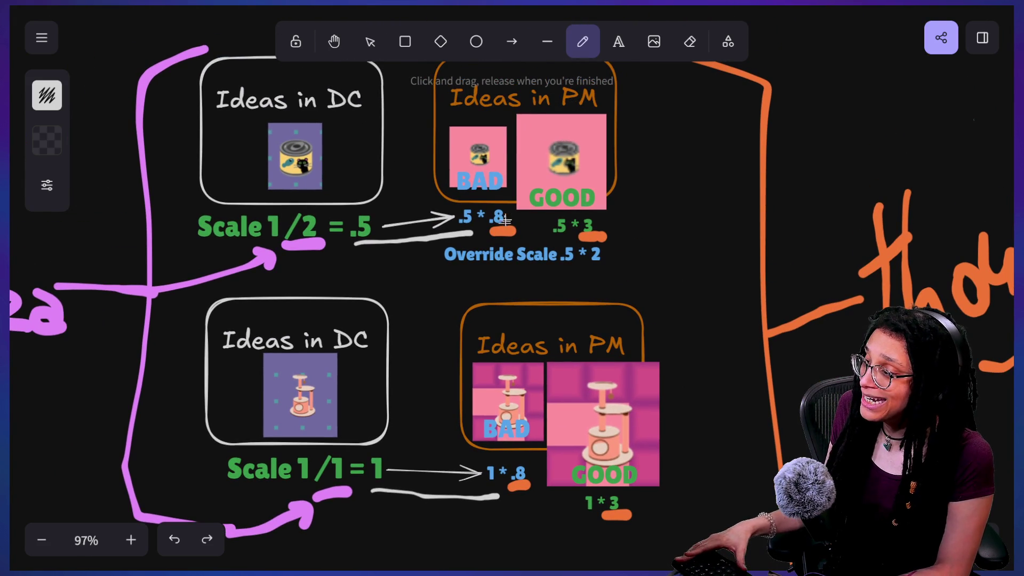
scroll(463, 323, up, 2)
scroll(462, 323, right, 3)
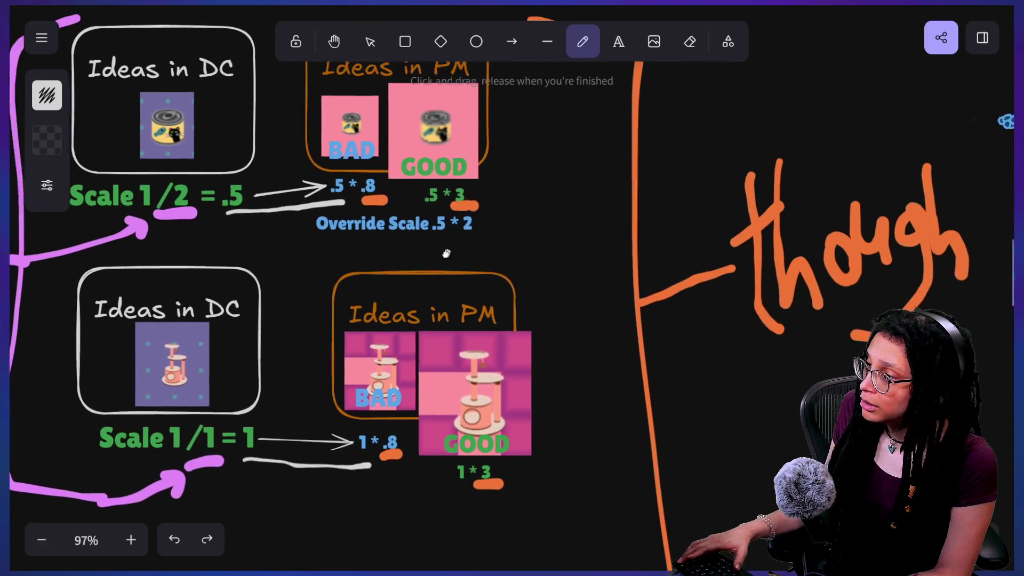
ctrl+scroll(441, 218, up, 5)
scroll(442, 266, up, 3)
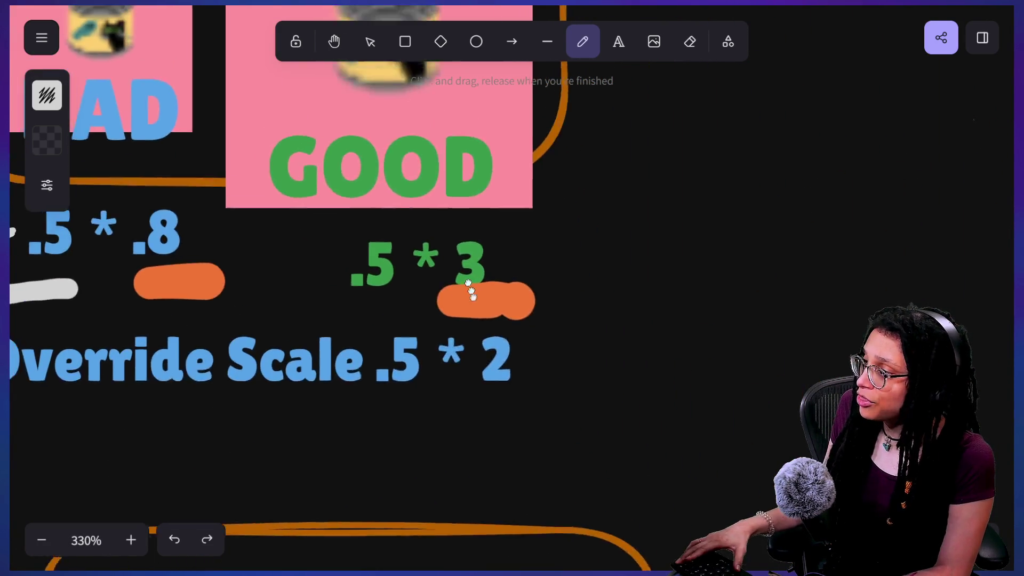
Try pencil strokes from the 3 to its orange mark and around '1 * 3', undoing each
drag(491, 325, 526, 366)
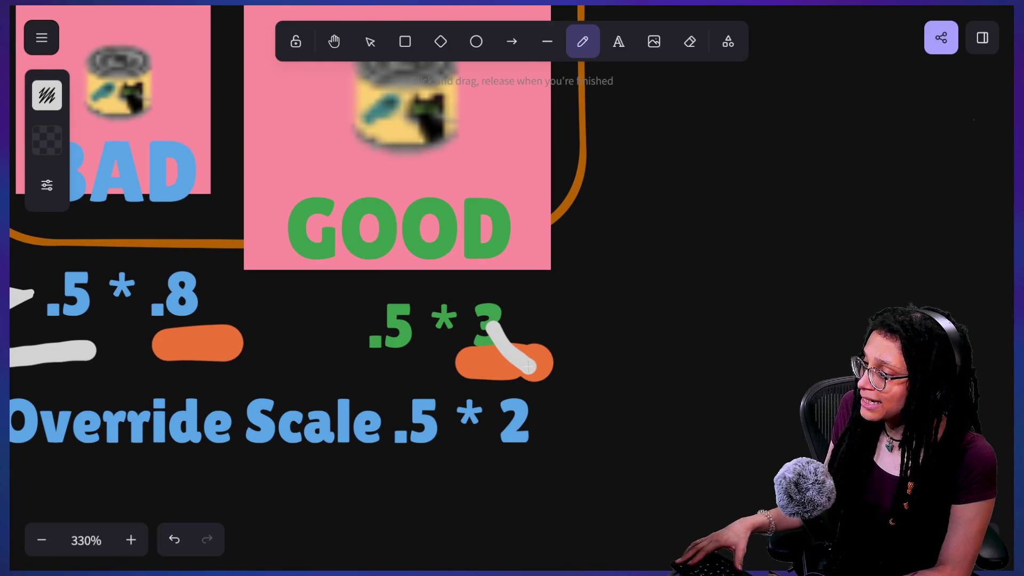
key(ctrl+z)
ctrl+scroll(405, 342, down, 5)
scroll(533, 320, down, 2)
scroll(533, 319, left, 2)
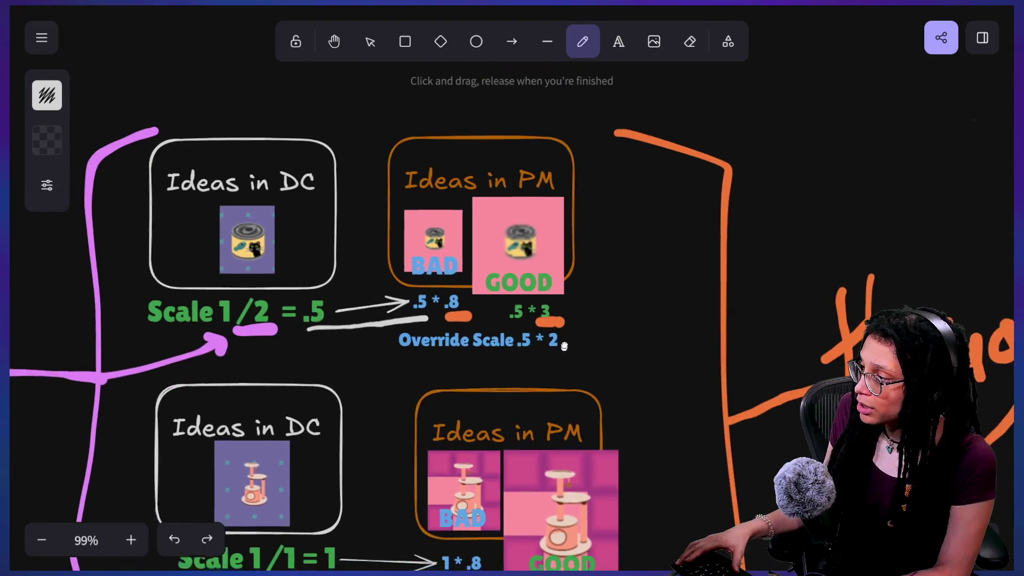
scroll(544, 274, right, 3)
scroll(530, 222, down, 5)
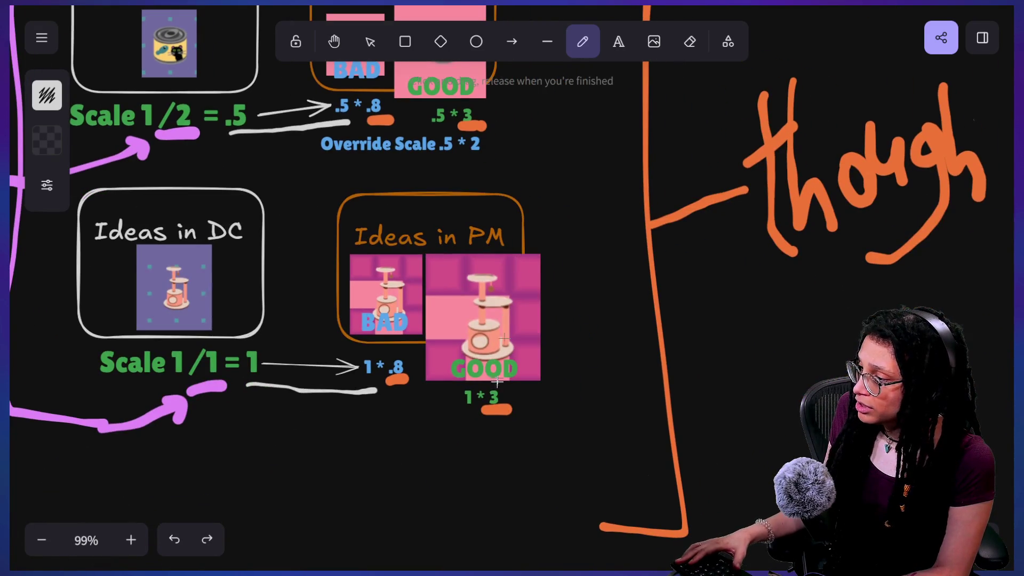
drag(469, 358, 495, 384)
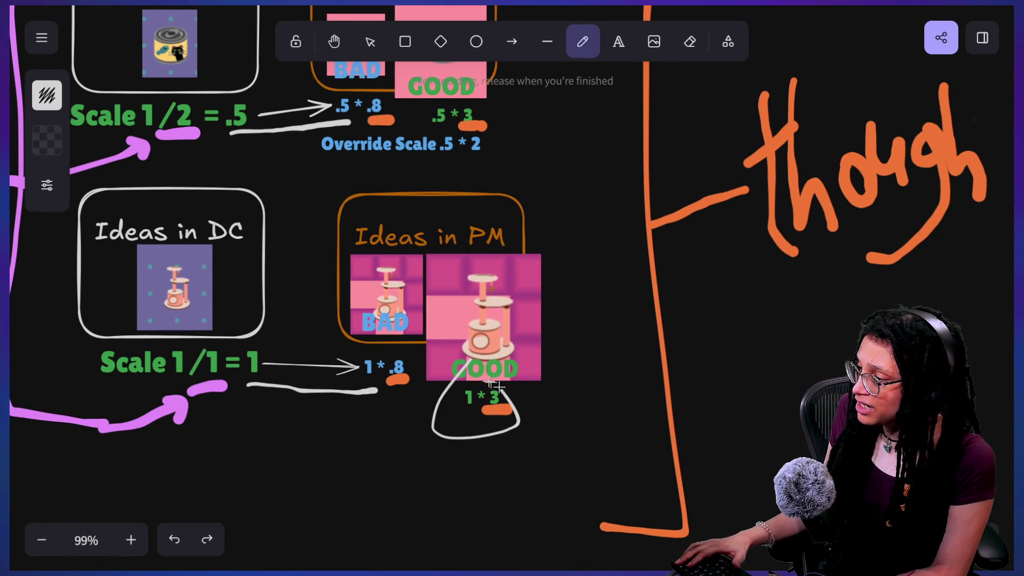
key(ctrl+z)
scroll(549, 213, up, 4)
scroll(548, 214, left, 1)
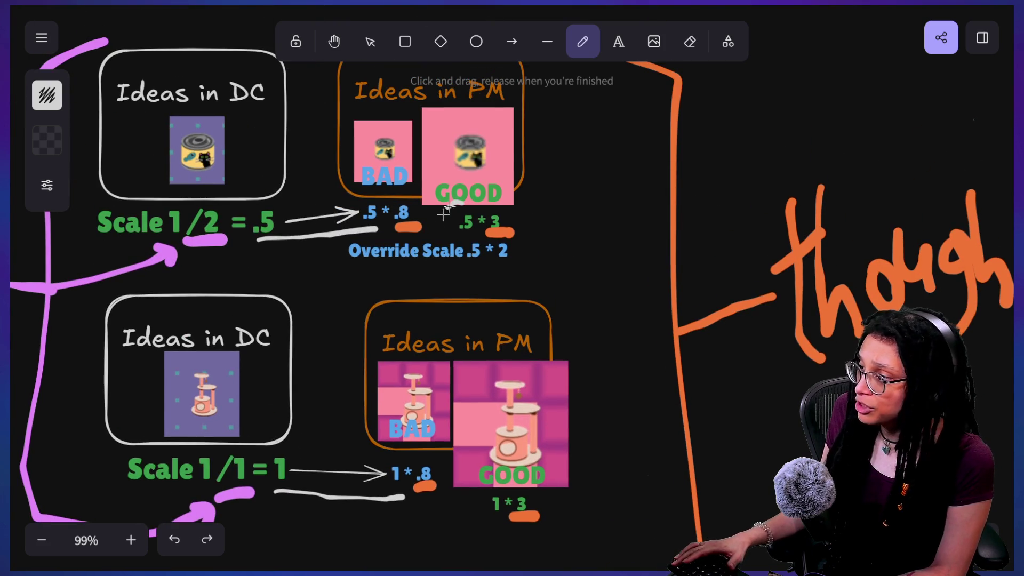
key(ctrl+z)
scroll(598, 288, up, 2)
scroll(598, 288, left, 2)
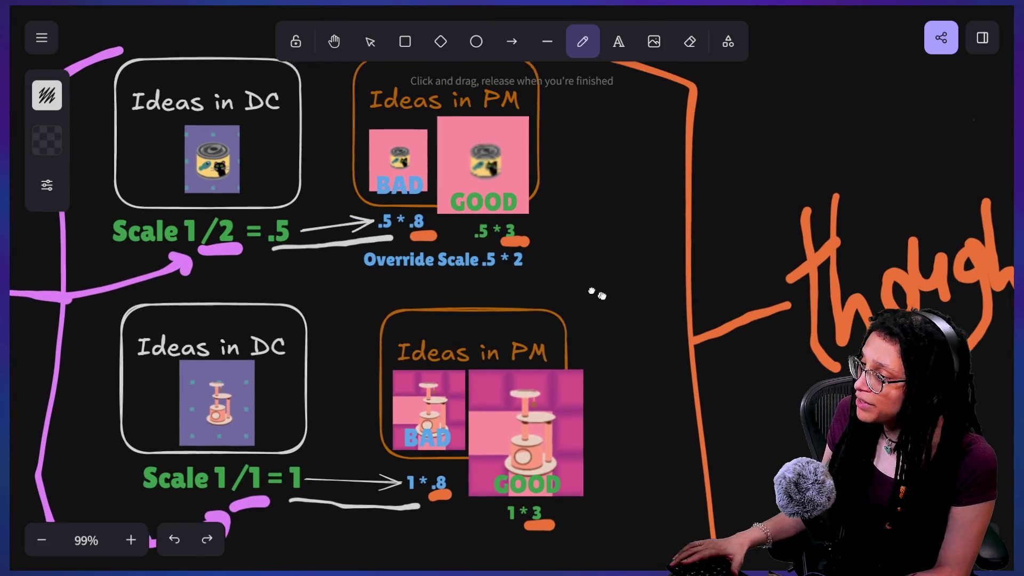
scroll(635, 305, left, 3)
scroll(634, 305, up, 1)
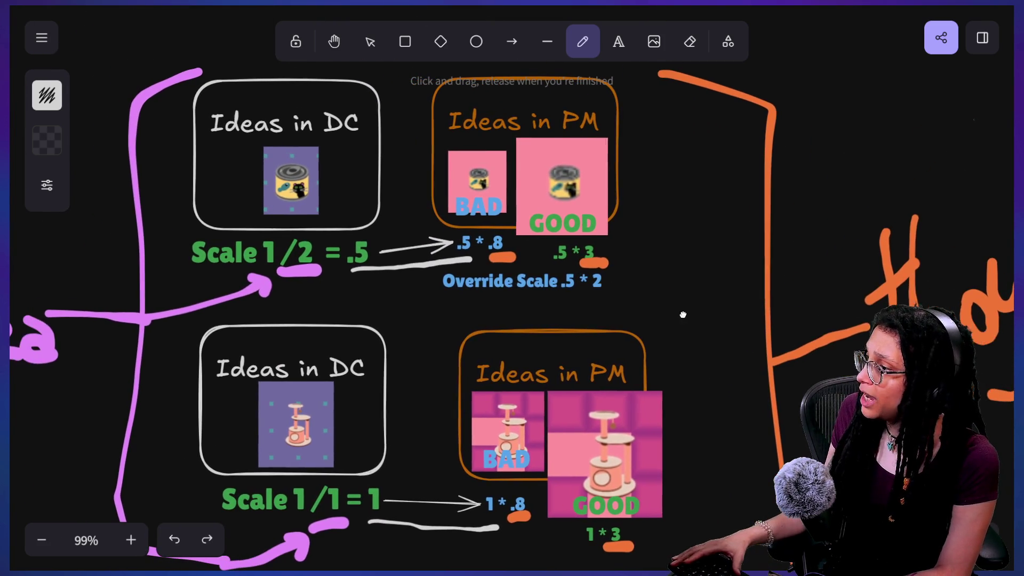
Move the 'Override Scale .5 * 2' label to the upper right, then switch via Patreon to Godot's maze game
click(373, 38)
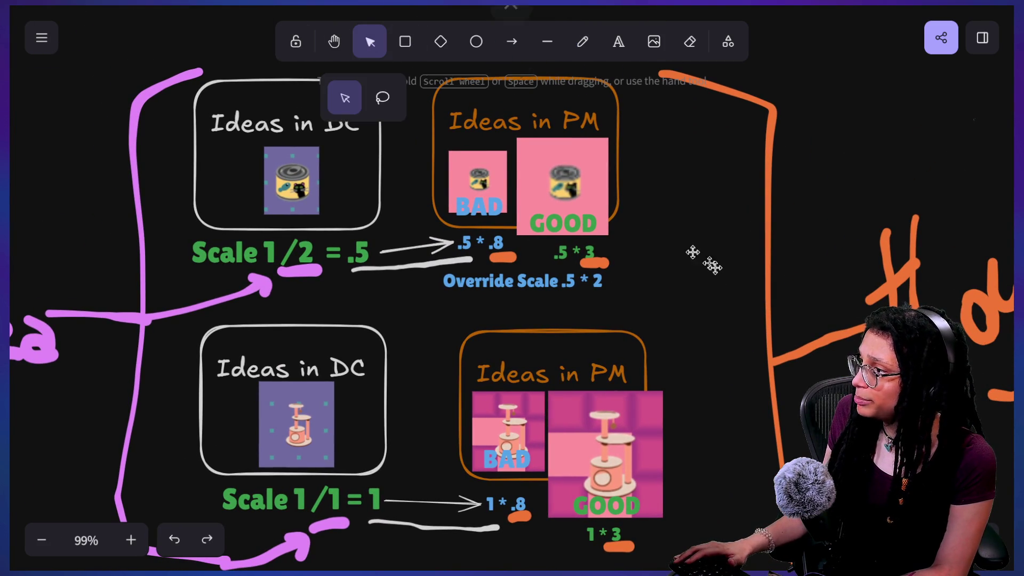
click(612, 282)
mouse_move(611, 282)
mouse_down()
mouse_move(912, 338)
mouse_move(949, 152)
mouse_up()
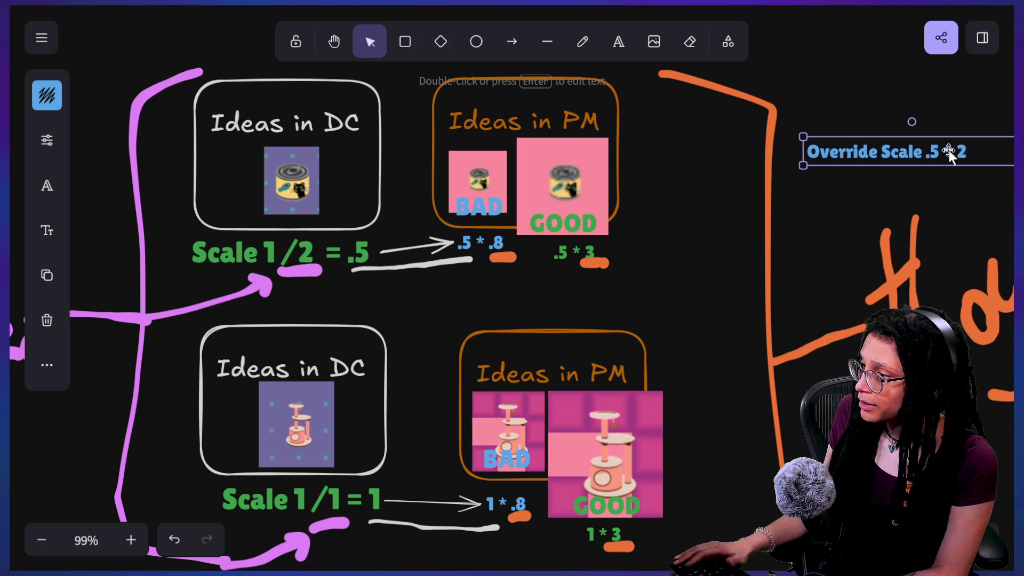
key(alt+Tab)
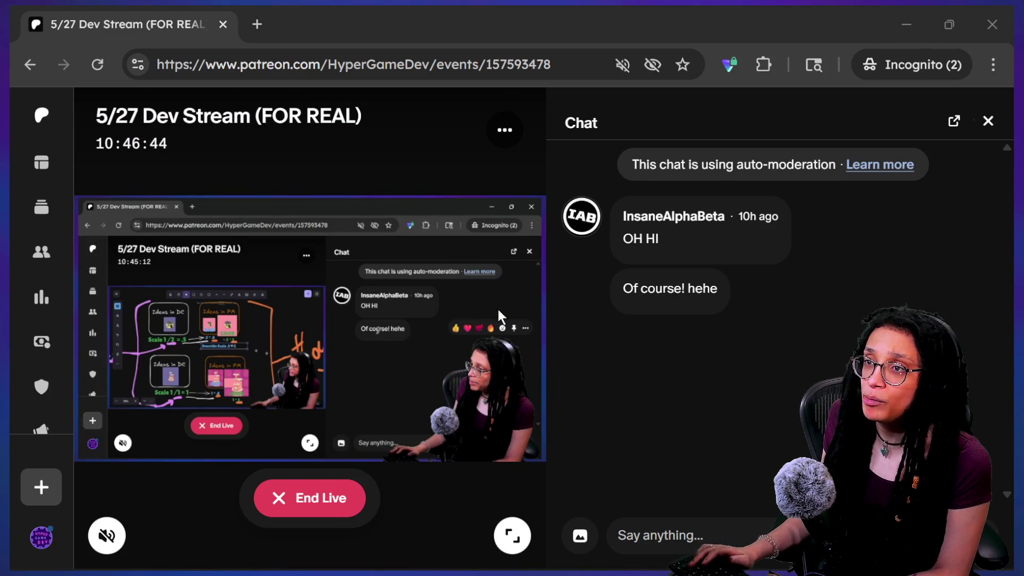
key(alt+Tab)
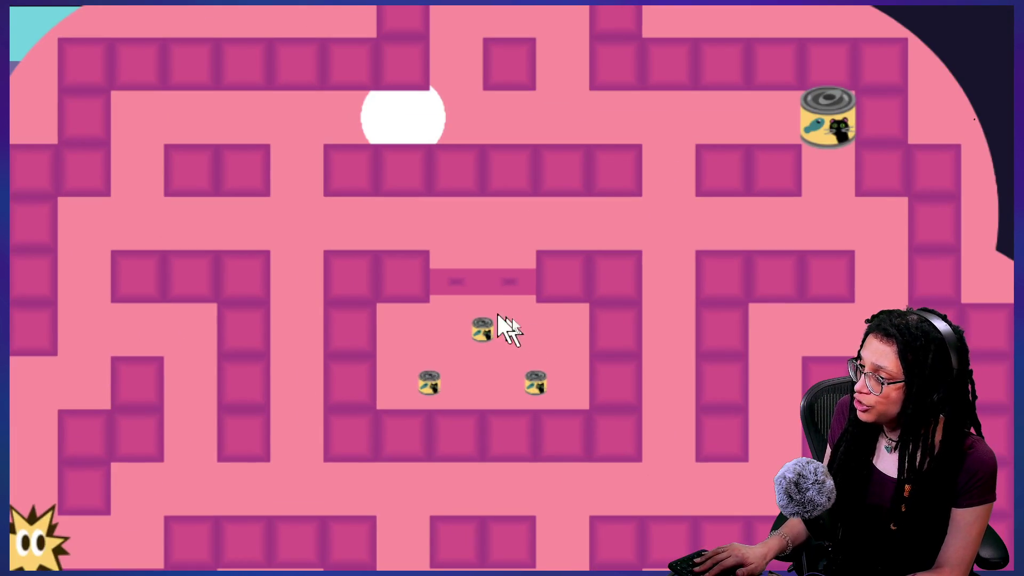
Watch the bad-thought cloud maze running in Godot before returning to the Excalidraw diagram
mouse_move(502, 304)
mouse_down()
mouse_move(488, 308)
mouse_move(683, 413)
mouse_move(672, 458)
mouse_move(459, 544)
mouse_move(417, 373)
mouse_move(469, 256)
mouse_move(555, 277)
mouse_up()
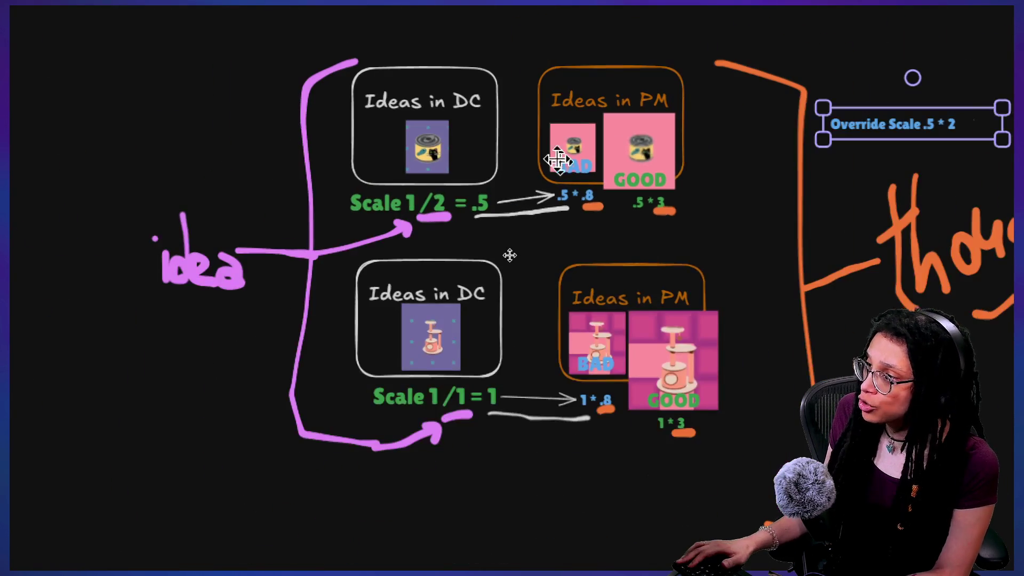
Edit the cat-food multipliers, changing '.5 * 3' to '.5 * 4'
scroll(583, 194, up, 5)
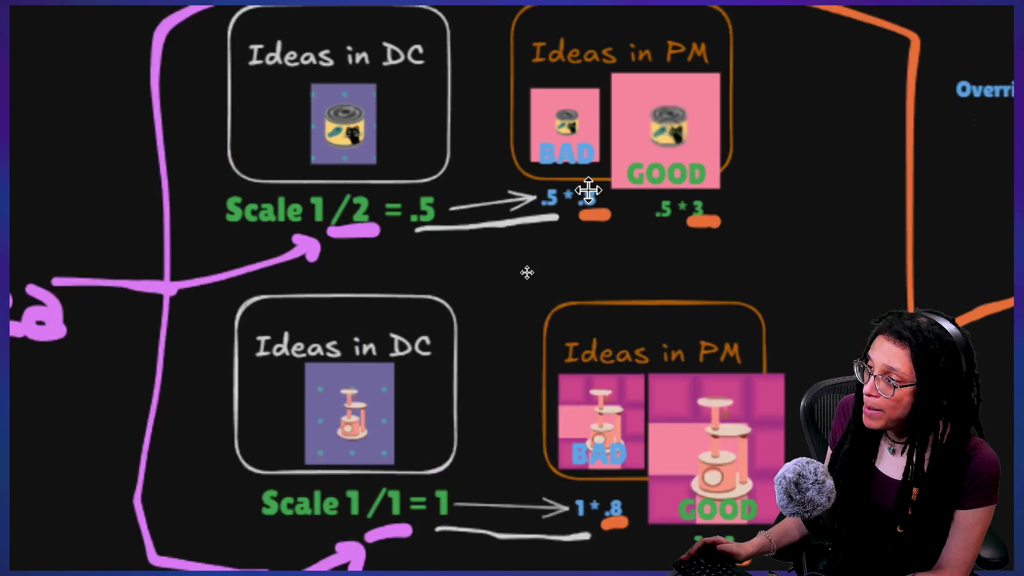
click(598, 227)
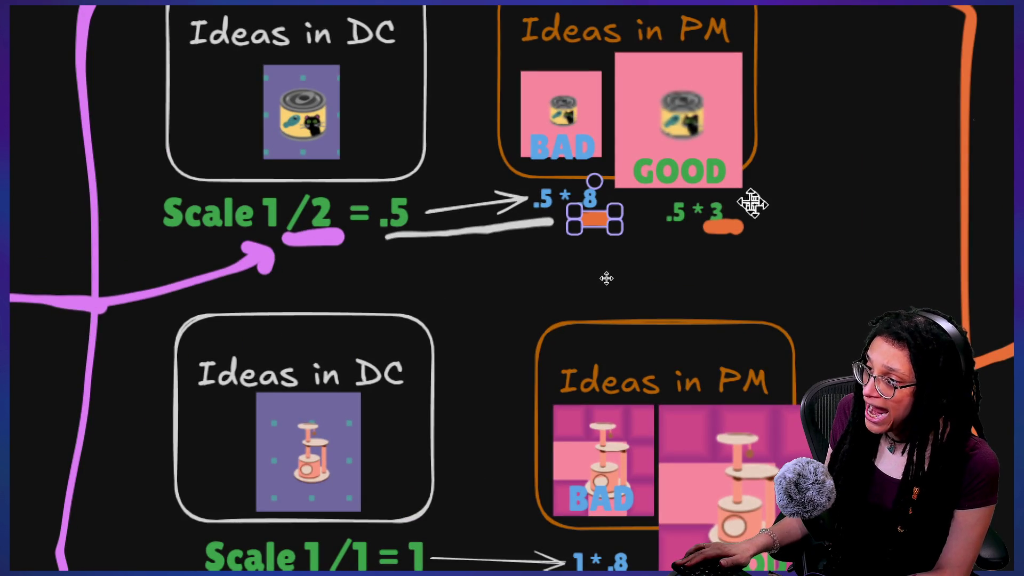
click(727, 217)
click(589, 195)
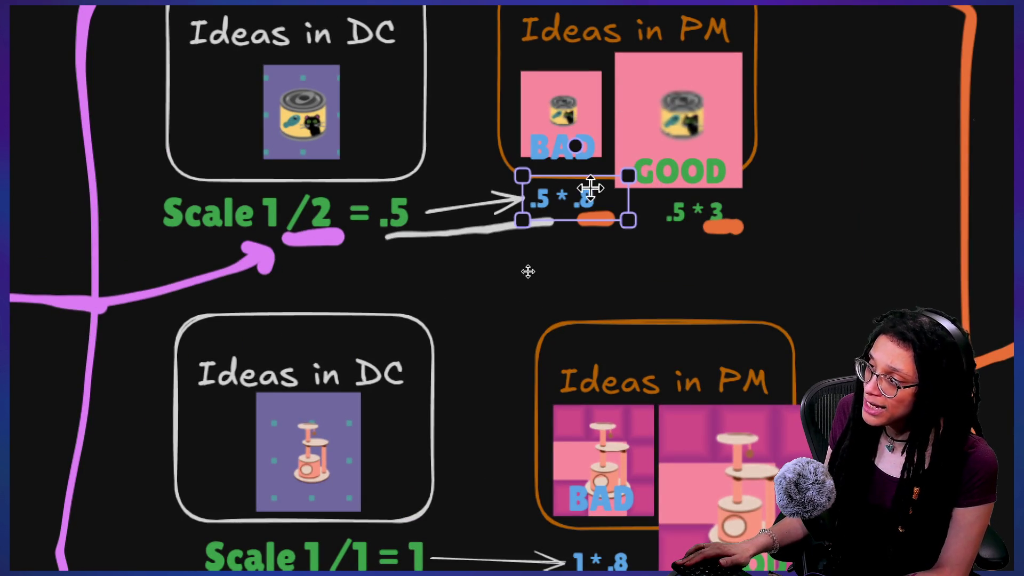
double_click(589, 197)
key(Right)
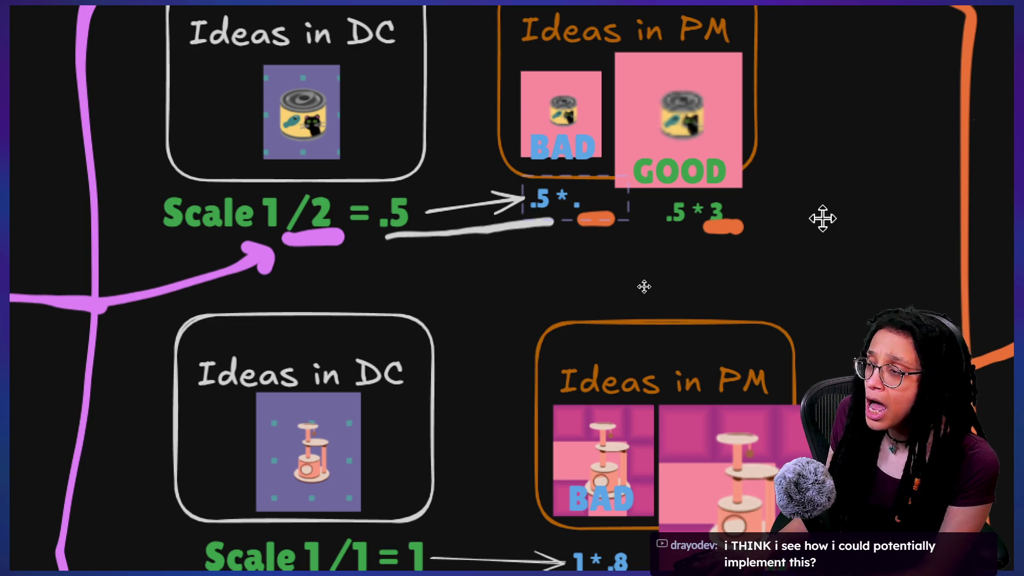
double_click(717, 214)
key(Right)
key(shift+Left)
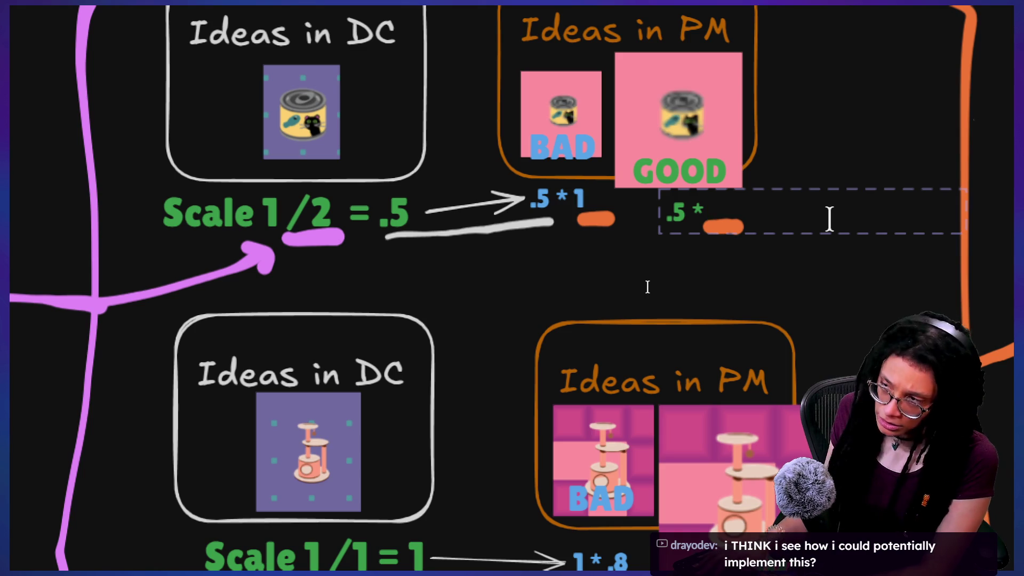
text( 4)
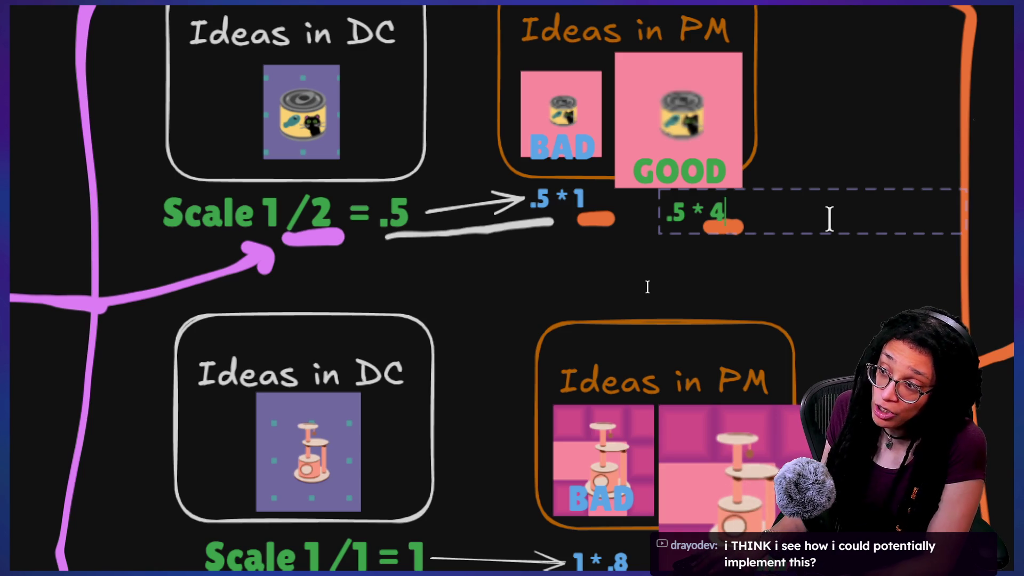
click(771, 362)
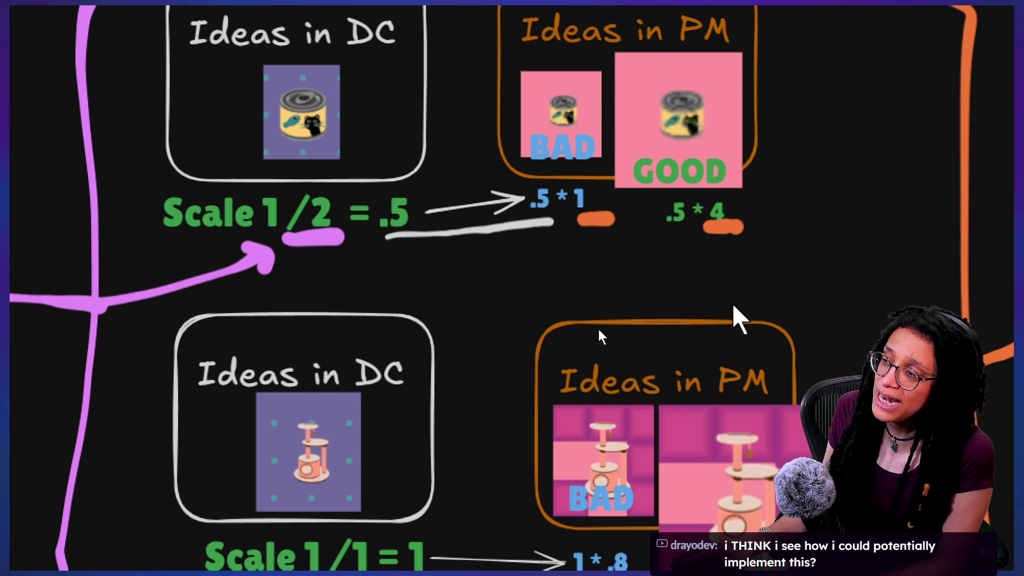
Change the cat-tree multipliers to '1 * 1' and '1 * 4', then circle the lower Ideas in PM box
click(565, 198)
click(714, 205)
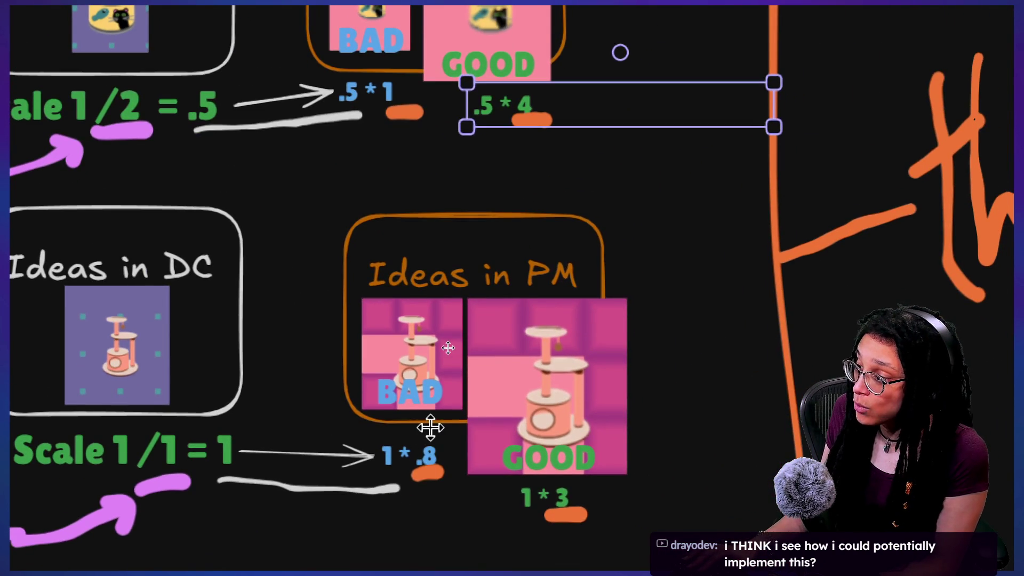
click(425, 482)
click(435, 472)
double_click(428, 446)
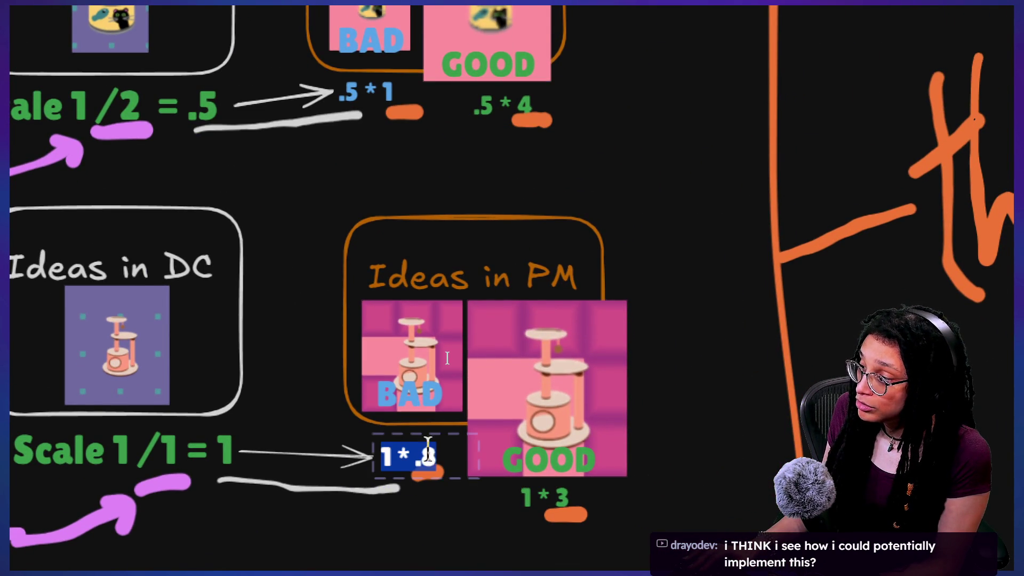
key(Right)
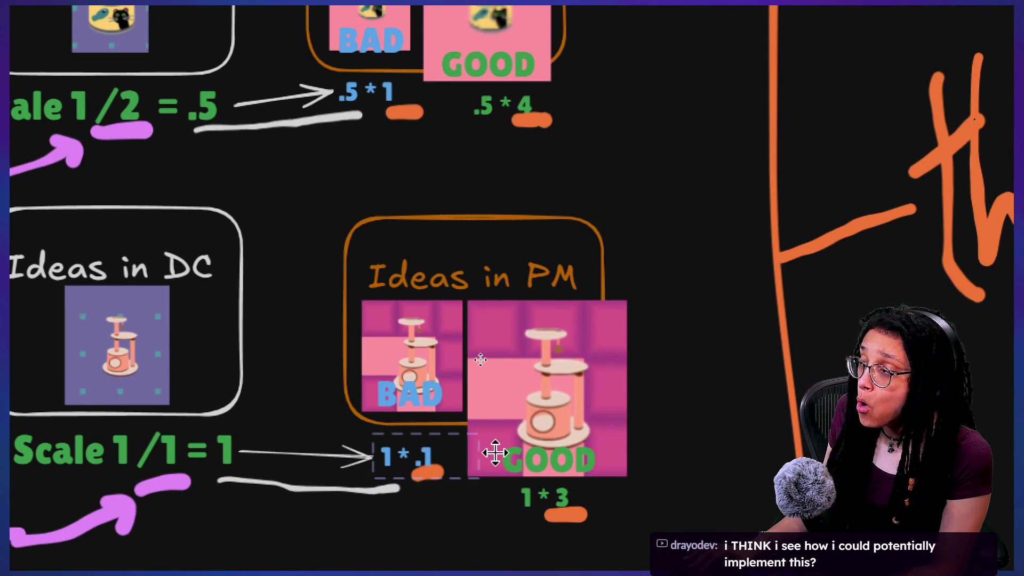
text(1)
scroll(495, 453, down, 2)
click(555, 419)
double_click(554, 419)
key(Right)
click(676, 337)
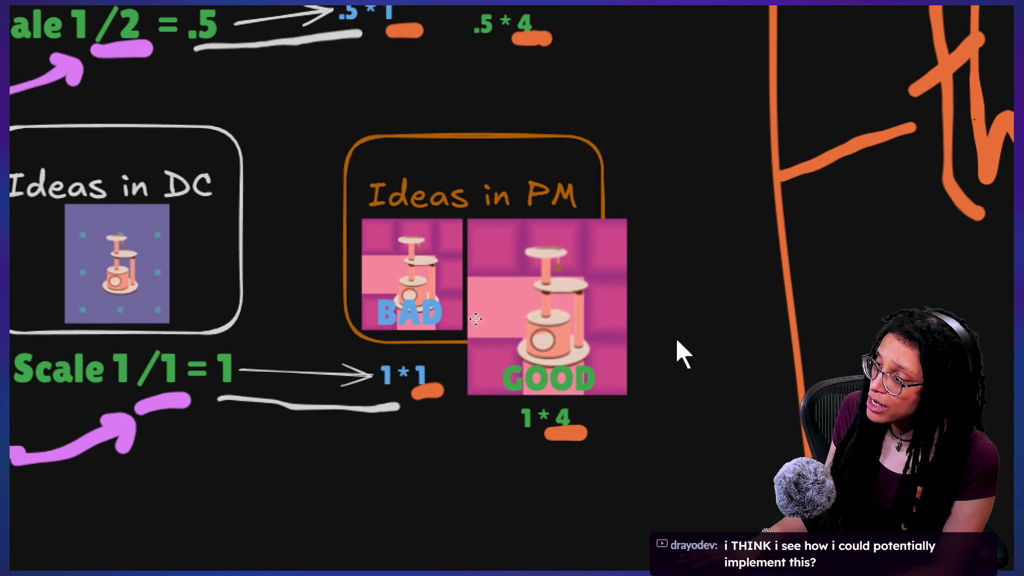
scroll(430, 91, up, 1)
mouse_move(472, 159)
mouse_down()
mouse_move(331, 166)
mouse_move(469, 171)
mouse_move(213, 154)
mouse_move(176, 298)
mouse_up()
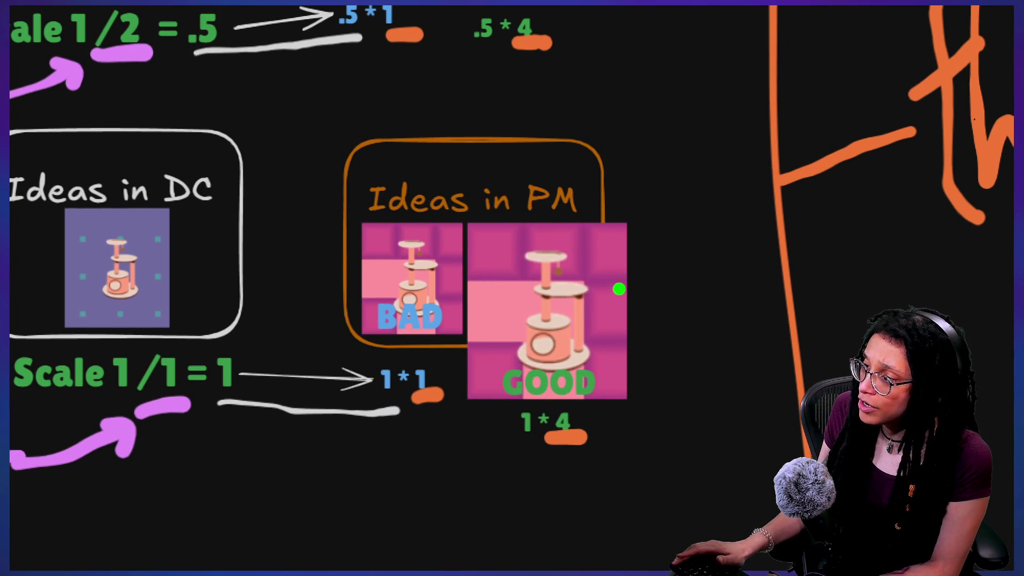
drag(618, 289, 738, 160)
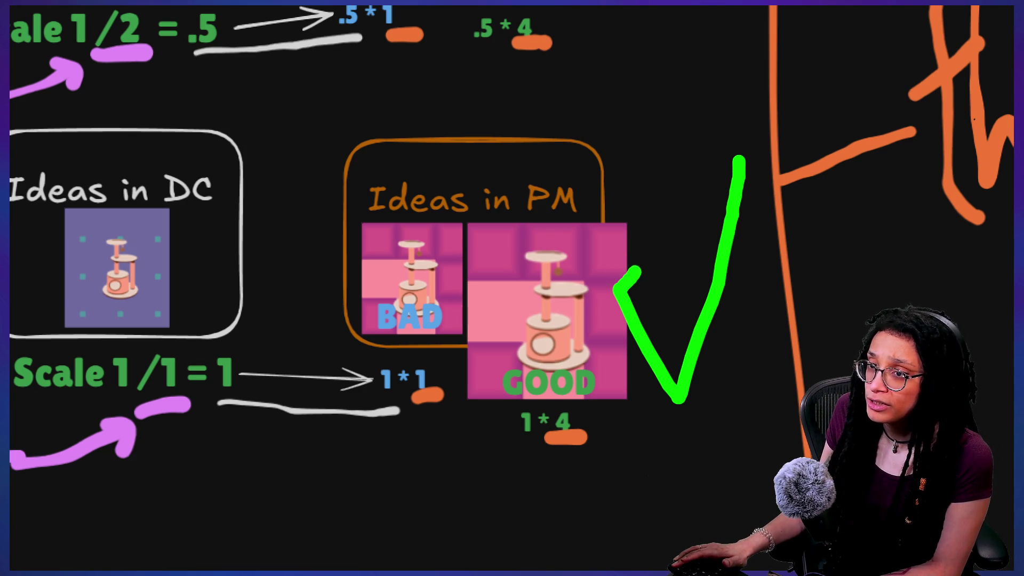
drag(675, 301, 705, 173)
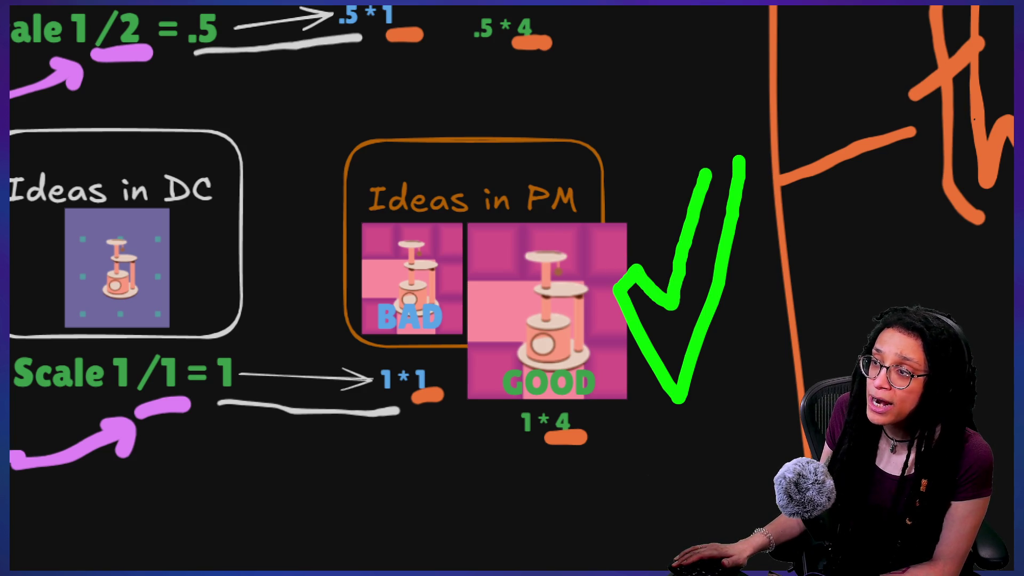
mouse_move(616, 289)
mouse_down()
mouse_move(651, 244)
mouse_move(687, 144)
mouse_up()
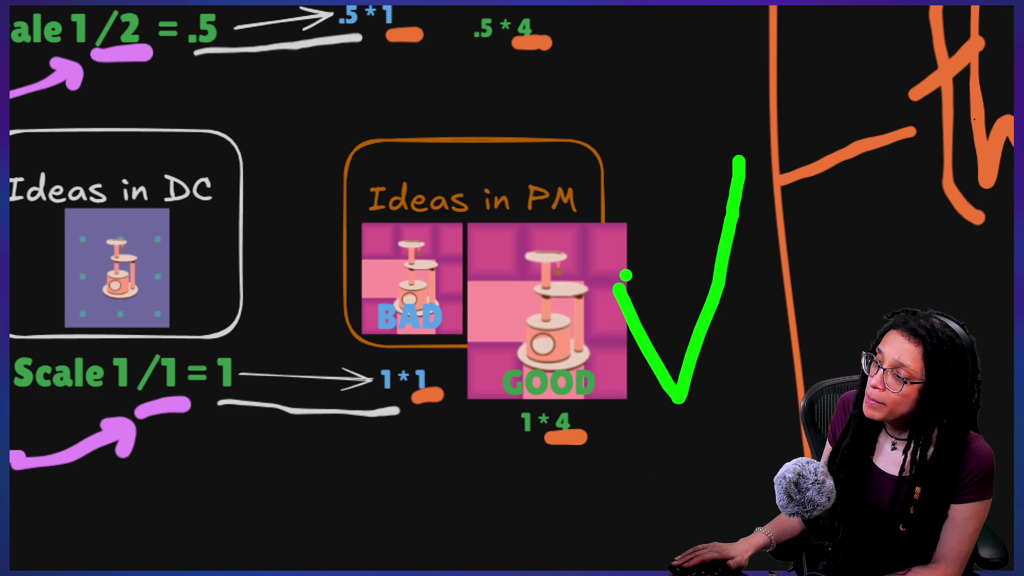
drag(617, 286, 650, 187)
mouse_move(691, 216)
mouse_down()
mouse_move(766, 103)
mouse_move(747, 191)
mouse_up()
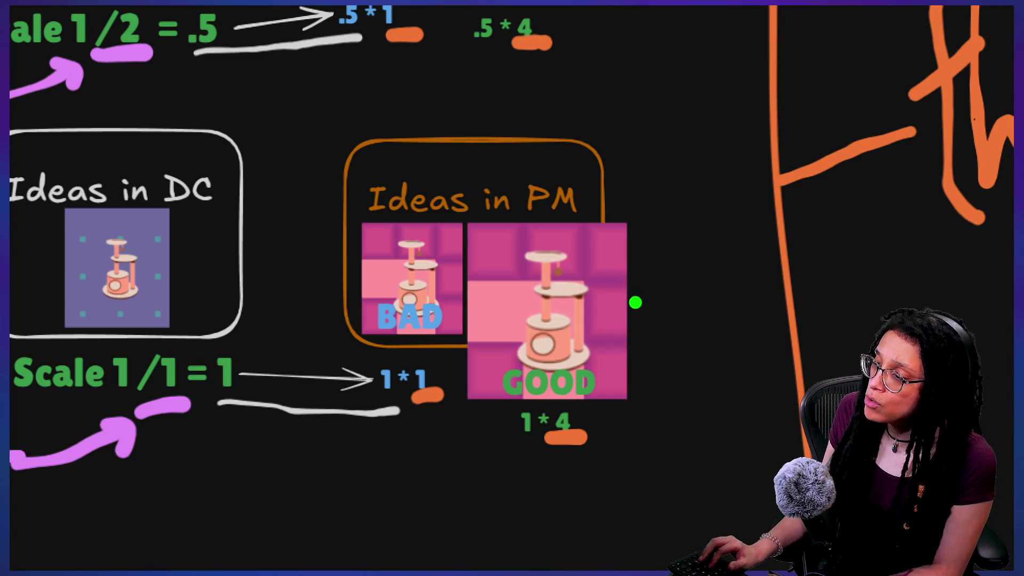
mouse_move(598, 288)
mouse_down()
mouse_move(666, 350)
mouse_move(764, 209)
mouse_up()
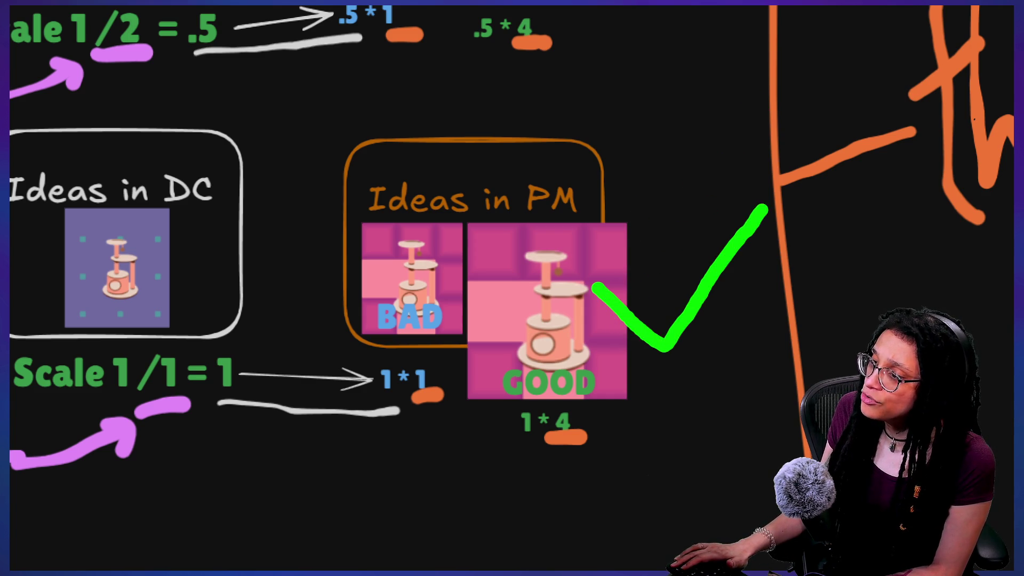
mouse_move(707, 160)
mouse_down()
mouse_move(661, 223)
mouse_move(637, 179)
mouse_move(603, 232)
mouse_up()
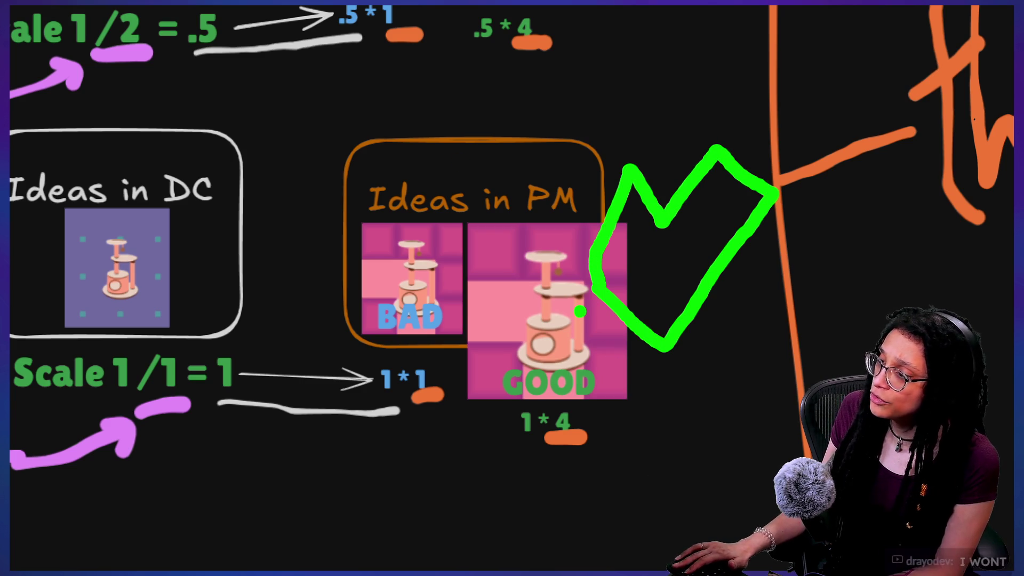
mouse_move(643, 247)
mouse_down()
mouse_move(617, 331)
mouse_move(674, 354)
mouse_move(872, 94)
mouse_move(709, 216)
mouse_move(687, 252)
mouse_up()
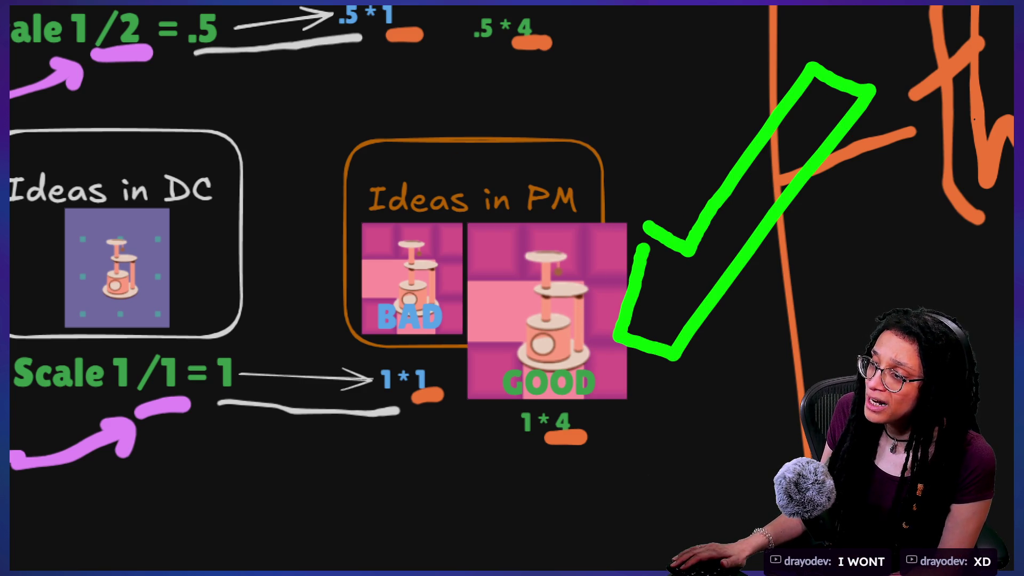
drag(514, 296, 531, 351)
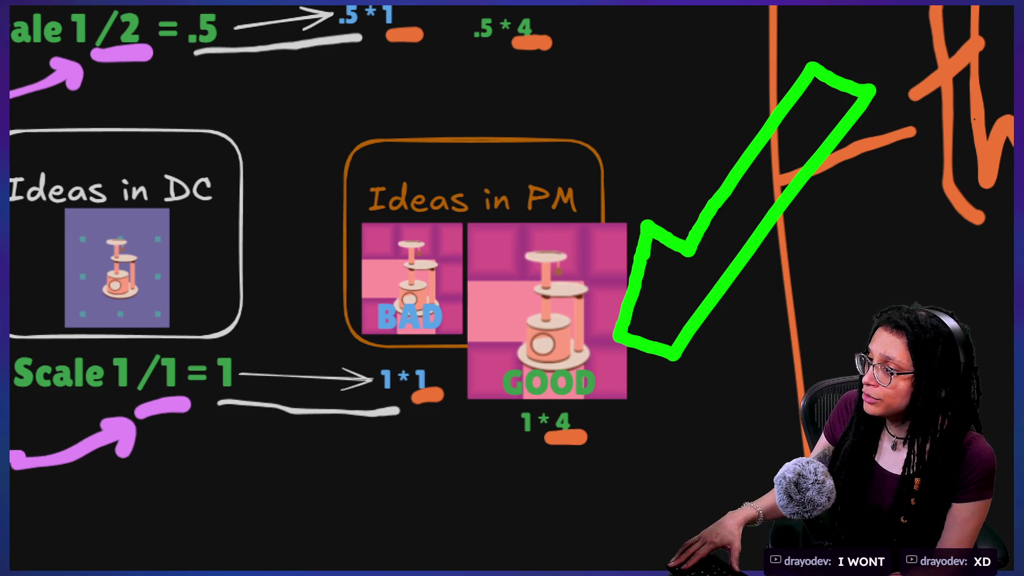
scroll(393, 491, right, 8)
Move the 'Override Scale .5 * 2' note beneath the cat-food row's multipliers
scroll(427, 395, down, 5)
scroll(427, 395, right, 5)
scroll(367, 316, down, 5)
scroll(368, 316, left, 8)
scroll(368, 316, up, 5)
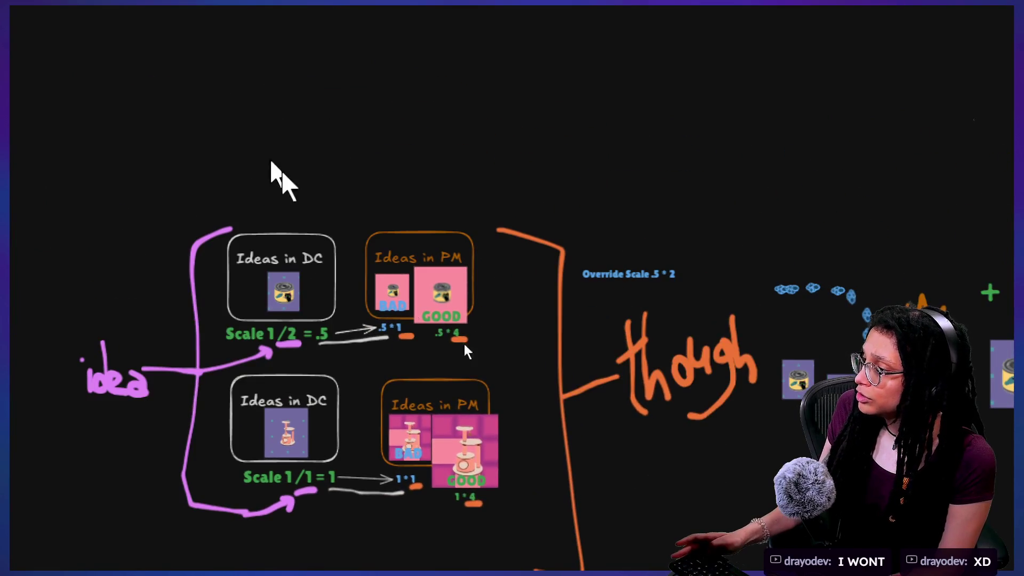
scroll(540, 410, up, 5)
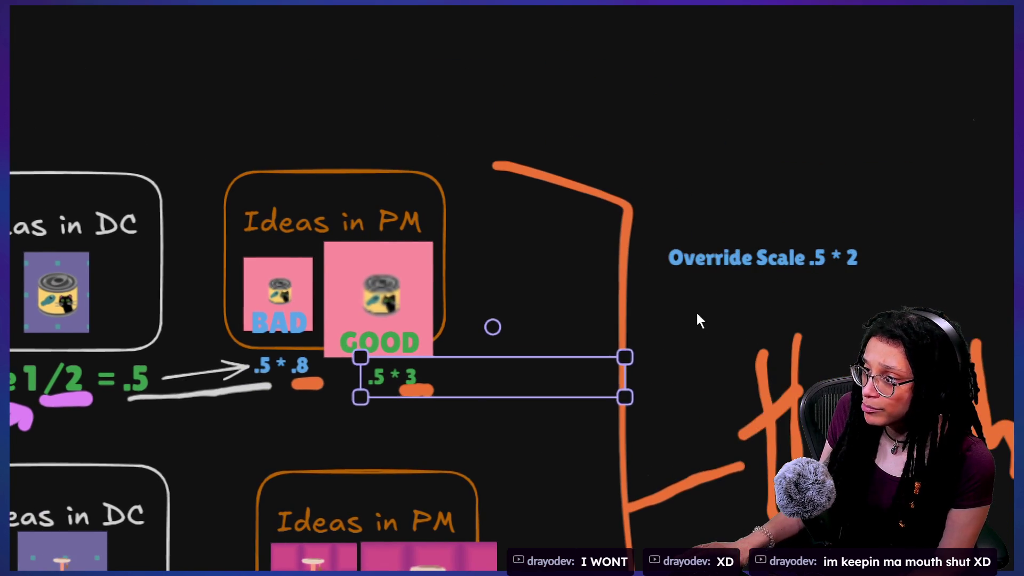
mouse_move(726, 265)
mouse_down()
mouse_move(407, 424)
mouse_move(317, 430)
mouse_up()
scroll(317, 430, down, 3)
scroll(317, 430, left, 4)
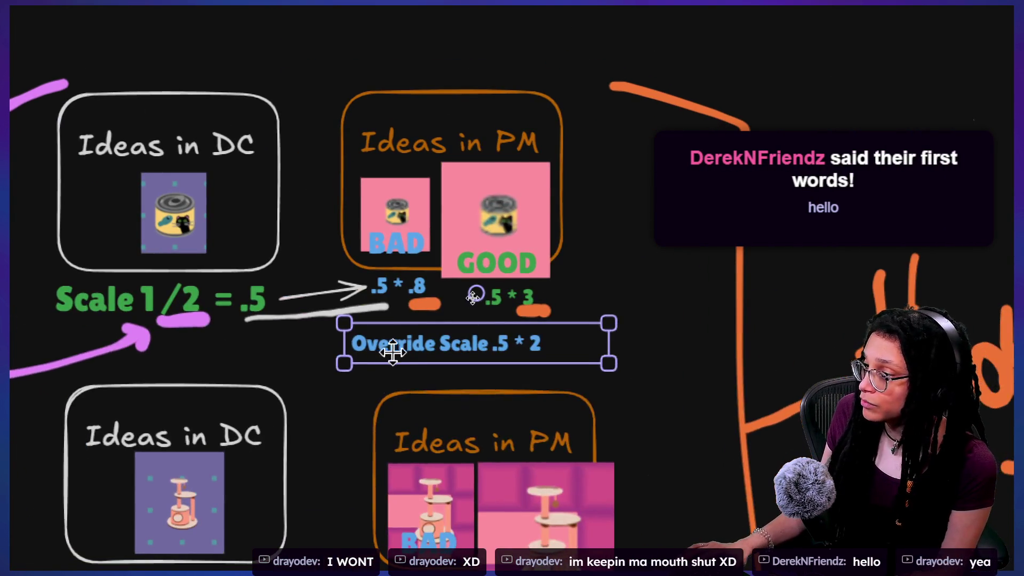
mouse_move(459, 341)
mouse_down()
mouse_move(496, 354)
mouse_move(442, 339)
mouse_move(469, 339)
mouse_up()
double_click(469, 337)
key(End)
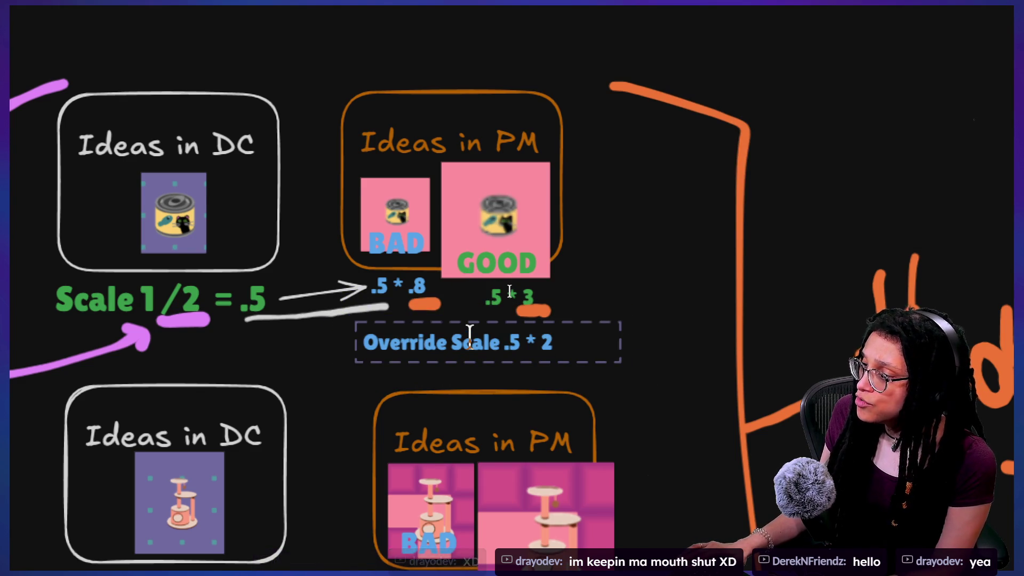
click(587, 299)
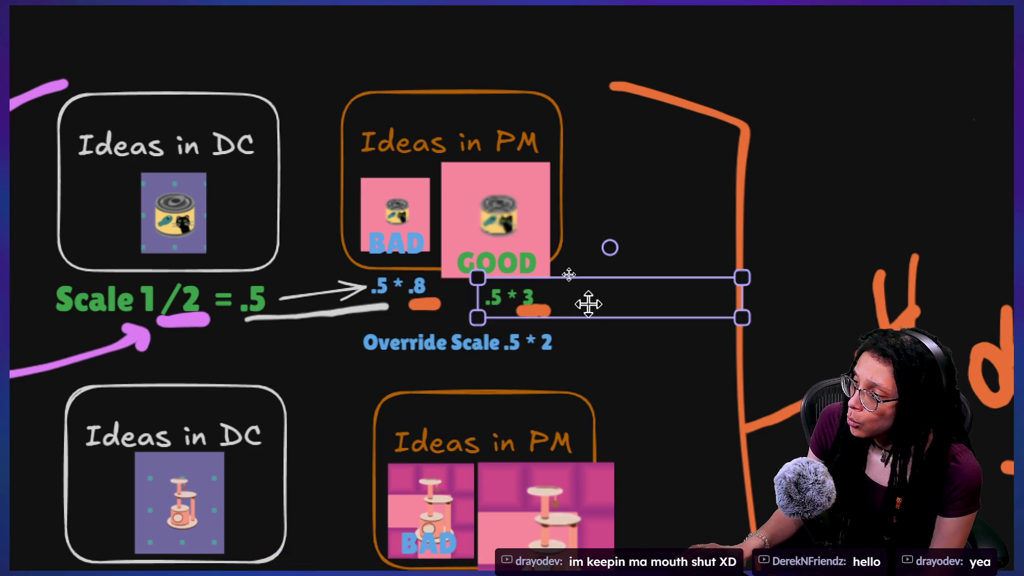
Drag a copy of the note under the cat-tree row and start editing it
mouse_move(537, 343)
mouse_down()
mouse_move(486, 348)
mouse_move(557, 368)
mouse_move(546, 456)
mouse_up()
scroll(533, 426, down, 5)
mouse_move(436, 242)
mouse_down()
mouse_move(494, 497)
mouse_move(450, 384)
mouse_move(450, 411)
mouse_up()
scroll(494, 497, down, 2)
double_click(449, 412)
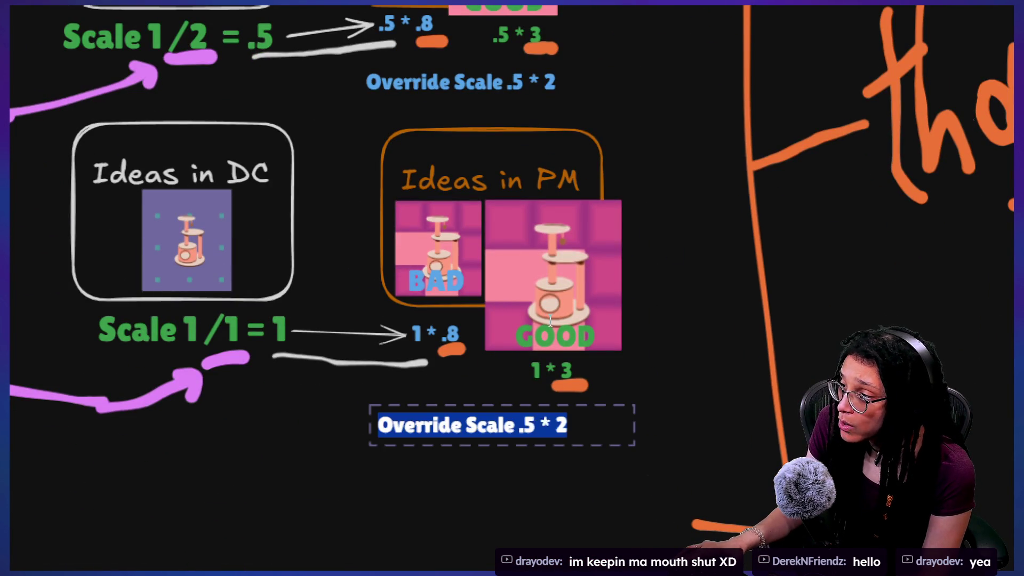
Finish the copied note as 'Override Scale .8' and shift it left
click(585, 429)
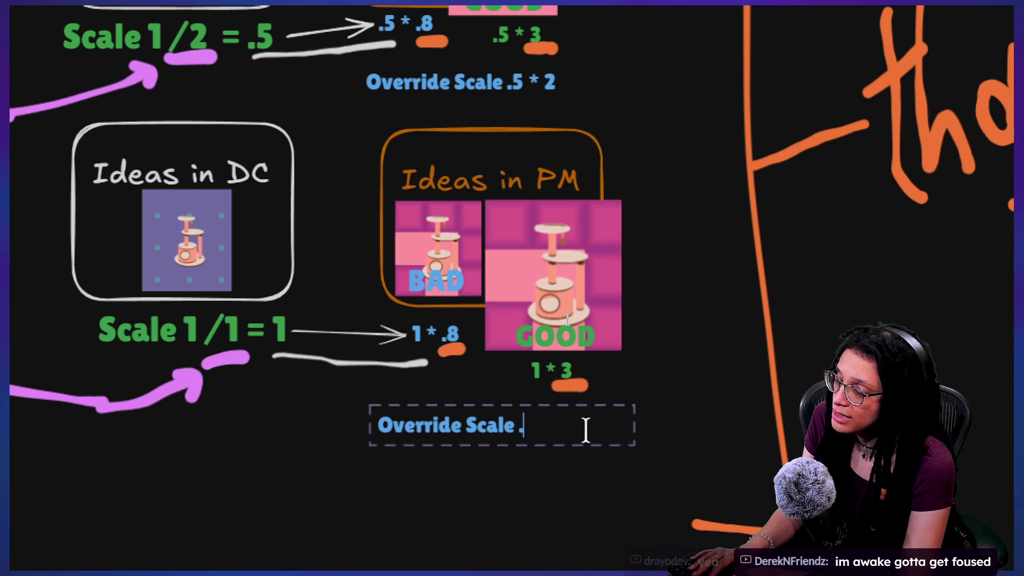
text(8)
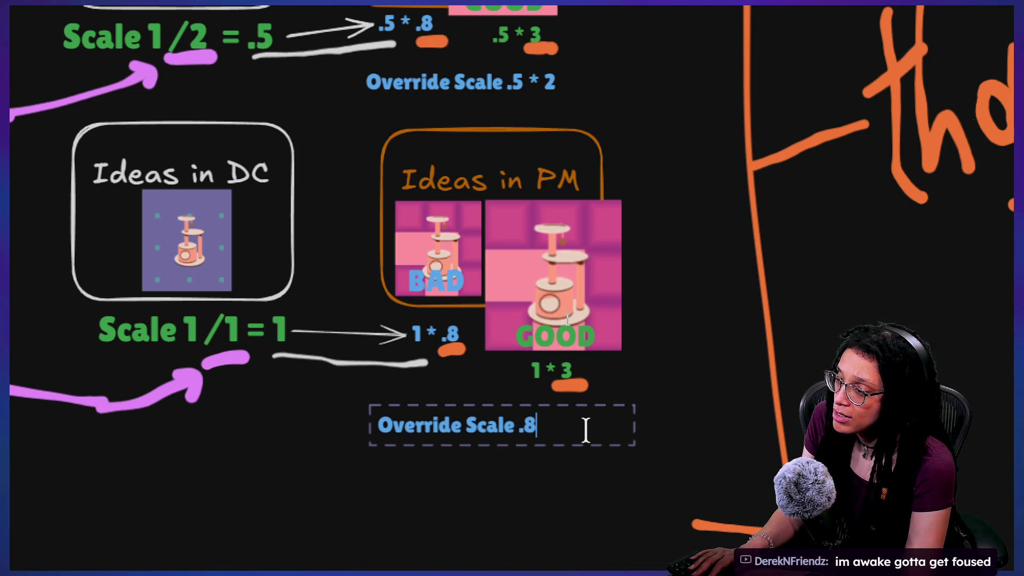
click(590, 468)
drag(549, 422, 492, 415)
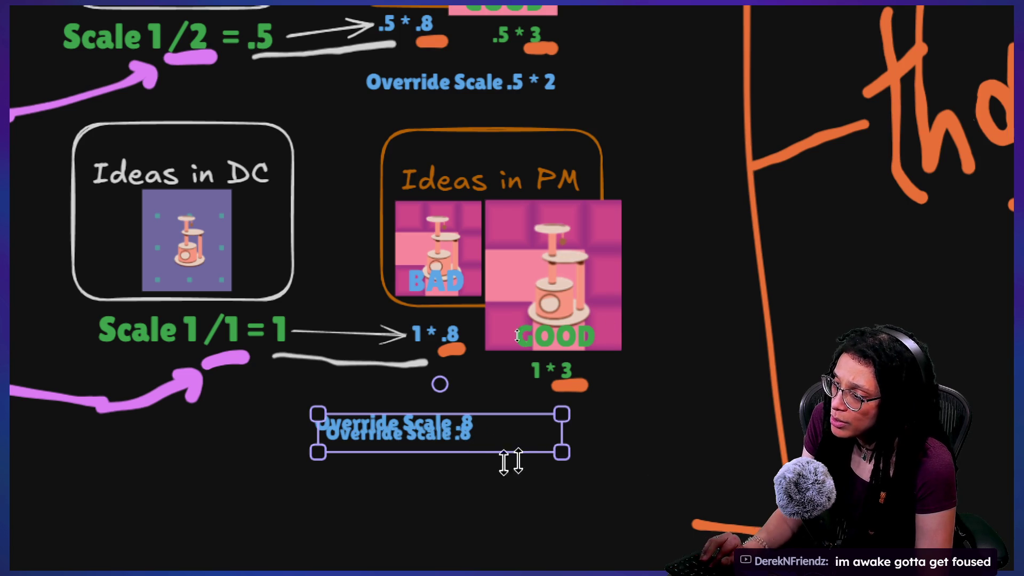
Duplicate the .8 note to the right and change the copy to 'Override Scale 3'
drag(439, 440, 618, 457)
double_click(618, 456)
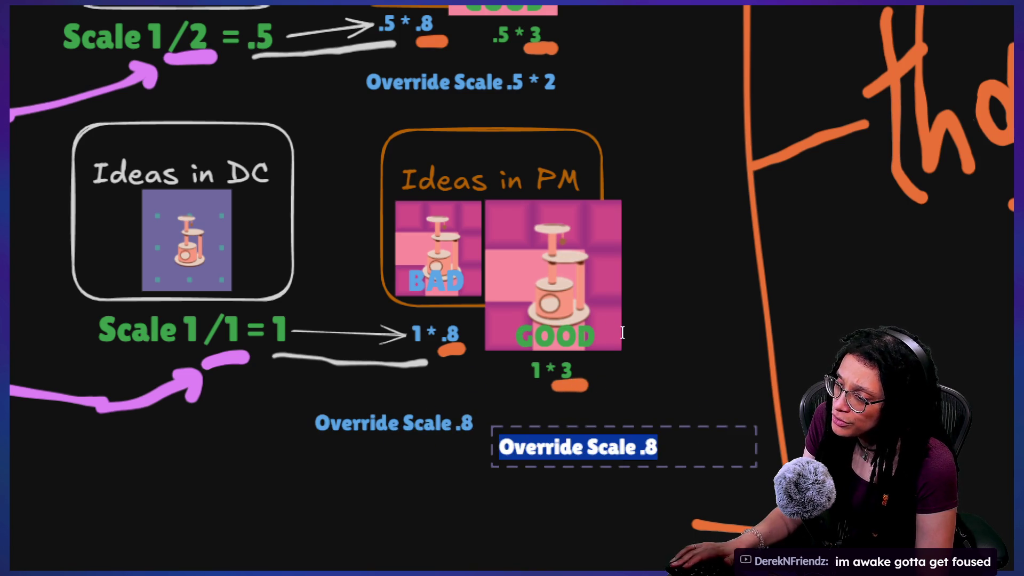
click(695, 456)
click(656, 359)
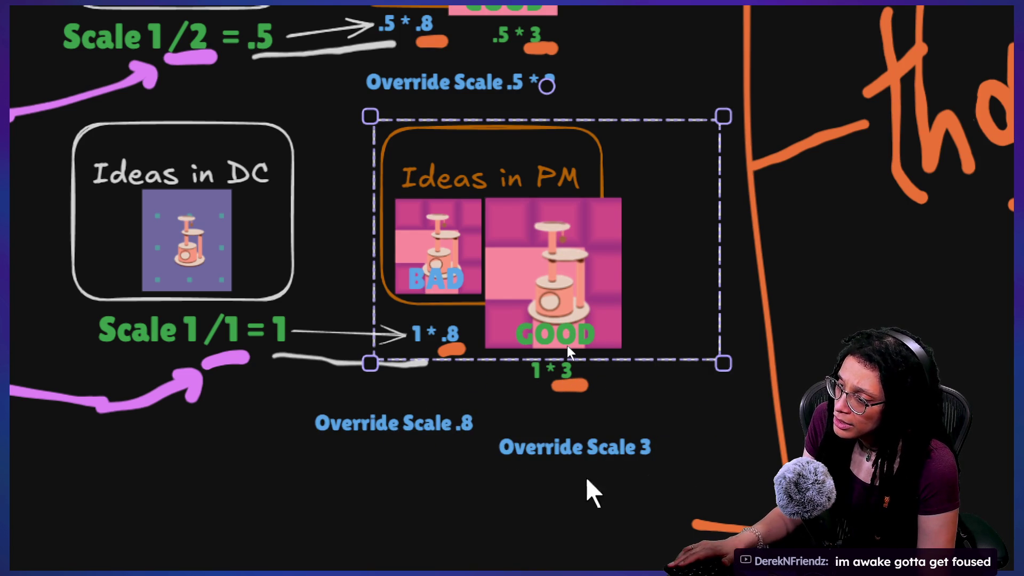
click(579, 454)
mouse_move(578, 454)
mouse_down()
mouse_move(613, 402)
mouse_move(613, 418)
mouse_up()
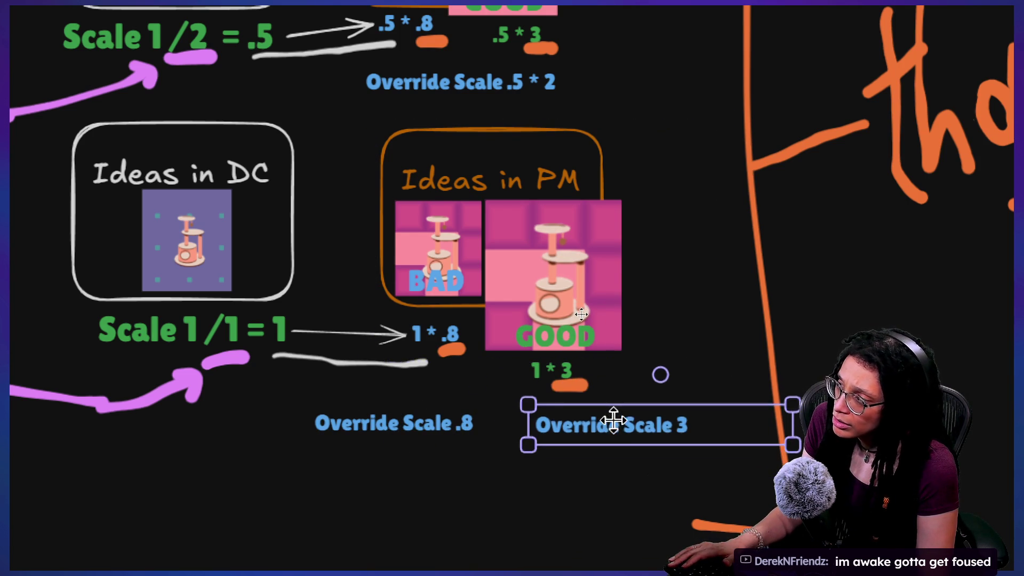
Make the 'Override Scale 3' note green
scroll(410, 239, up, 5)
scroll(411, 239, down, 3)
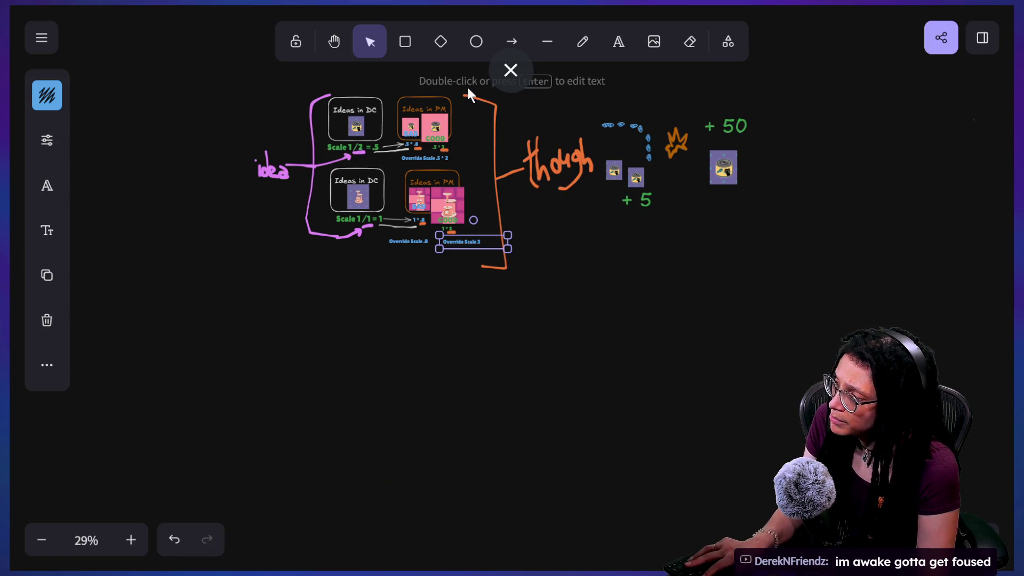
click(58, 98)
click(114, 205)
click(503, 283)
Align 'Override Scale .8' under '1 * .8' and 'Override Scale 3' under '1 * 3'
scroll(472, 246, up, 10)
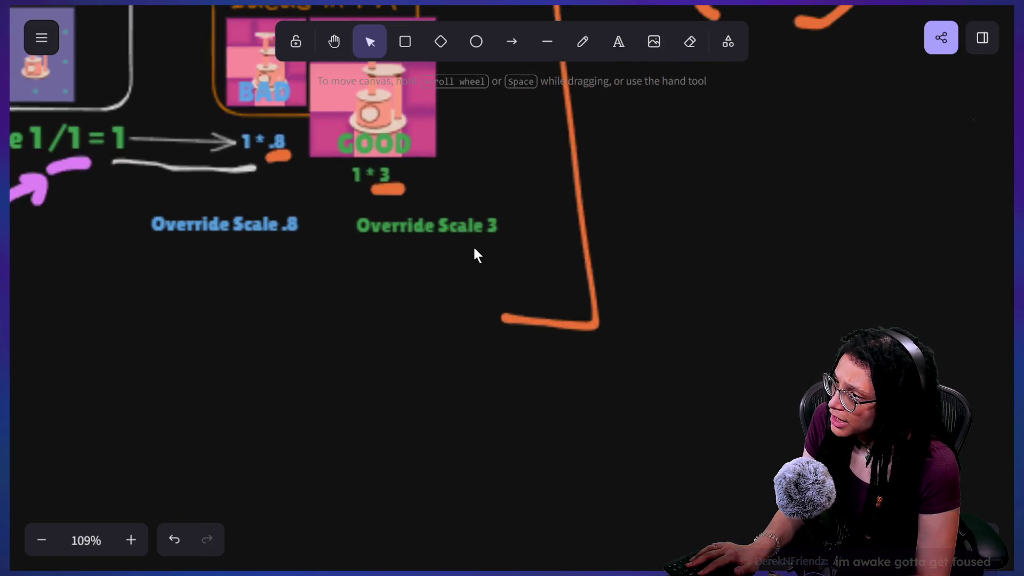
scroll(469, 287, up, 2)
click(448, 264)
drag(333, 269, 326, 236)
mouse_move(423, 265)
mouse_down()
mouse_move(370, 263)
mouse_move(365, 274)
mouse_up()
scroll(396, 326, up, 2)
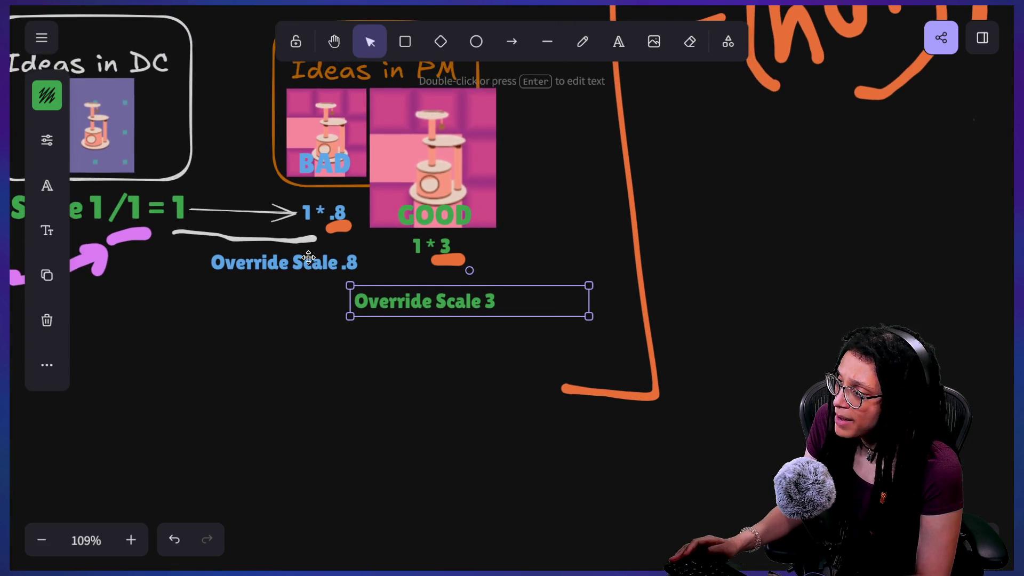
scroll(309, 258, up, 4)
drag(309, 260, 298, 261)
click(506, 325)
mouse_move(505, 325)
mouse_down()
mouse_move(494, 305)
mouse_move(525, 312)
mouse_up()
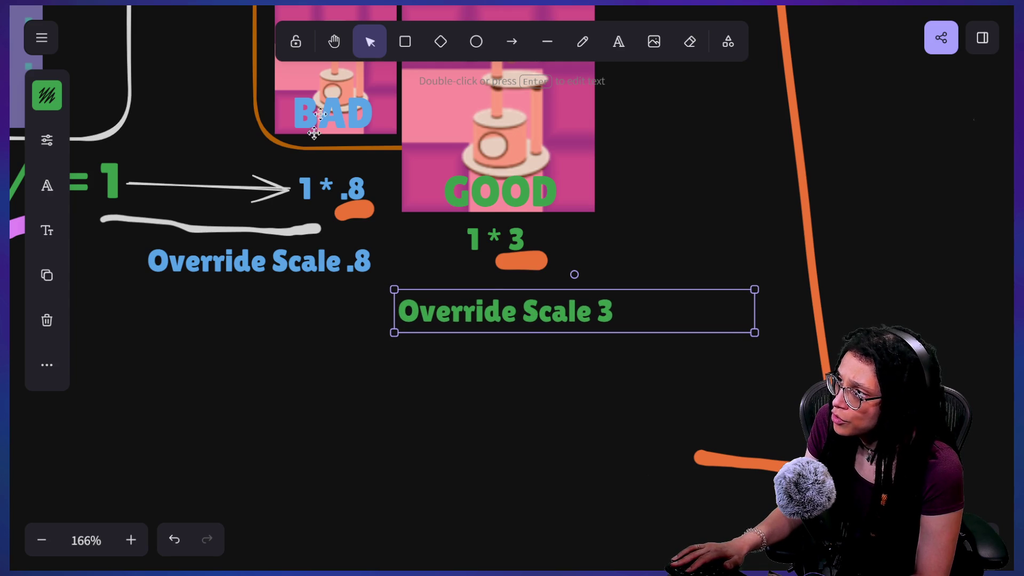
click(546, 43)
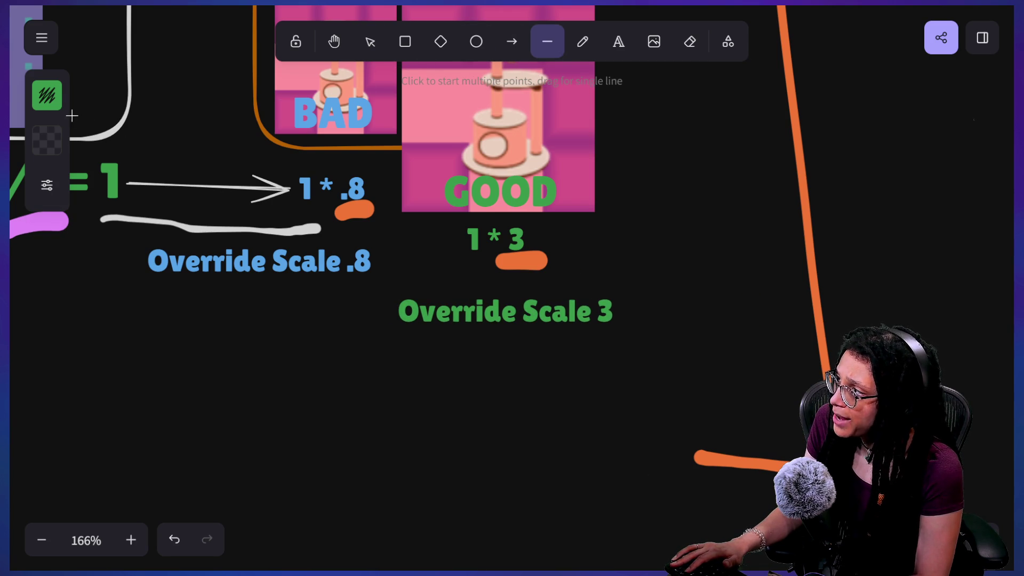
Try an orange stroke, undo the stray line, and set the Pencil to freehand drawing
click(50, 107)
click(185, 206)
mouse_move(413, 283)
mouse_down()
mouse_move(606, 393)
mouse_move(589, 382)
mouse_up()
key(ctrl+z)
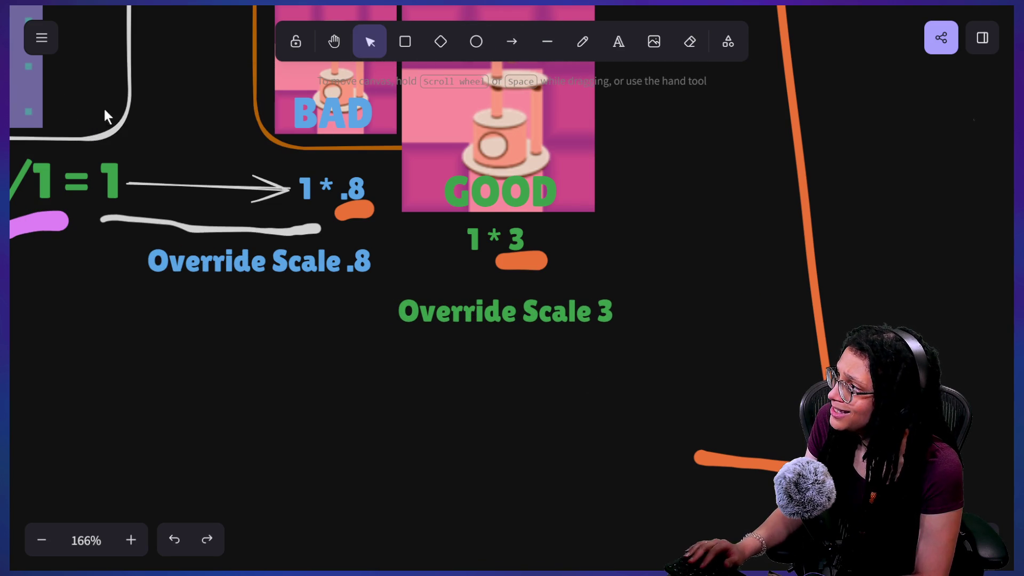
click(47, 40)
click(42, 38)
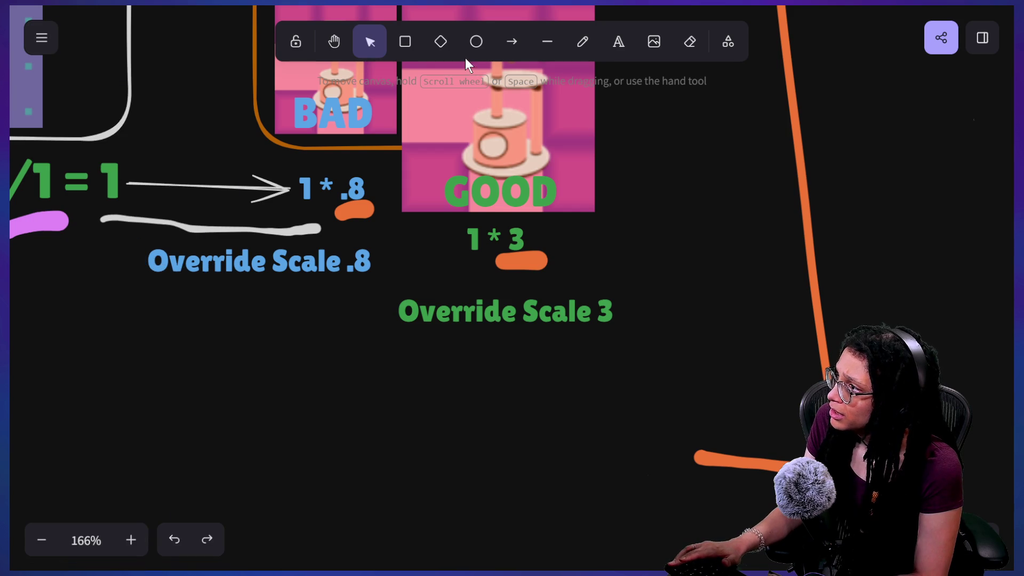
click(547, 41)
click(582, 41)
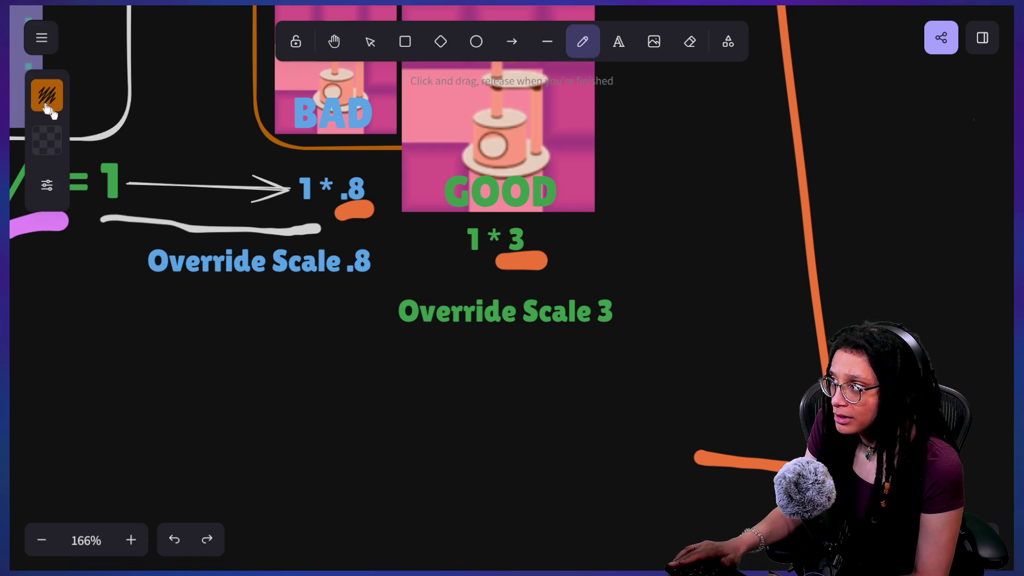
Set the stroke to dark pink and draw X's over both Override Scale labels
click(43, 99)
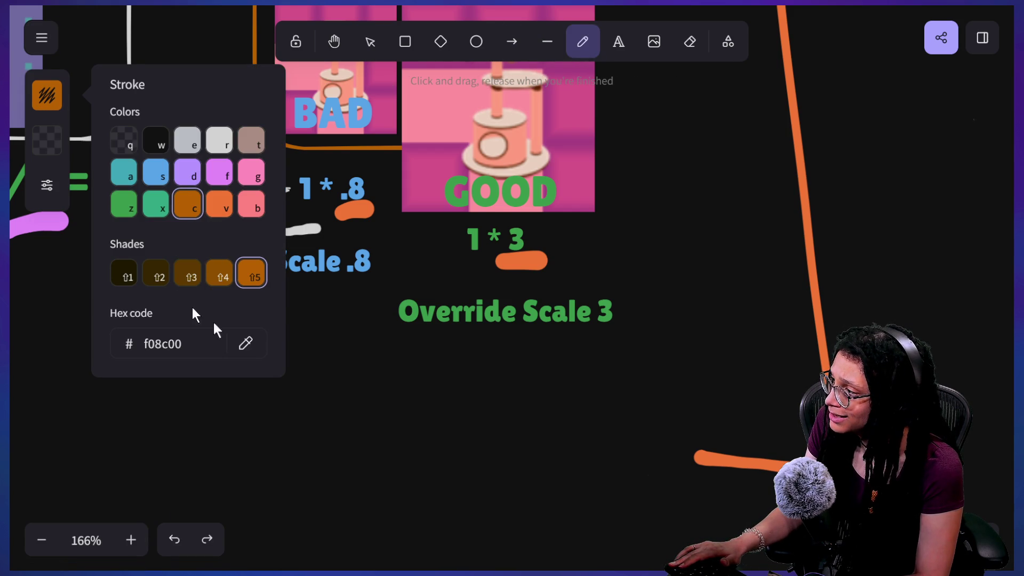
click(192, 344)
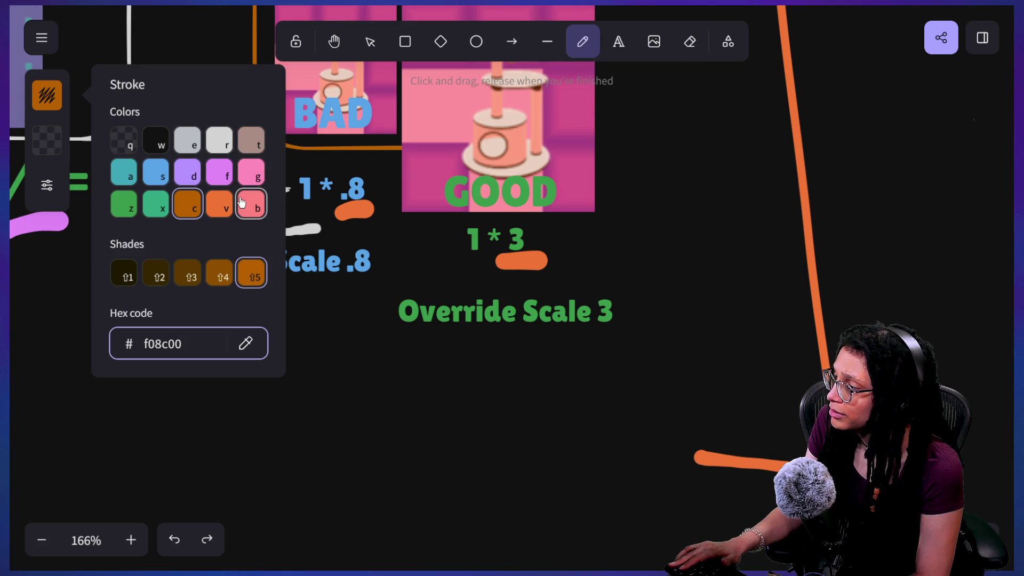
click(252, 181)
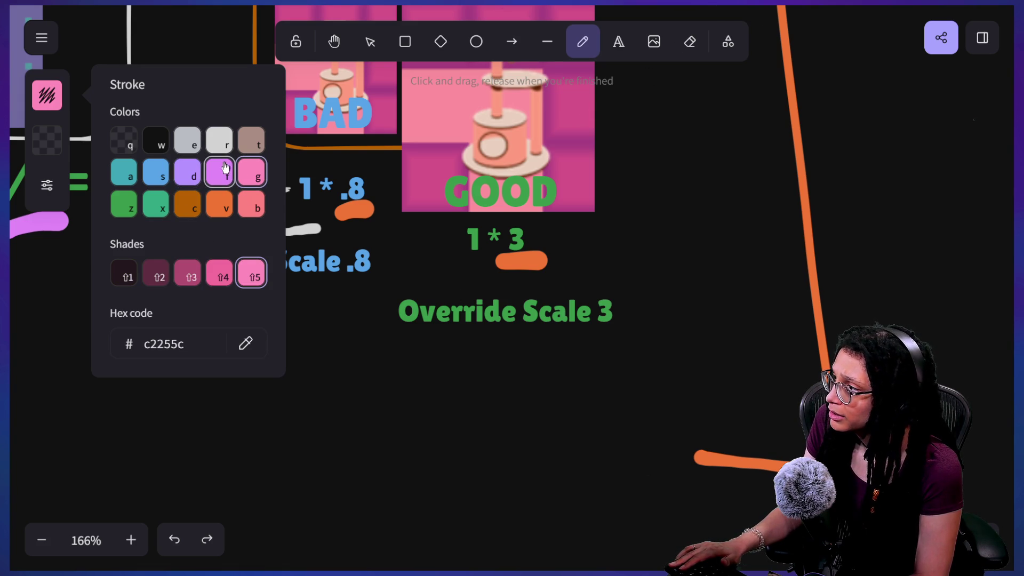
click(180, 284)
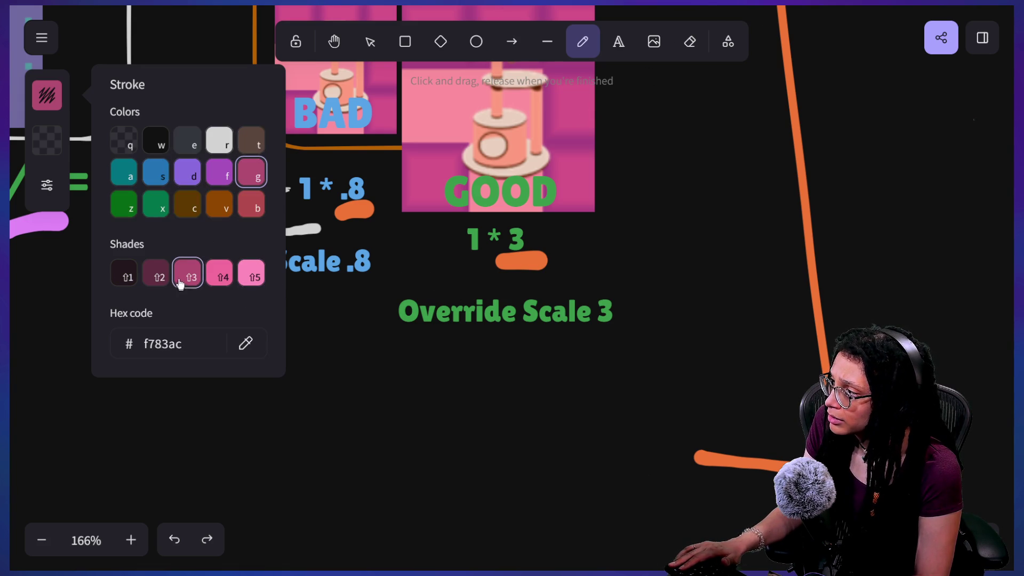
drag(461, 274, 557, 348)
drag(557, 279, 411, 349)
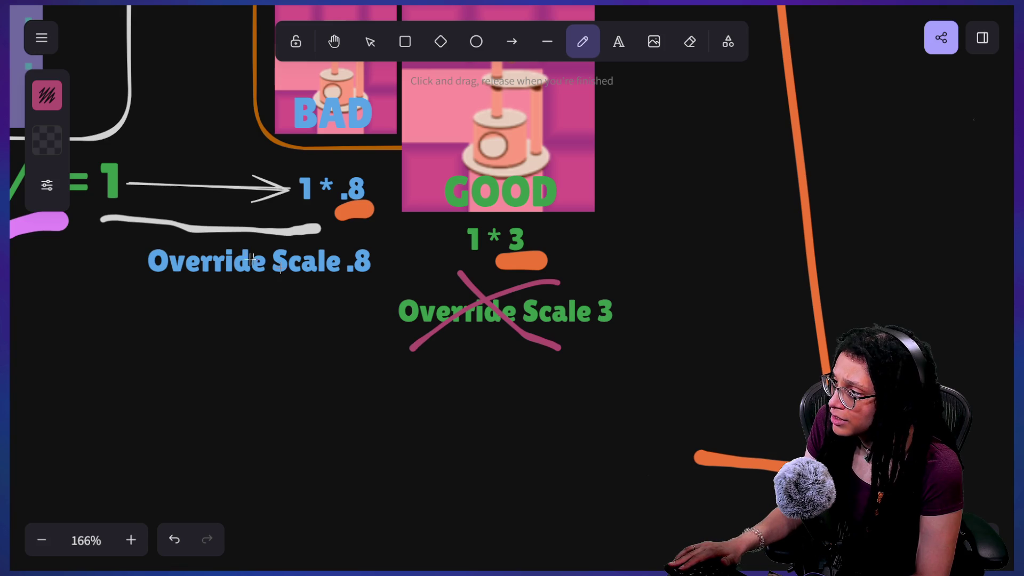
drag(235, 250, 291, 290)
drag(290, 238, 198, 303)
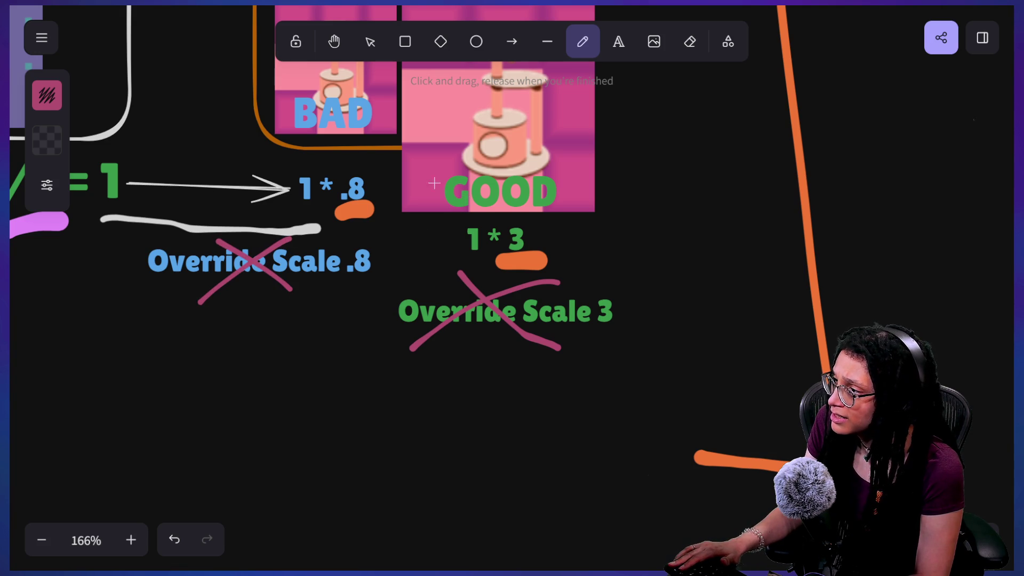
Circle the .8 and 3 factors in pink and scroll up the board
mouse_move(356, 164)
mouse_down()
mouse_move(356, 270)
mouse_move(369, 180)
mouse_up()
mouse_move(538, 228)
mouse_down()
mouse_move(512, 288)
mouse_move(635, 325)
mouse_move(544, 219)
mouse_up()
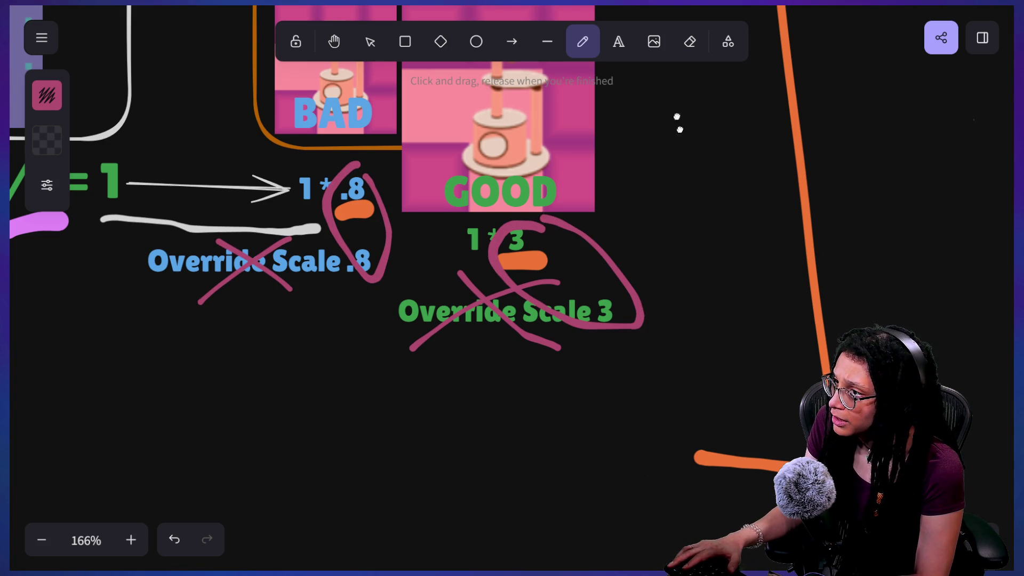
scroll(718, 434, up, 10)
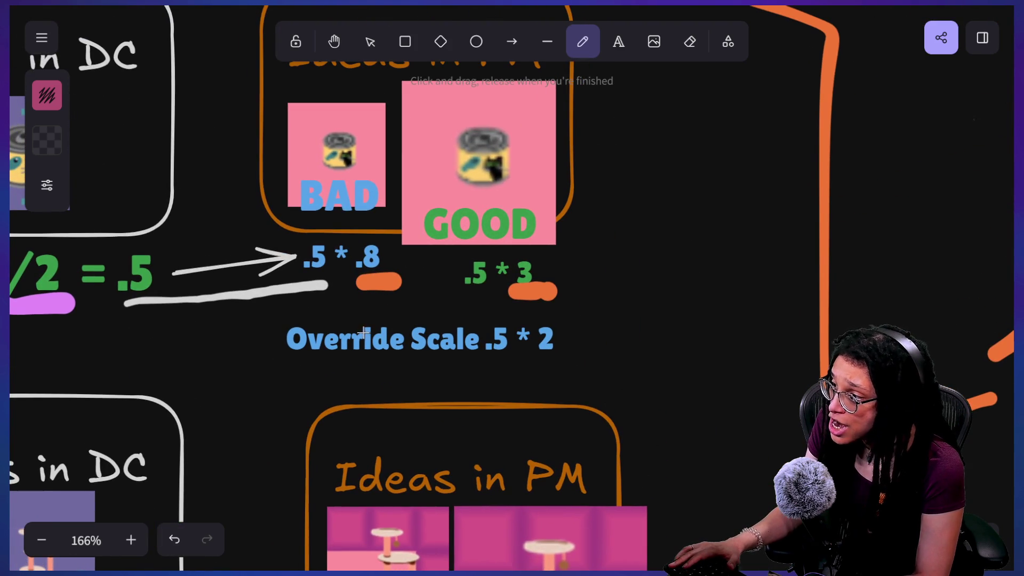
Try rewriting the Override Scale .5 * 2 label as '* 1', then undo it
key(v)
click(373, 326)
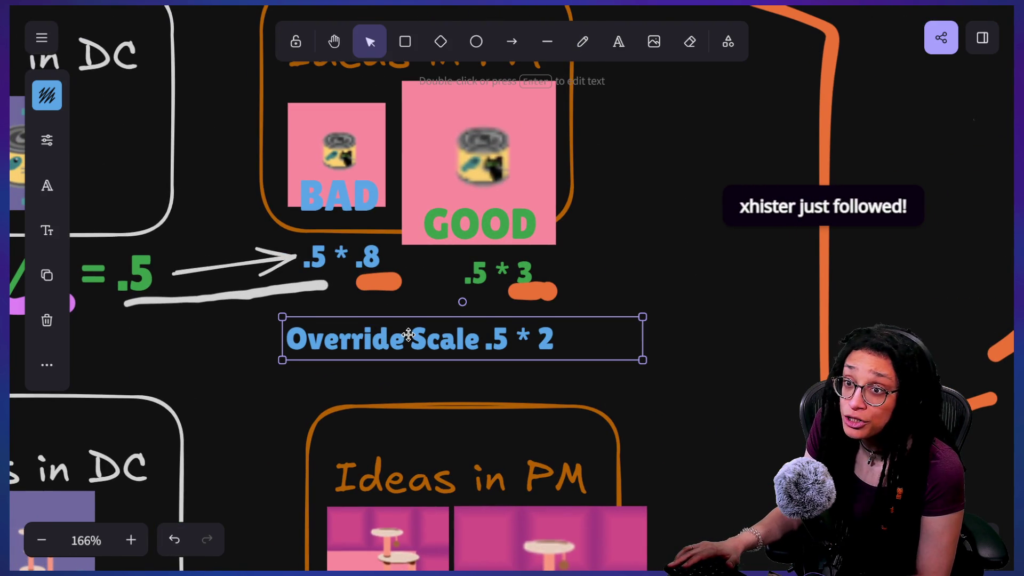
double_click(393, 339)
click(393, 338)
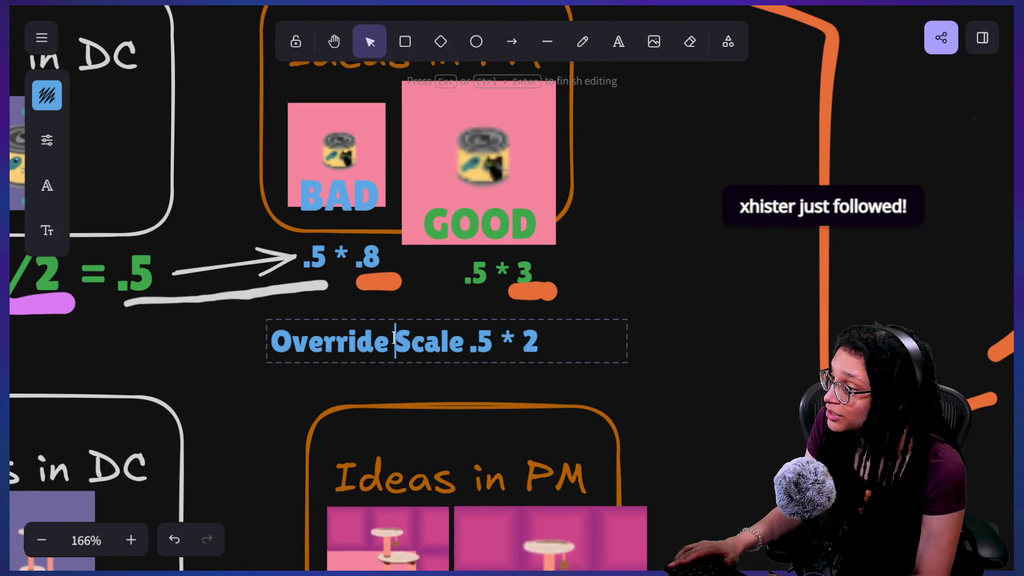
drag(505, 329, 197, 363)
key(BackSpace)
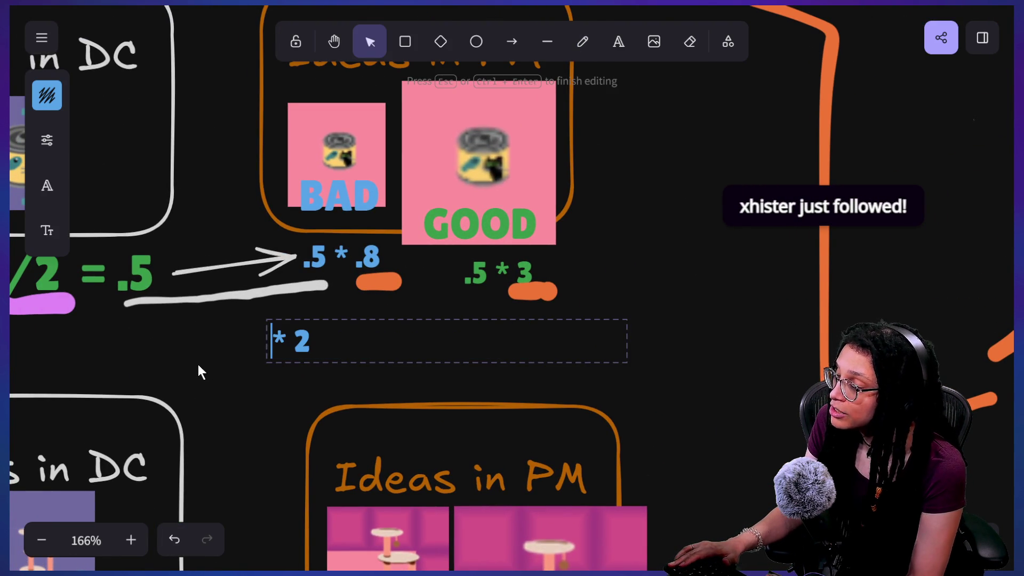
key(Delete)
key(Delete)
key(Delete)
text(&)
key(BackSpace)
text(* 1)
key(Left)
key(Escape)
drag(334, 354, 403, 338)
key(ctrl+z)
key(ctrl+z)
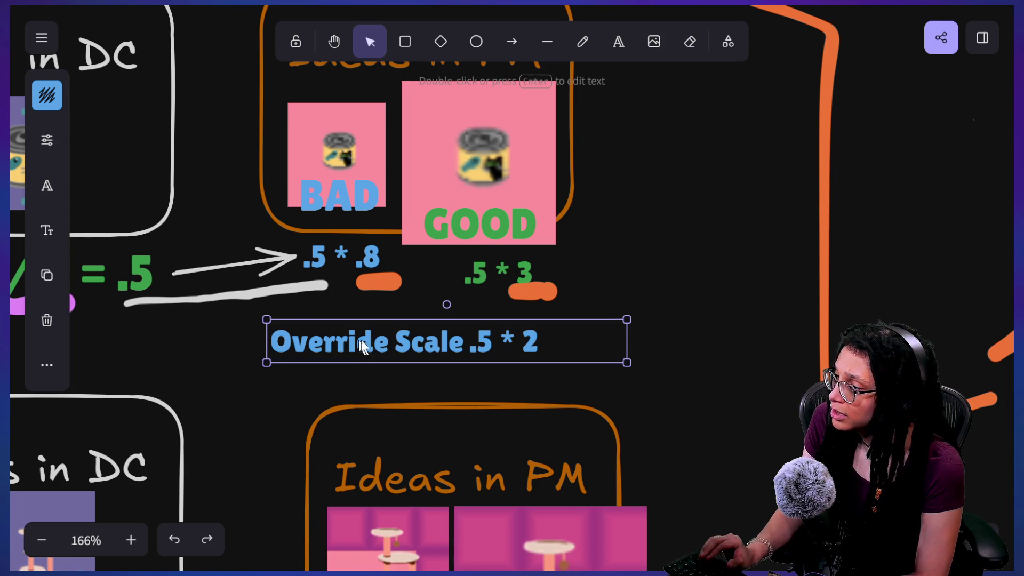
Edit the label so it reads 'Override * 1'
double_click(375, 340)
click(398, 339)
key(Delete)
key(Delete)
key(Delete)
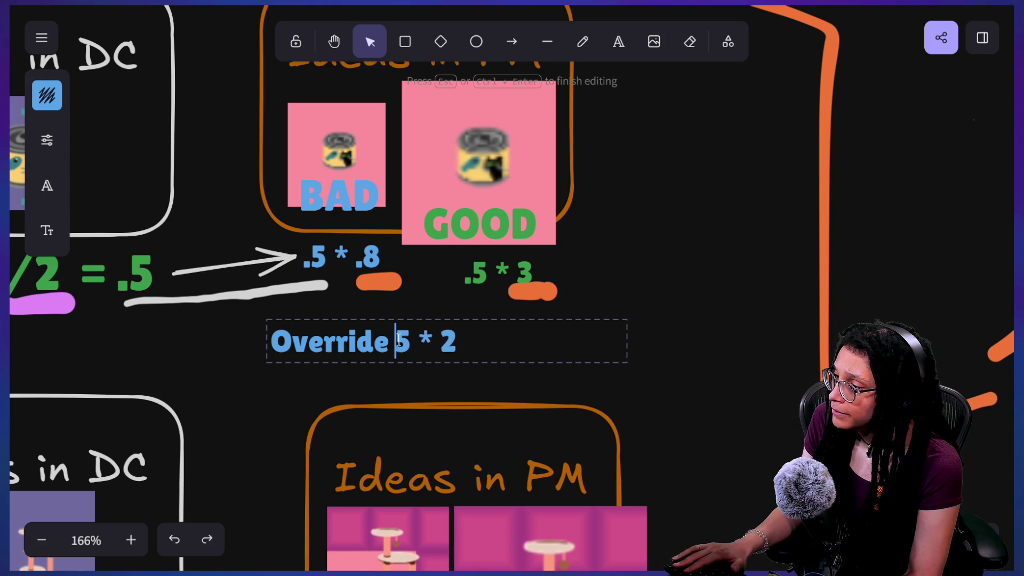
key(Delete)
text(1)
key(Escape)
Duplicate the label, make the copy green 'Override * 4', and place it under .5 * 3
mouse_move(376, 342)
mouse_down()
mouse_move(364, 340)
mouse_move(570, 381)
mouse_up()
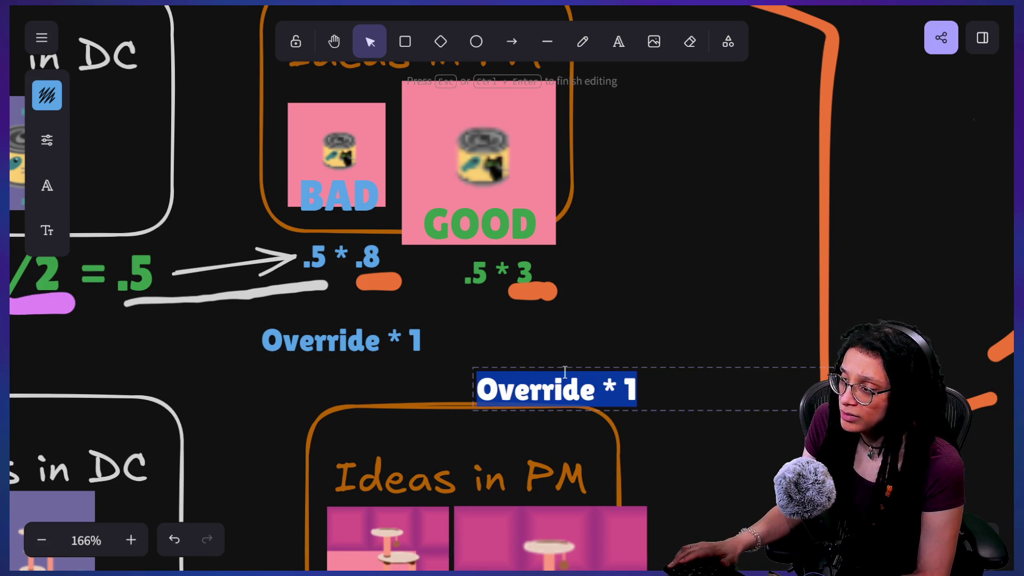
click(482, 325)
click(520, 392)
key(s)
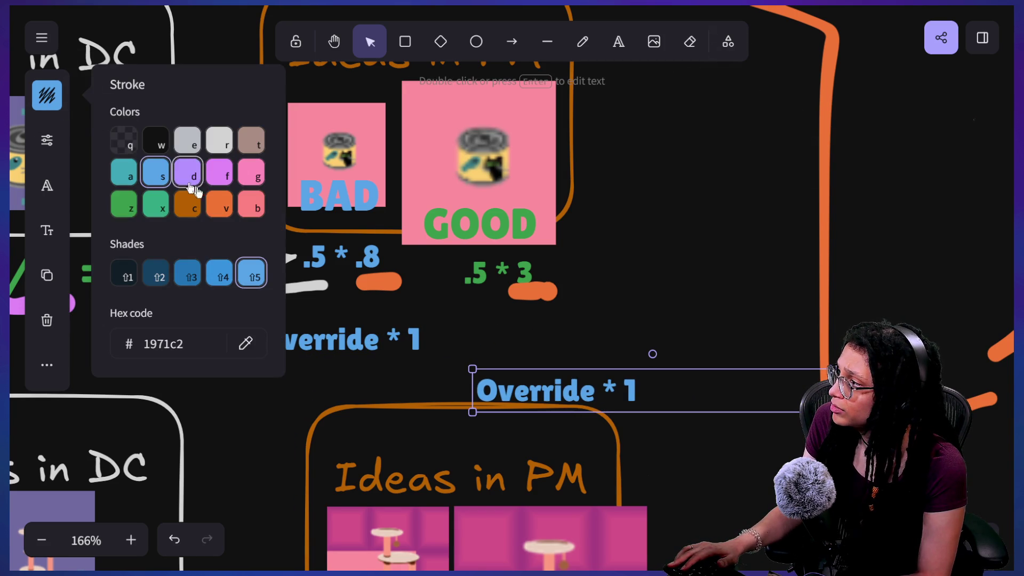
key(z)
key(Escape)
key(Return)
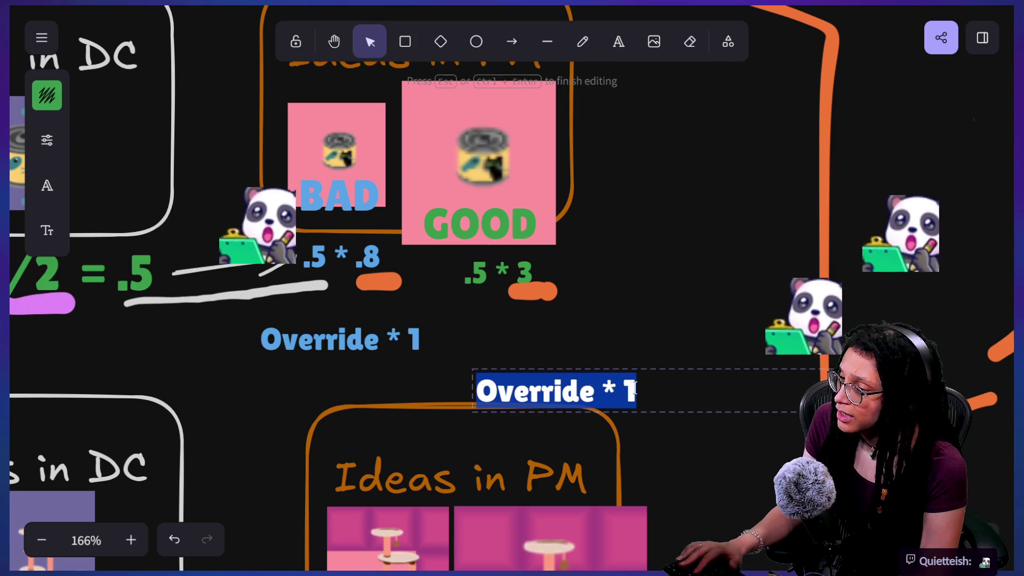
key(BackSpace)
text(4)
click(586, 341)
drag(613, 394, 598, 342)
Shift Override * 1 left under .5 * .8, trying green before reverting to blue
drag(341, 338, 320, 337)
click(56, 107)
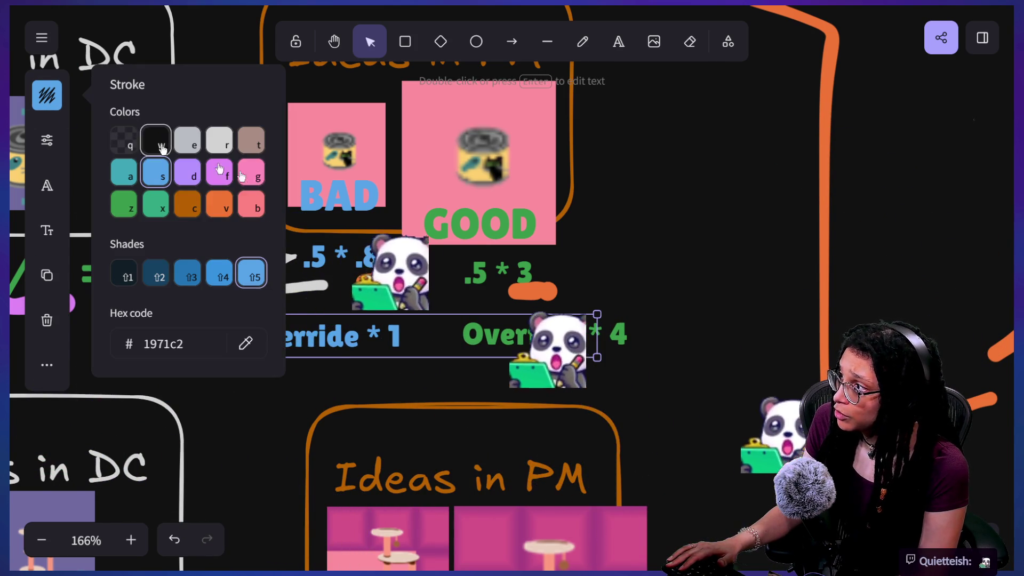
click(124, 209)
click(373, 297)
key(ctrl+z)
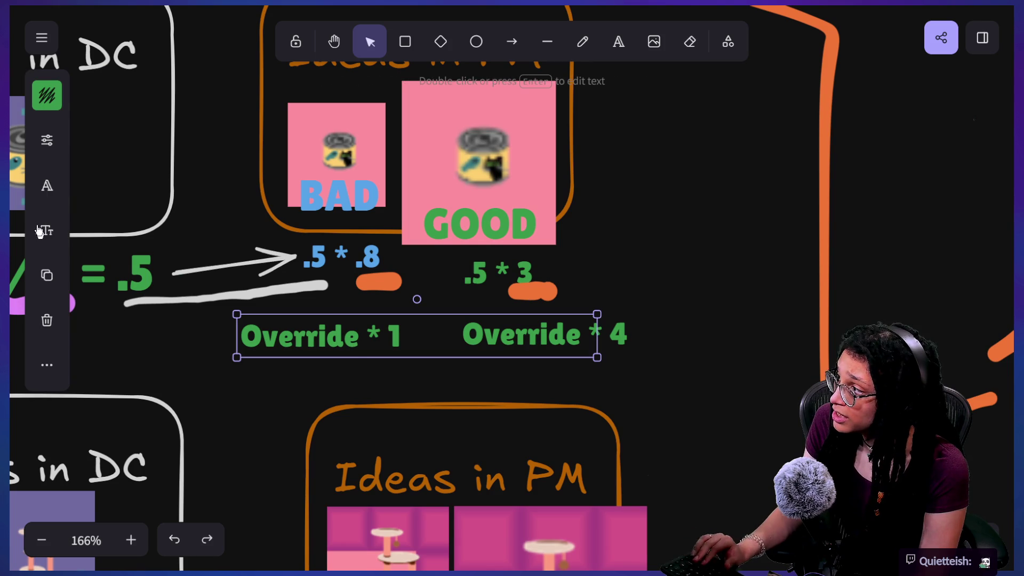
key(ctrl+z)
Draw teal loops around .8 / * 1 and .5 * 3 / Override * 4, then undo them
click(180, 312)
click(582, 41)
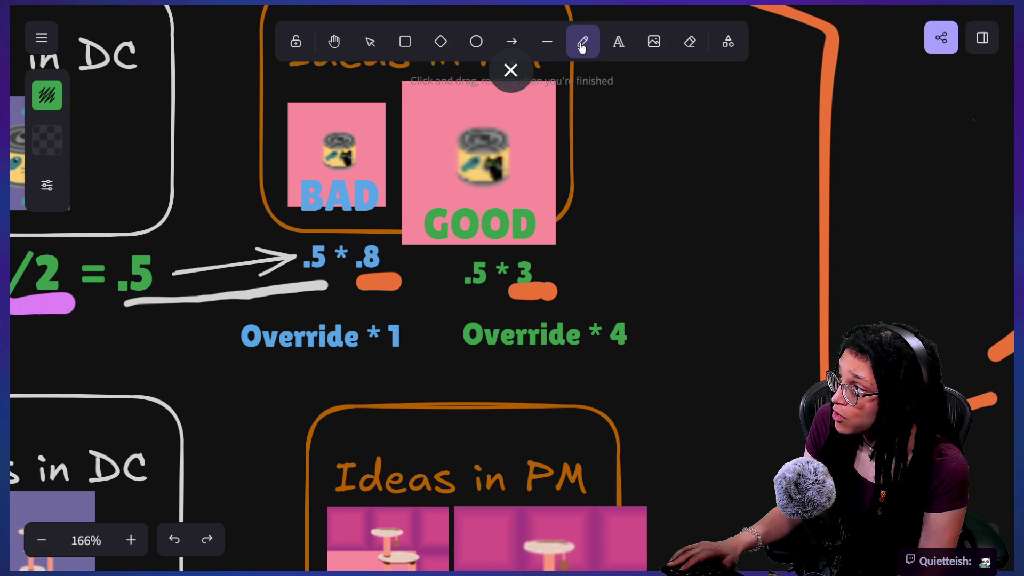
click(47, 95)
click(145, 209)
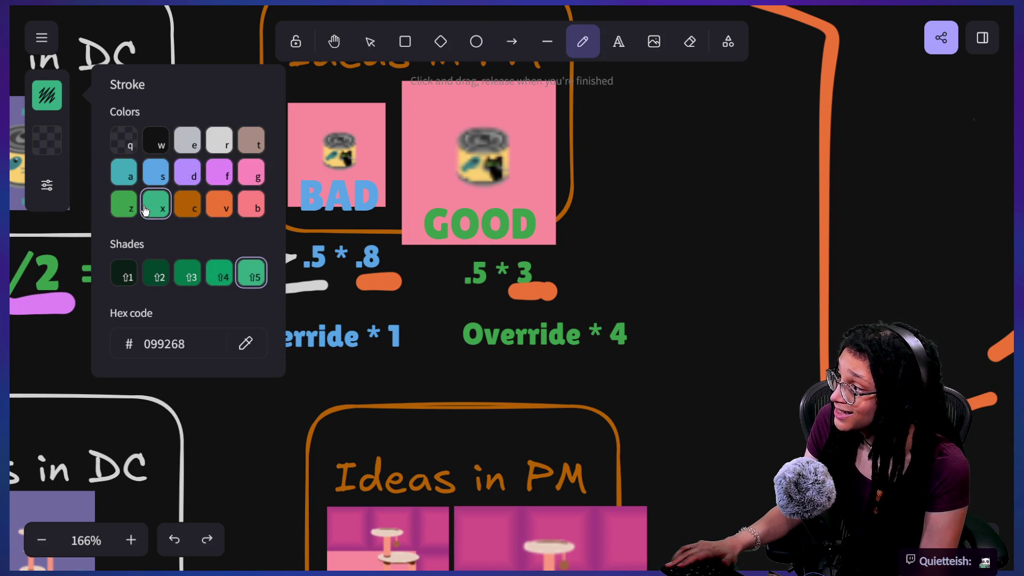
mouse_move(389, 234)
mouse_down()
mouse_move(349, 237)
mouse_move(393, 366)
mouse_move(397, 248)
mouse_move(384, 235)
mouse_up()
mouse_move(534, 255)
mouse_down()
mouse_move(493, 263)
mouse_move(646, 347)
mouse_move(501, 218)
mouse_up()
key(ctrl+z)
key(ctrl+z)
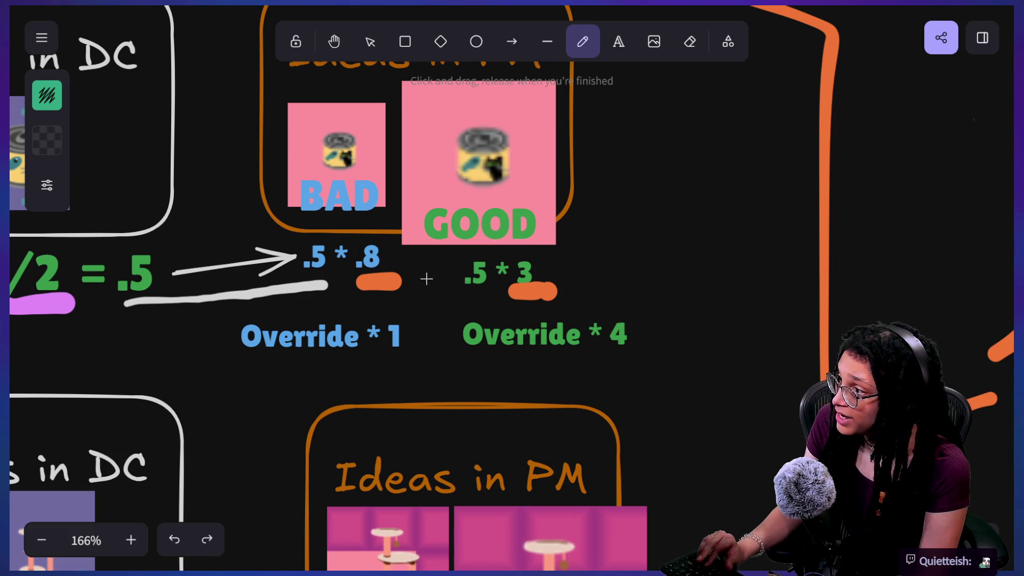
With a dark pink stroke, cross out the .8 and the 3 in .5 * 3
click(46, 95)
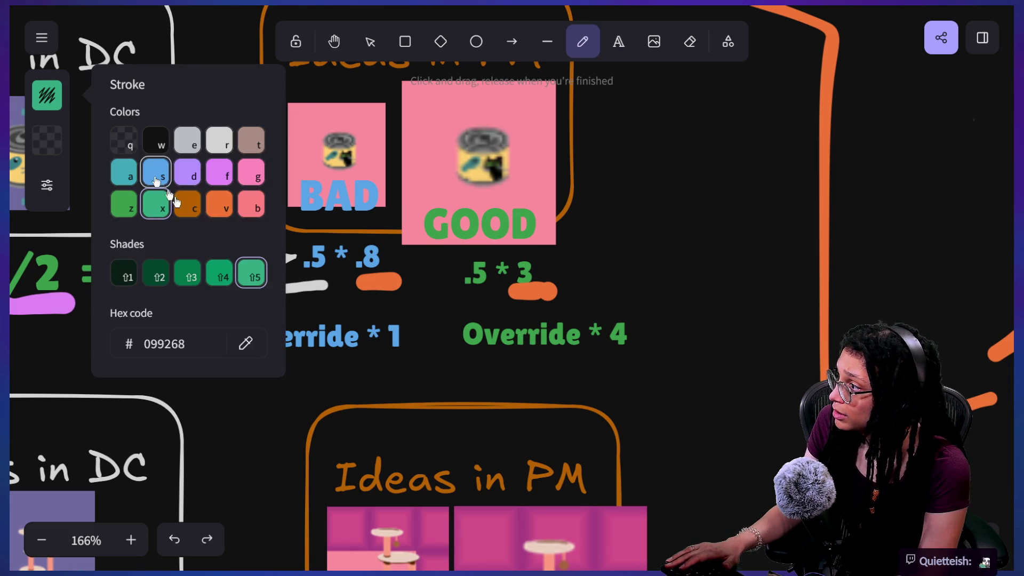
click(251, 172)
click(188, 273)
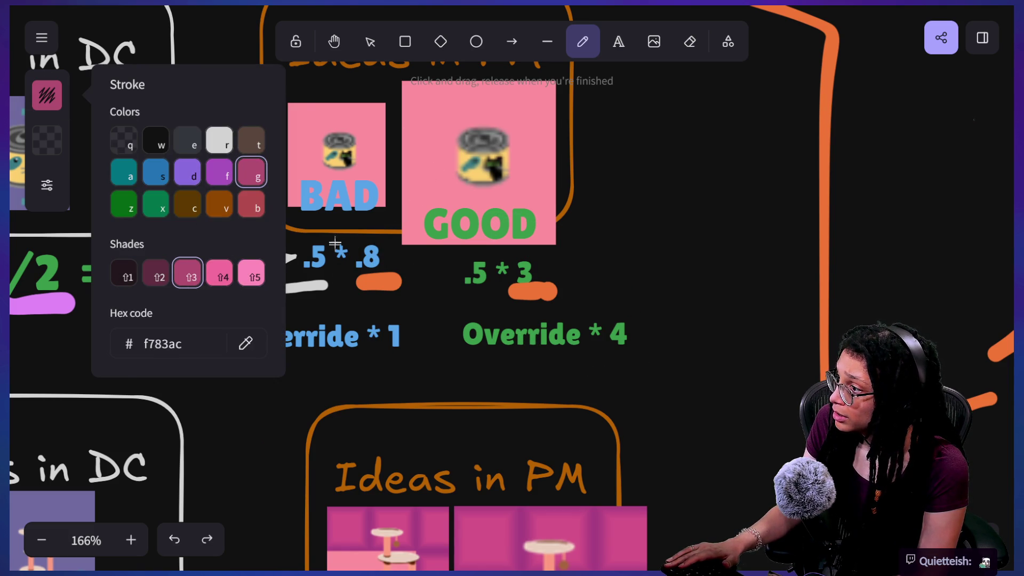
drag(335, 238, 396, 278)
drag(381, 238, 352, 276)
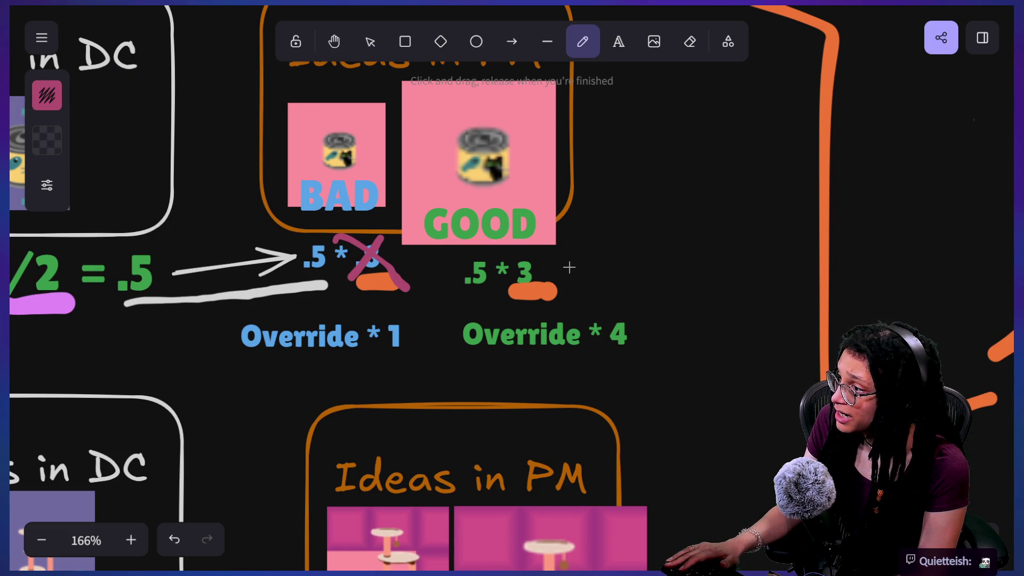
drag(514, 269, 541, 300)
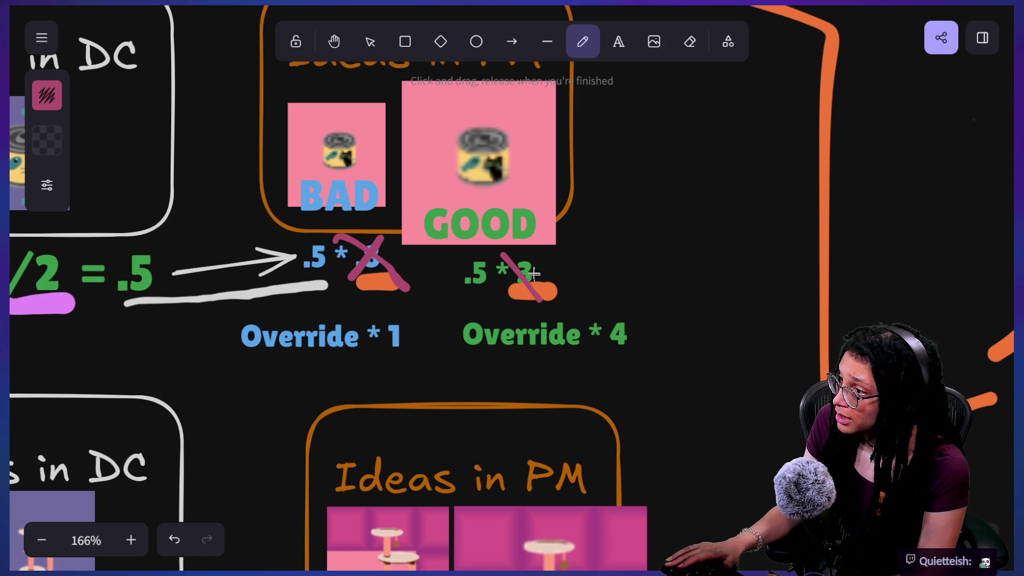
Circle the * 1 and * 4, undoing a trial loop around the BAD and GOOD images
mouse_move(408, 301)
mouse_down()
mouse_move(376, 363)
mouse_move(405, 373)
mouse_move(389, 299)
mouse_move(416, 374)
mouse_move(404, 300)
mouse_up()
key(ctrl+z)
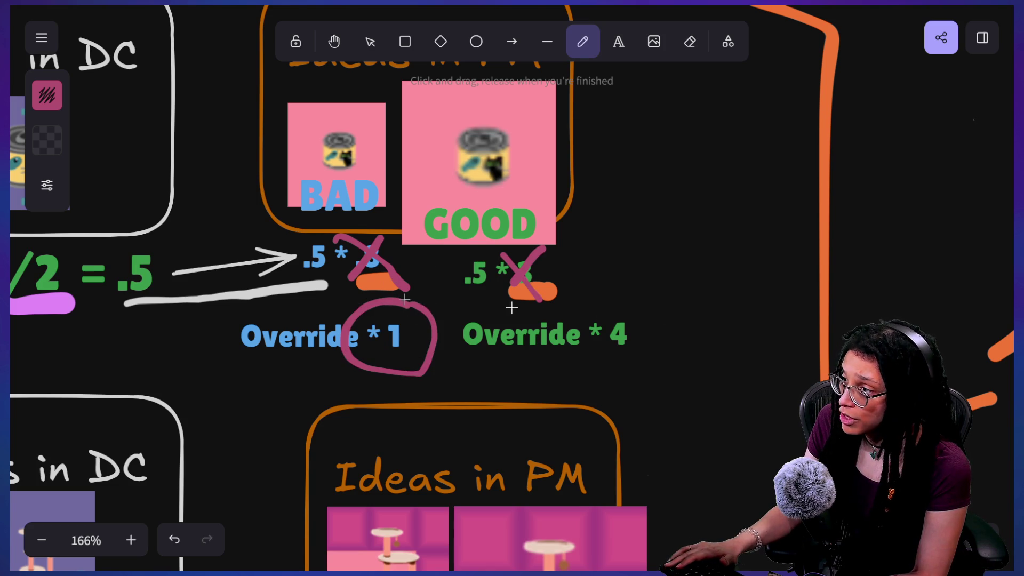
mouse_move(613, 308)
mouse_down()
mouse_move(633, 367)
mouse_move(622, 297)
mouse_up()
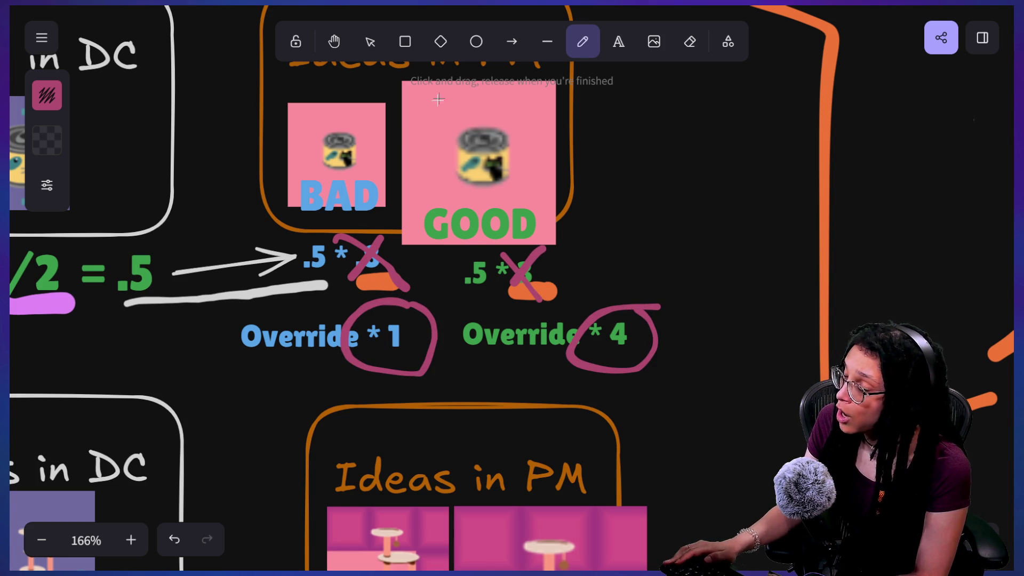
mouse_move(340, 138)
mouse_down()
mouse_move(528, 293)
mouse_move(459, 64)
mouse_up()
key(ctrl+z)
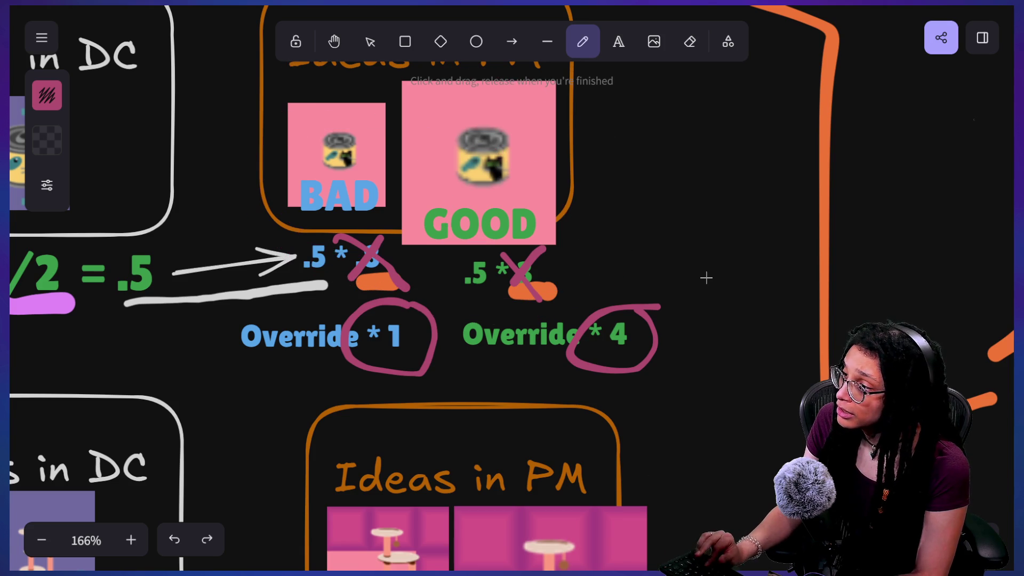
Zoom out and pan to show the whole idea/thought diagram, then switch to the Patreon page
scroll(706, 278, down, 2)
scroll(705, 277, down, 4)
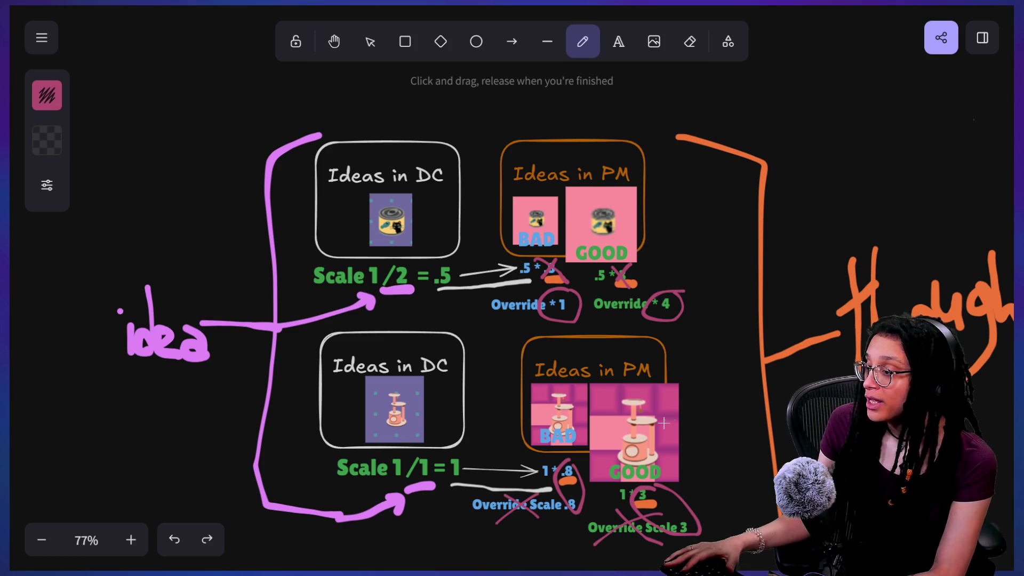
drag(696, 262, 635, 206)
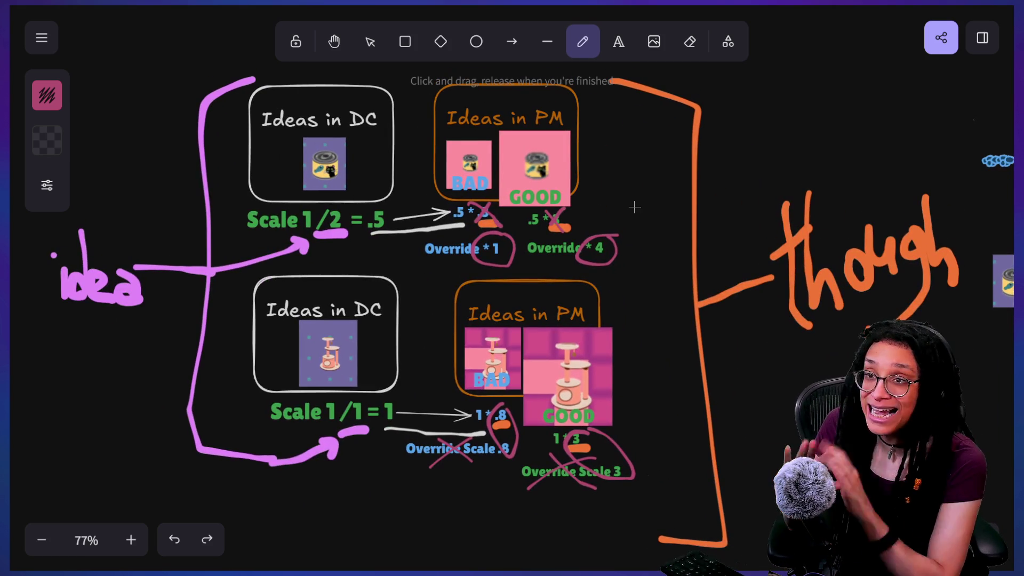
key(alt+Tab)
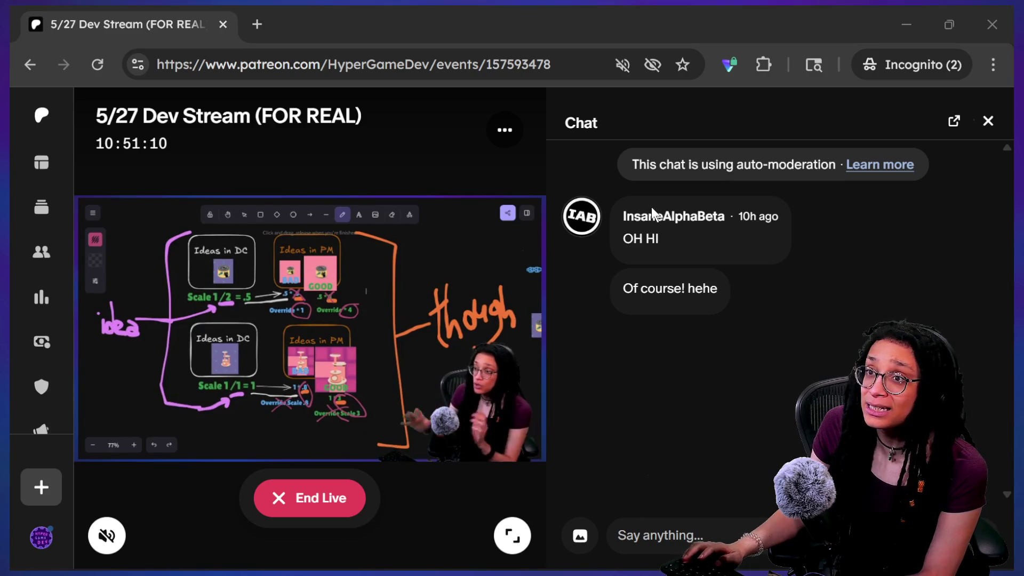
Switch from the Patreon stream back to Godot's bad_idea.gd script
key(alt+Tab)
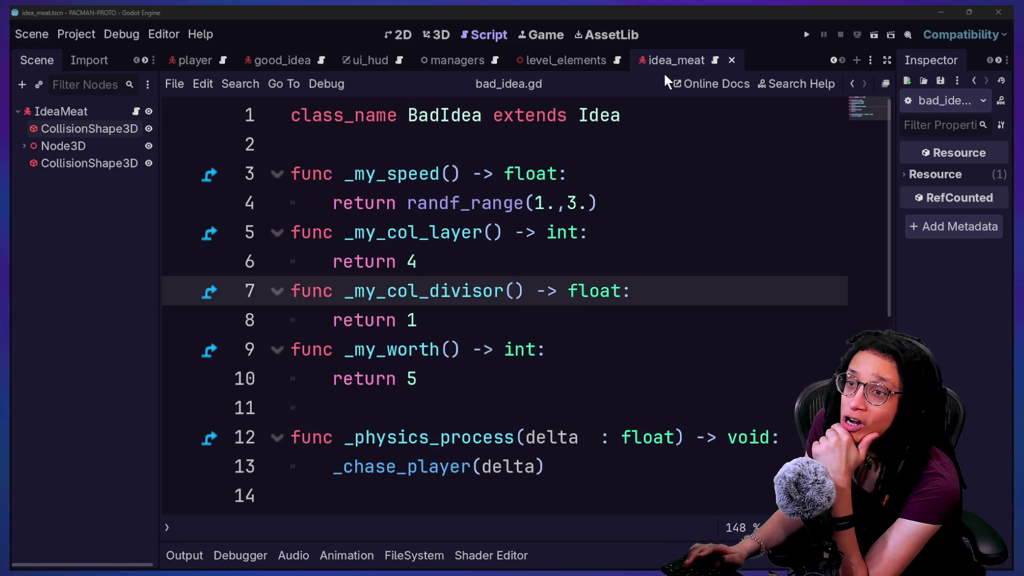
Switch to the running roguelike game and click in the maze to move the player
key(alt+Tab)
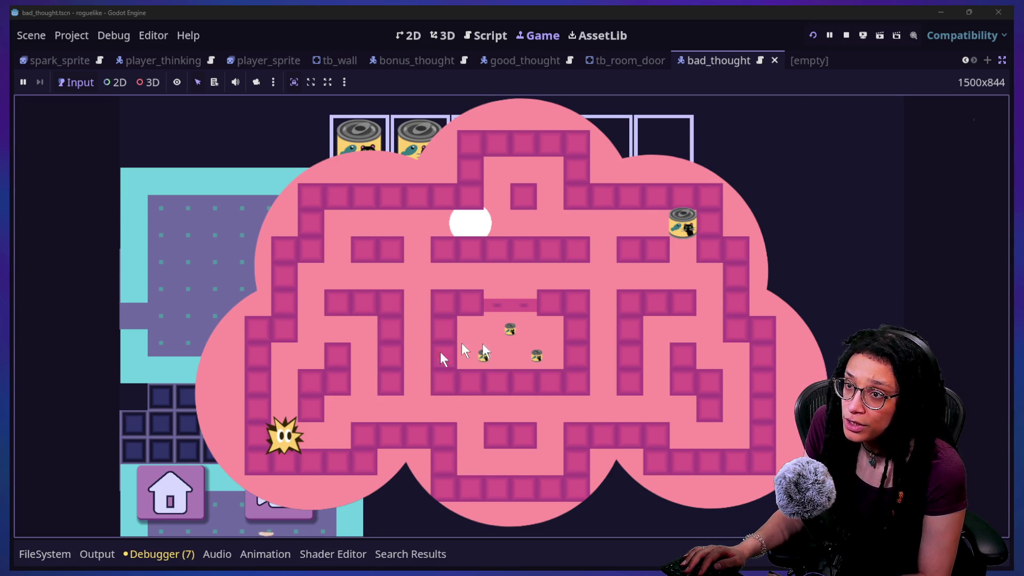
click(681, 401)
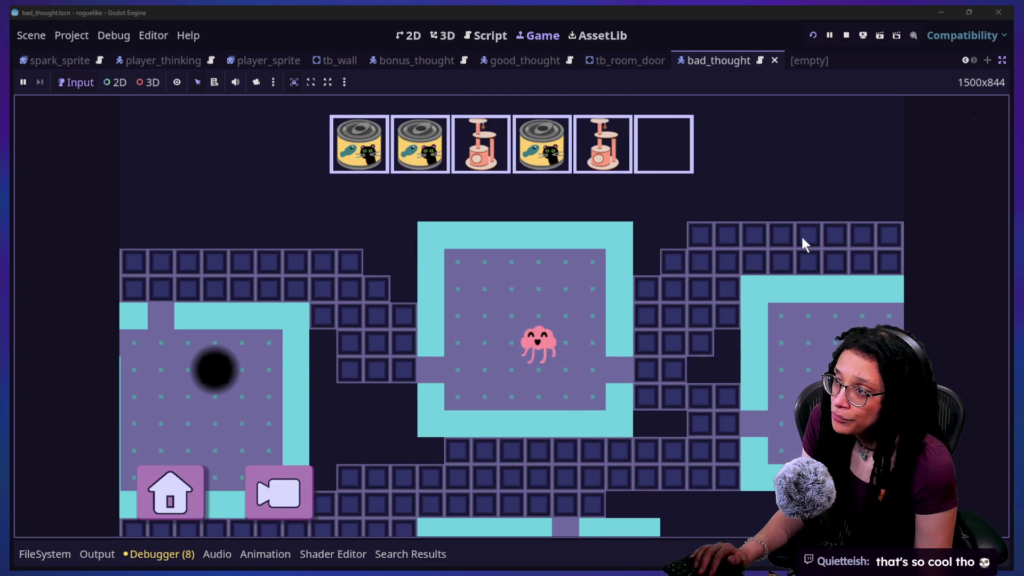
Switch to the Script view and stop the running game
click(486, 36)
click(845, 41)
click(734, 219)
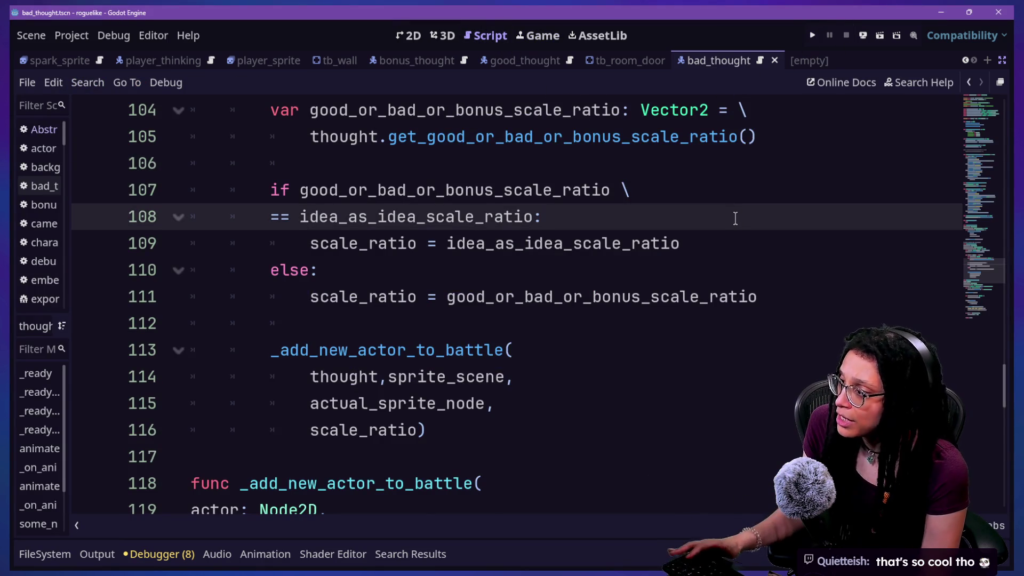
scroll(643, 304, up, 10)
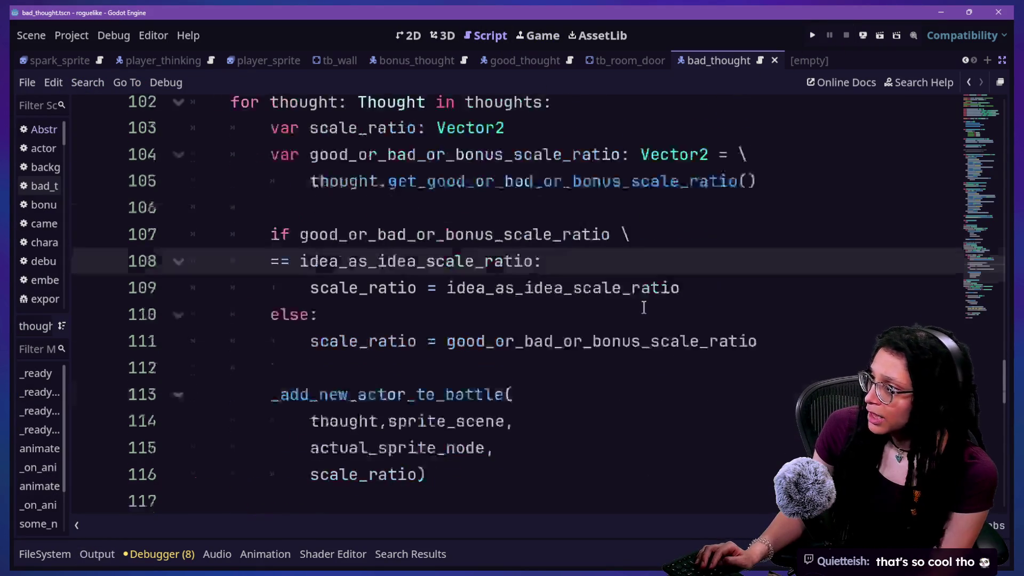
scroll(643, 308, up, 15)
Quick-open idea.gd and look over its scale-ratio function on line 7
key(shift+alt+o)
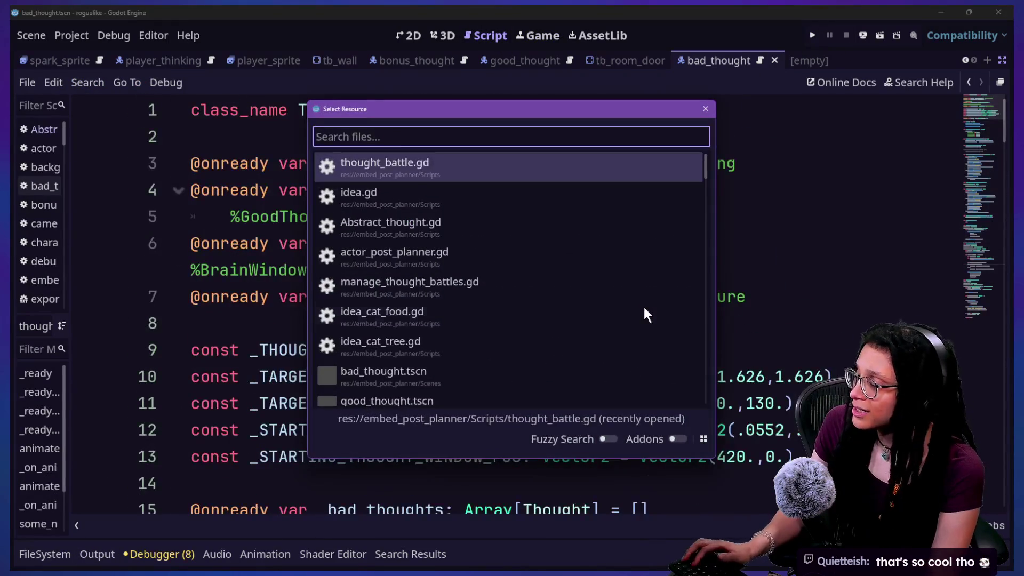
key(Down)
key(Return)
scroll(604, 269, up, 3)
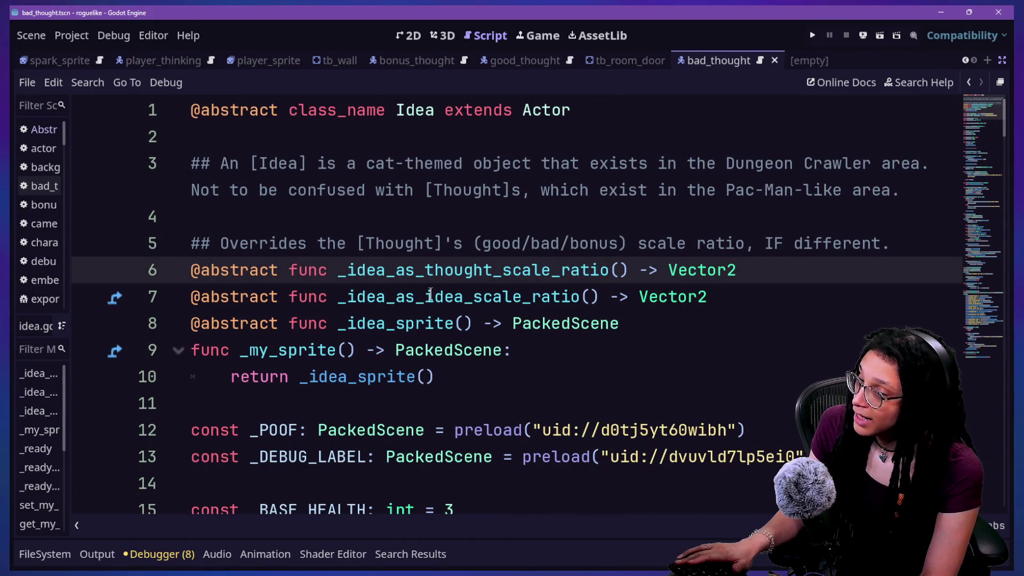
drag(351, 292, 532, 297)
click(532, 297)
scroll(527, 297, down, 2)
scroll(525, 295, up, 2)
Highlight the (good/bad/bonus) note in the line 5 comment
drag(244, 242, 480, 244)
click(432, 242)
click(709, 269)
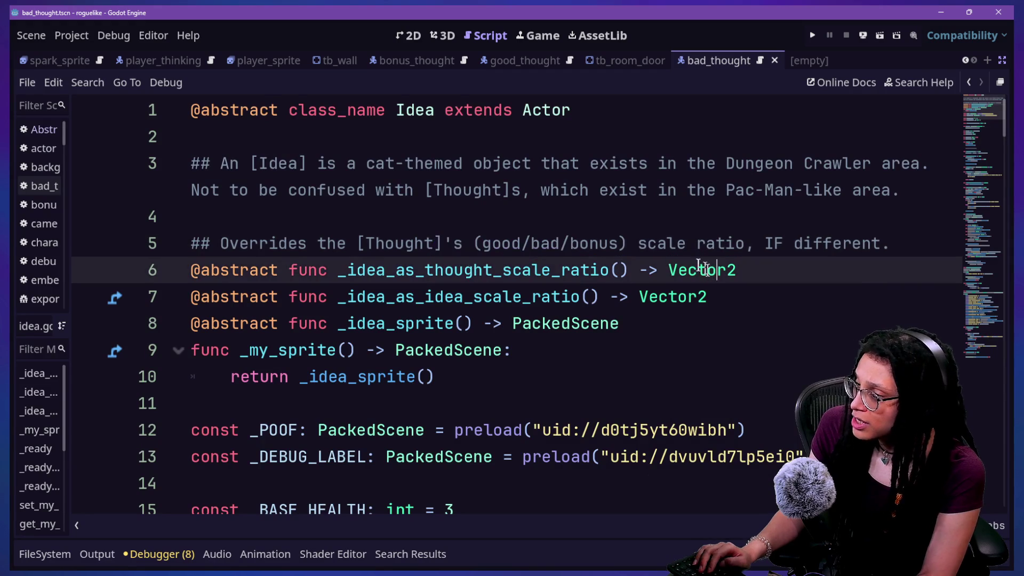
click(473, 242)
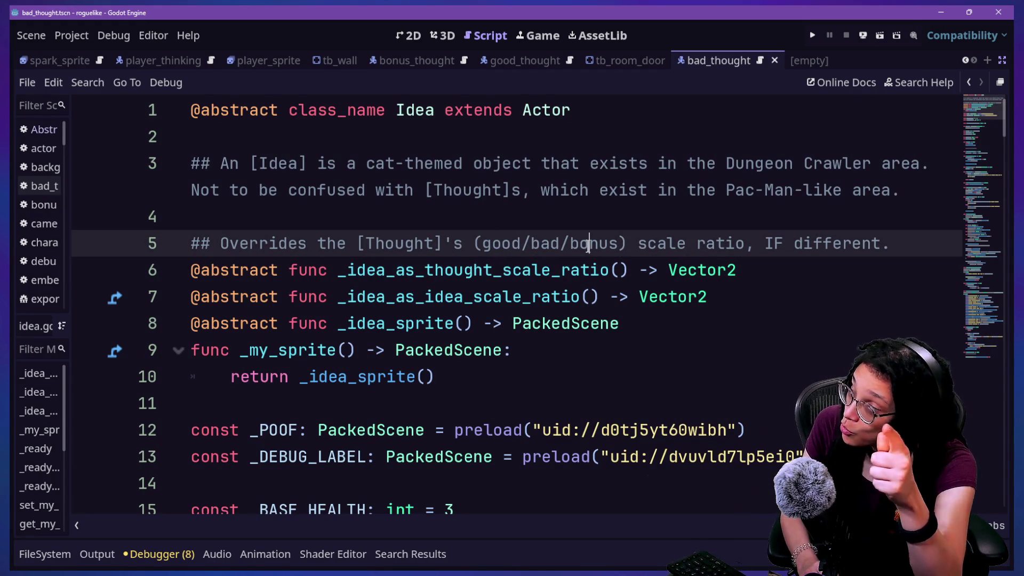
click(607, 246)
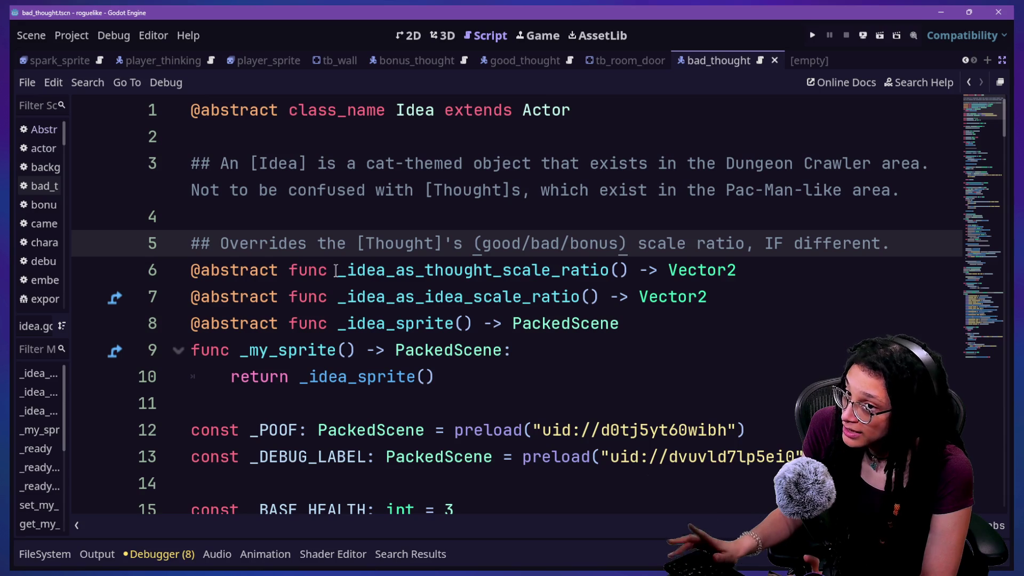
Select the two scale-ratio declarations on lines 6–7, then search resources for 'cat_t'
mouse_move(336, 271)
mouse_down()
mouse_move(498, 290)
mouse_move(641, 263)
mouse_up()
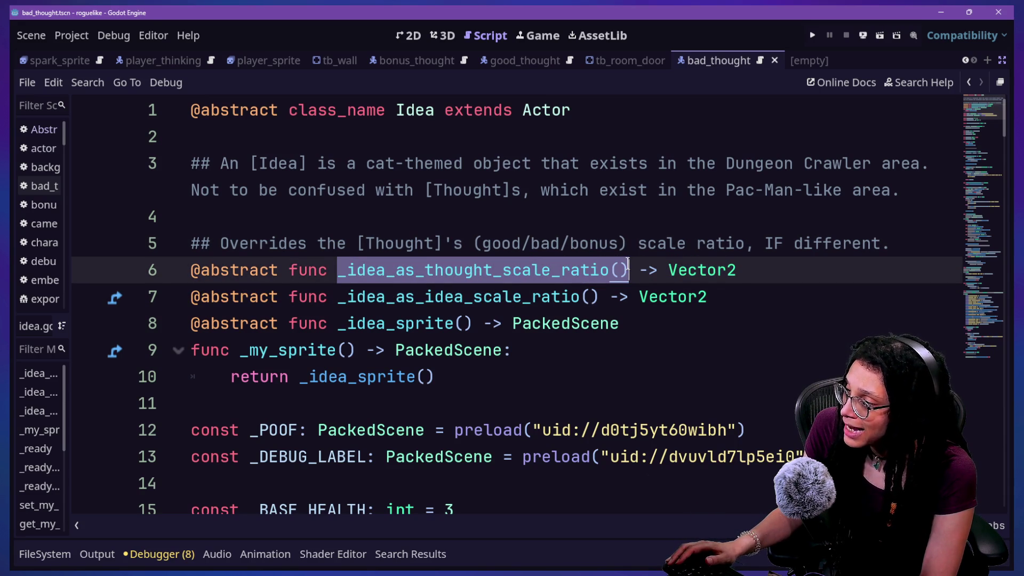
click(366, 250)
mouse_move(338, 270)
mouse_down()
mouse_move(638, 280)
mouse_move(628, 271)
mouse_up()
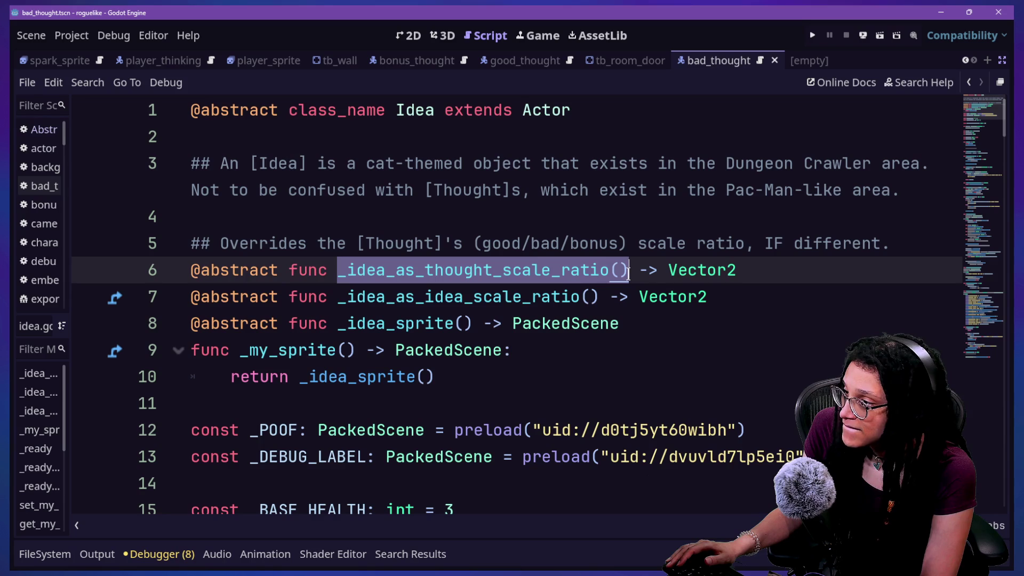
click(397, 272)
mouse_move(340, 275)
mouse_down()
mouse_move(600, 273)
mouse_move(601, 283)
mouse_up()
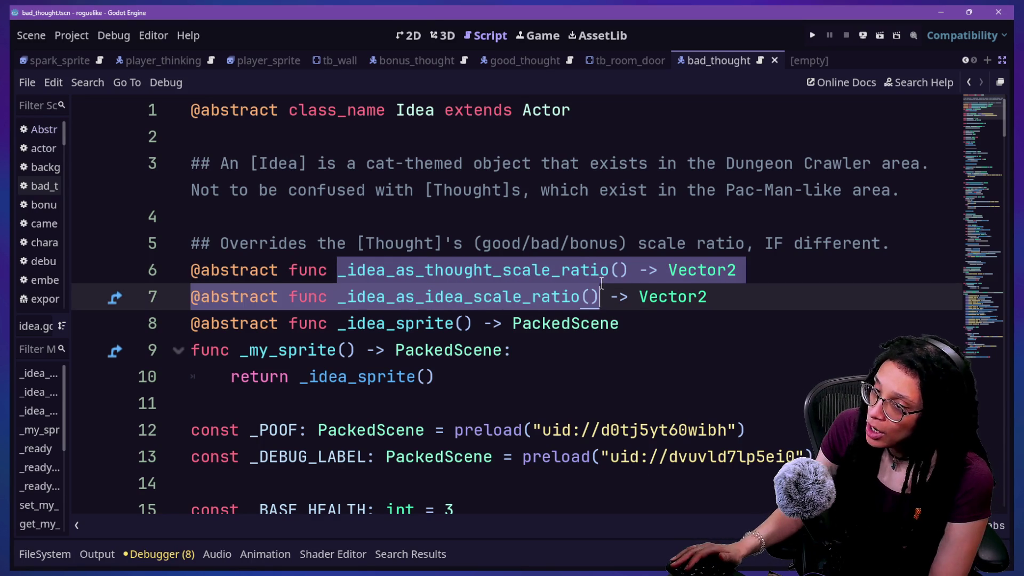
click(602, 283)
scroll(601, 283, down, 1)
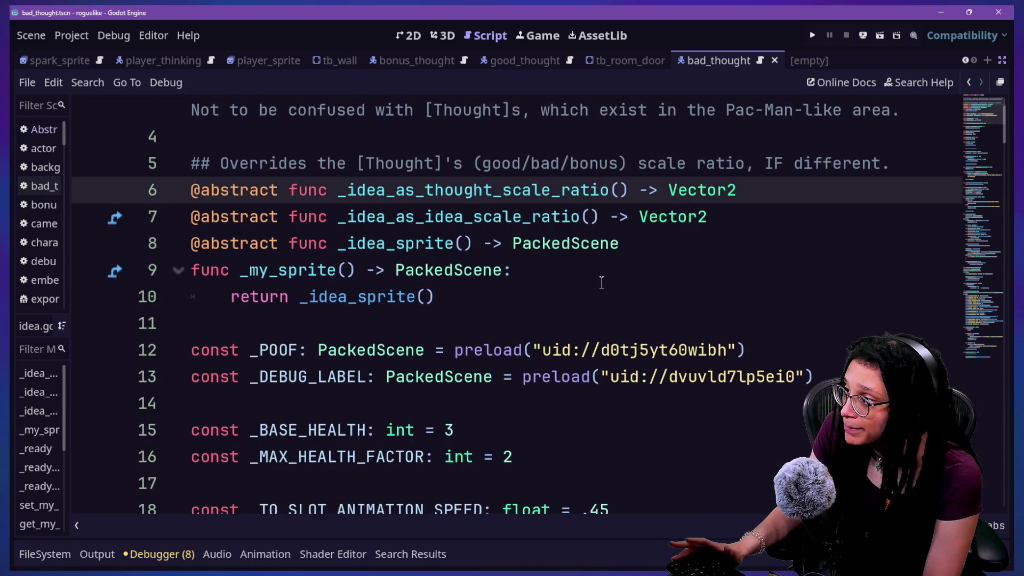
scroll(348, 200, up, 1)
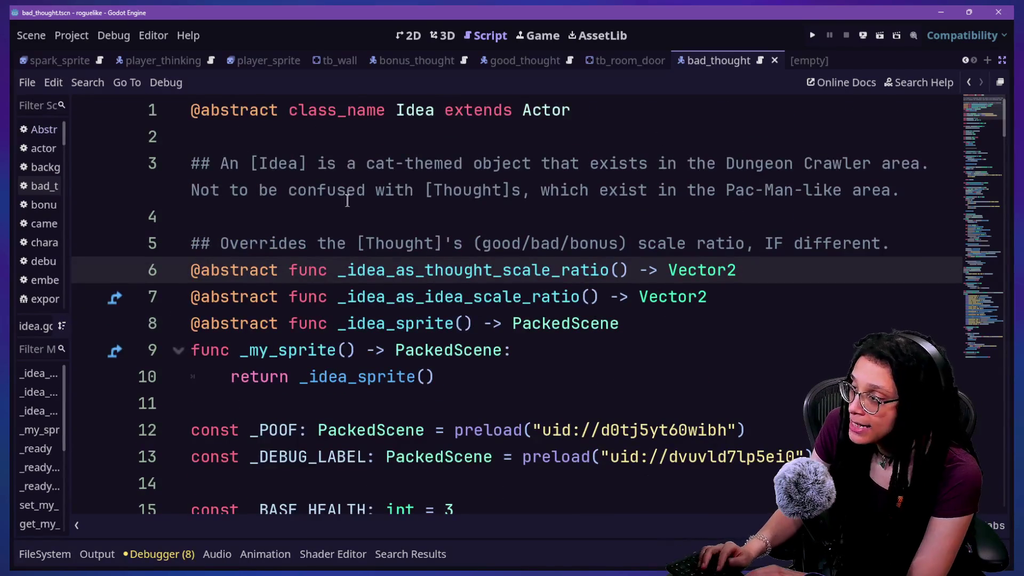
key(alt+shift+o)
text(cat_t)
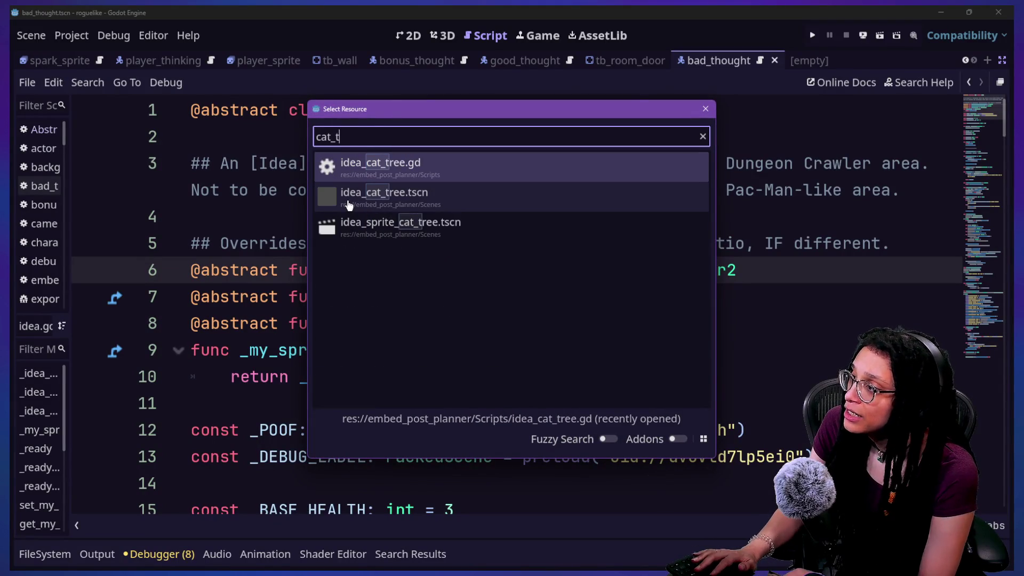
Open idea_cat_tree.gd and highlight the Vector2.ONE return values on lines 4 and 6
key(Return)
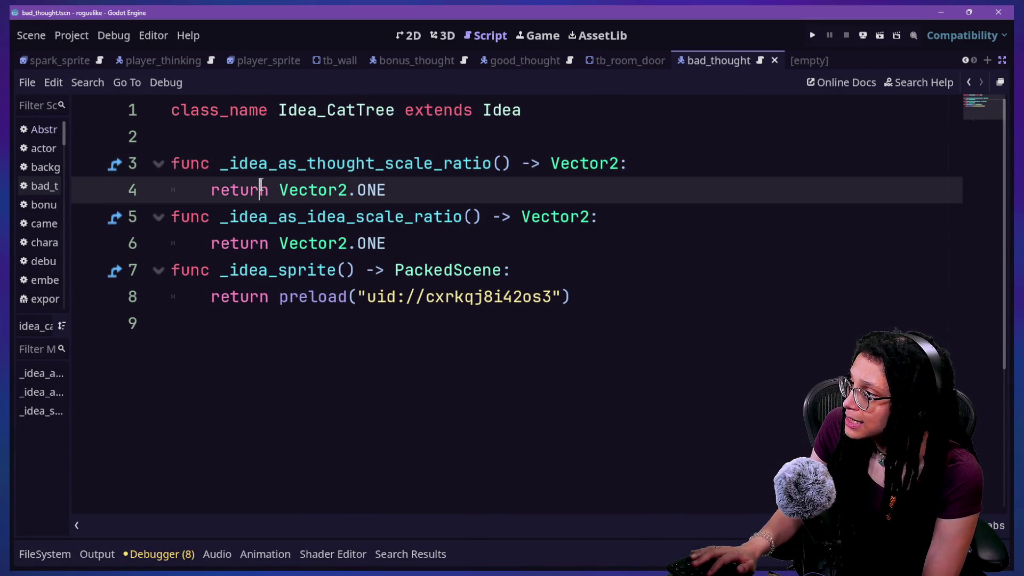
mouse_move(219, 163)
mouse_down()
mouse_move(397, 190)
mouse_move(368, 190)
mouse_up()
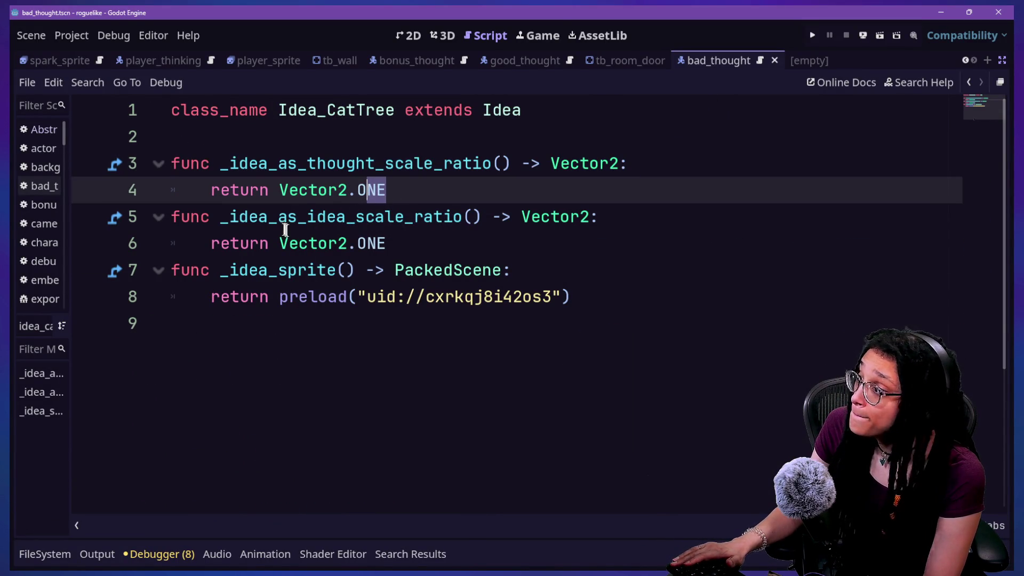
drag(286, 230, 548, 232)
click(552, 233)
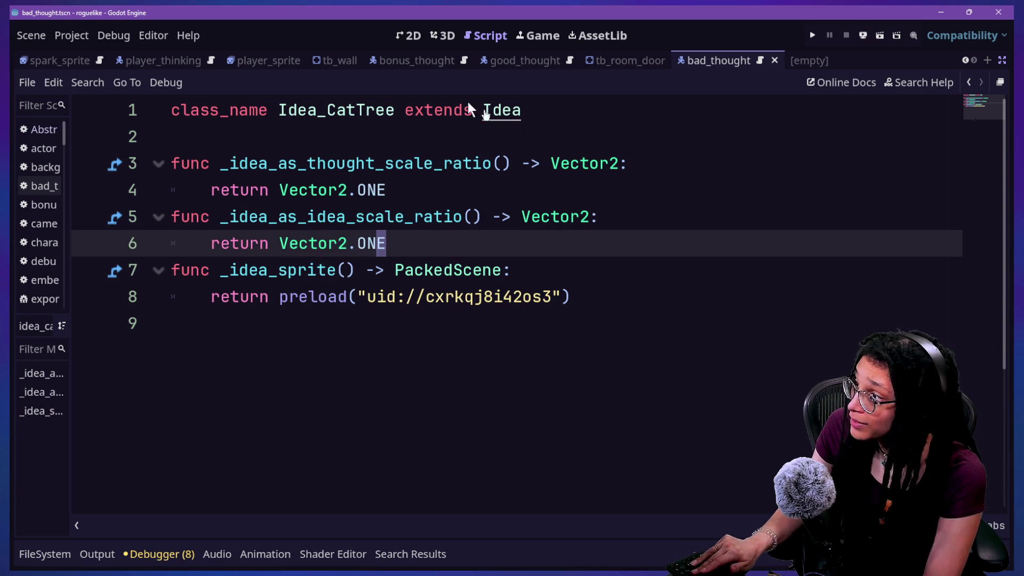
Circle and strike through the two scale-ratio overrides in red ink, then clear it
mouse_move(395, 123)
mouse_down()
mouse_move(259, 200)
mouse_move(578, 89)
mouse_move(221, 166)
mouse_up()
drag(307, 126, 468, 305)
drag(380, 140, 257, 400)
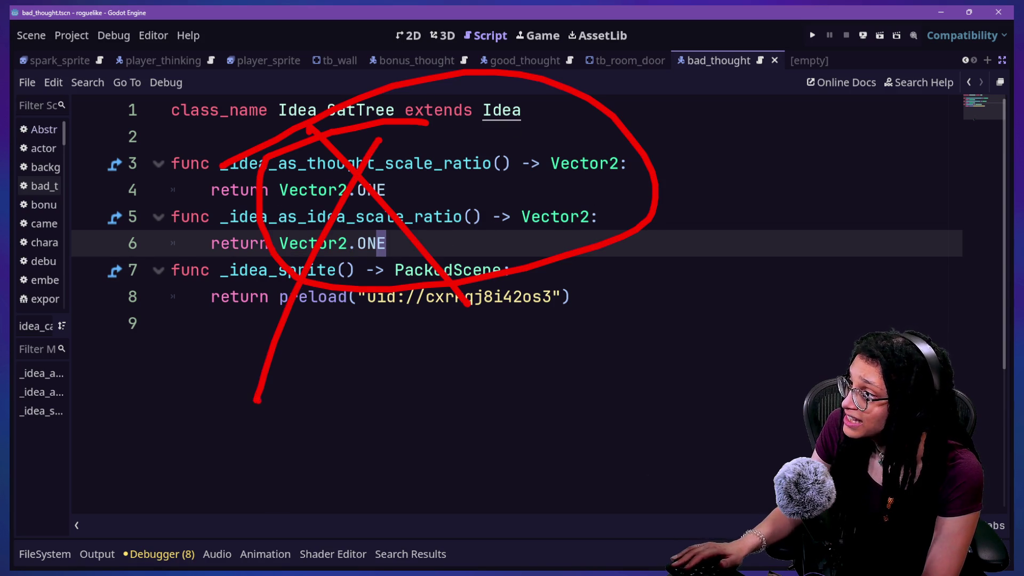
key(Escape)
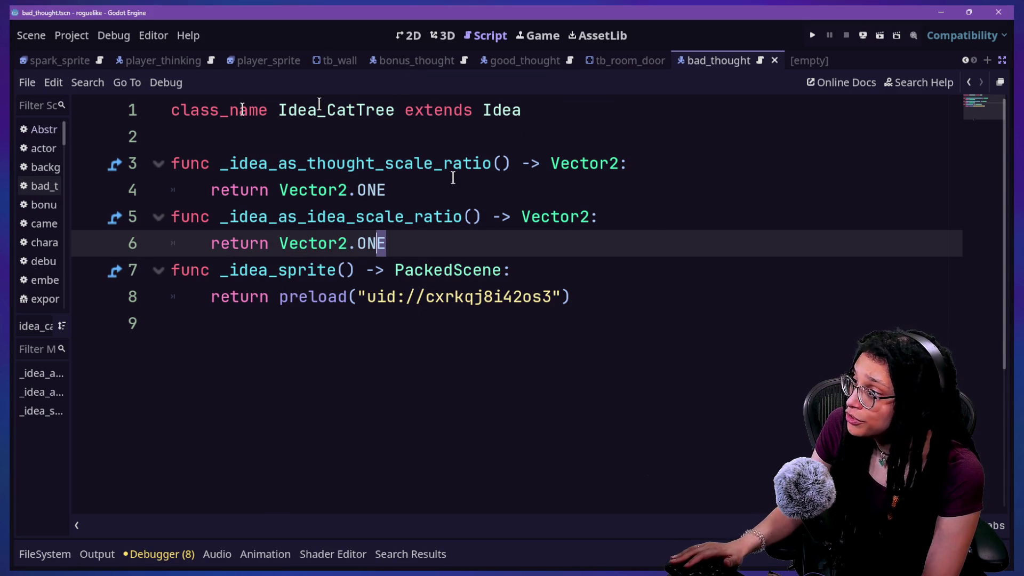
Select parts of the Idea_CatTree script to review its two scale-ratio overrides, lines 3–8
click(275, 110)
drag(275, 110, 594, 267)
click(595, 264)
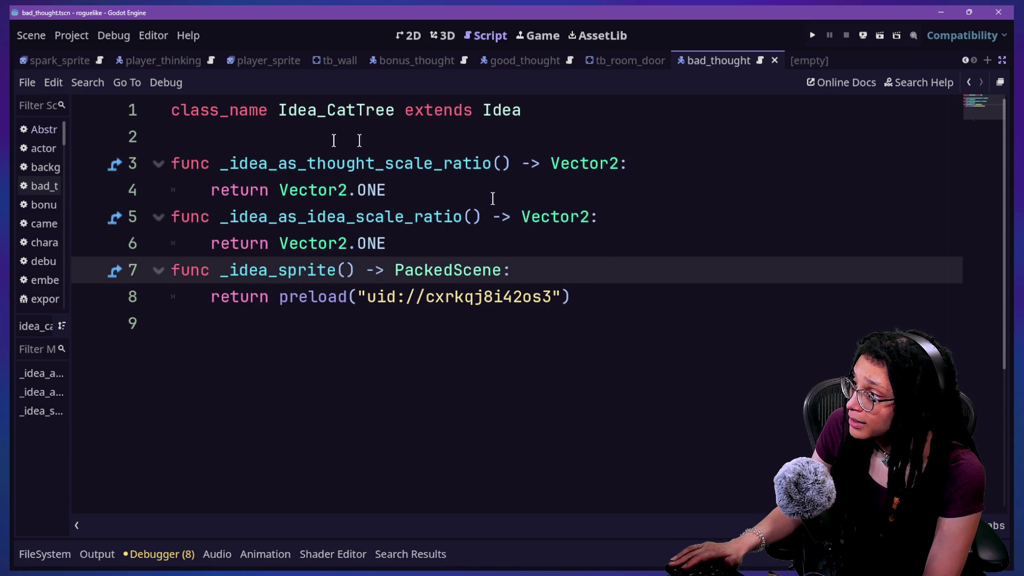
drag(405, 233, 283, 160)
click(283, 160)
click(389, 187)
drag(390, 188, 518, 355)
click(520, 354)
drag(429, 250, 434, 216)
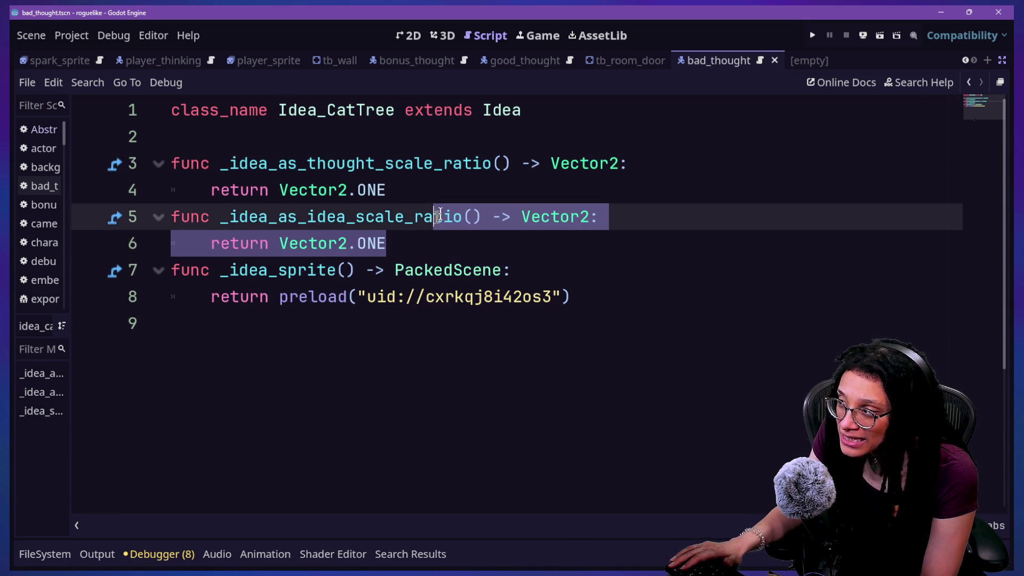
click(446, 209)
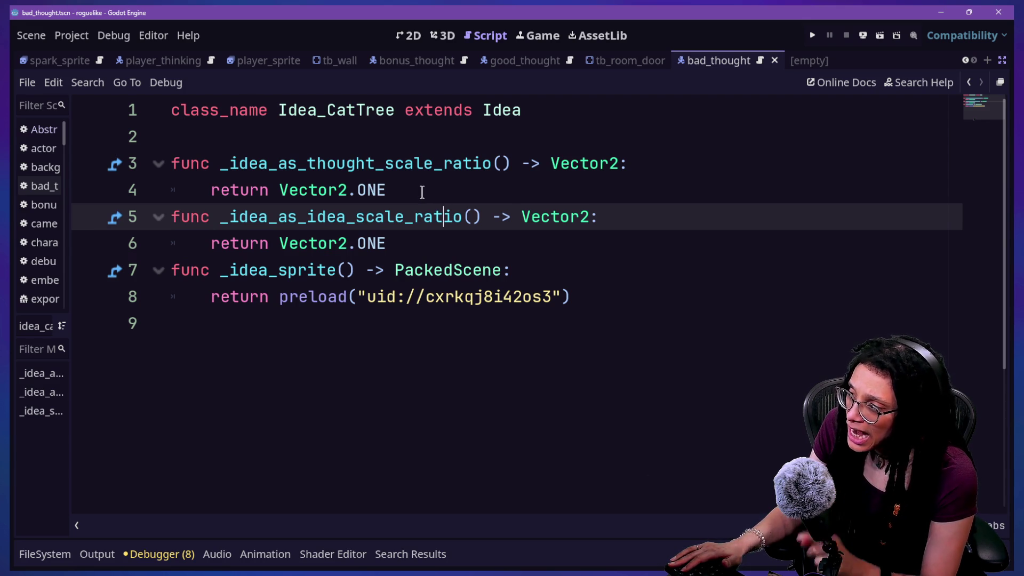
drag(220, 164, 379, 162)
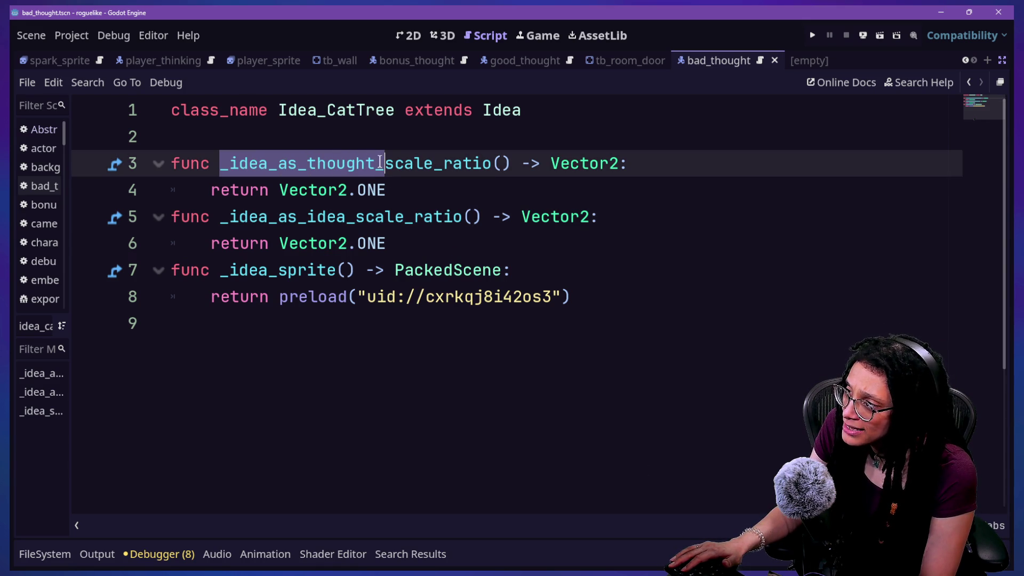
click(389, 231)
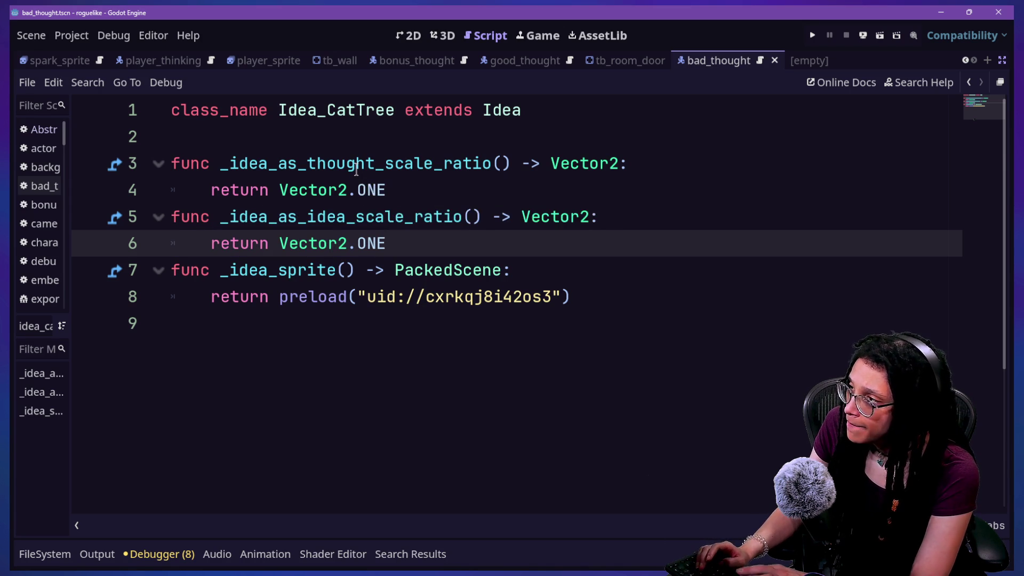
Open, close, and reopen the Quick Open file finder
key(shift+alt+o)
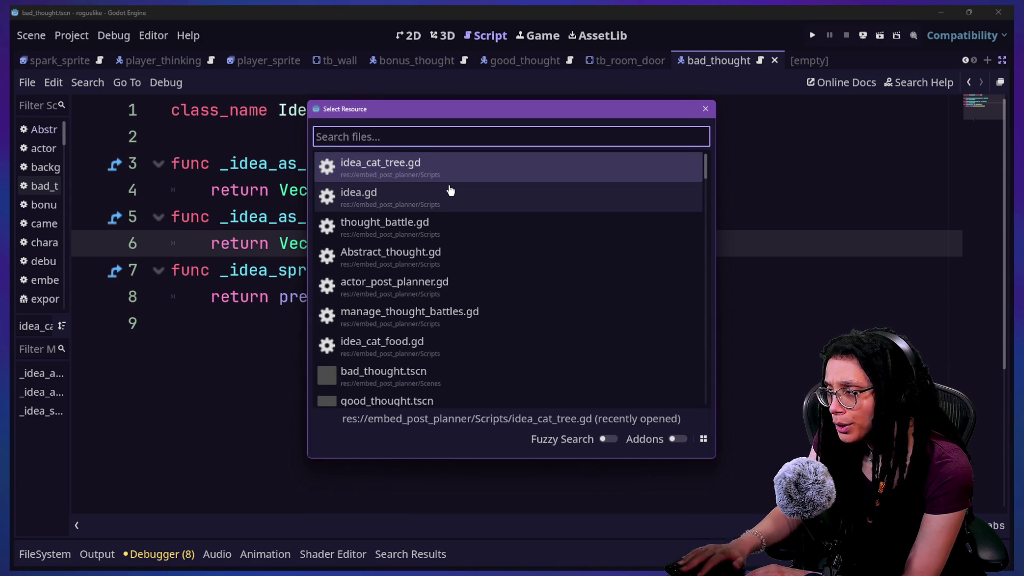
key(Escape)
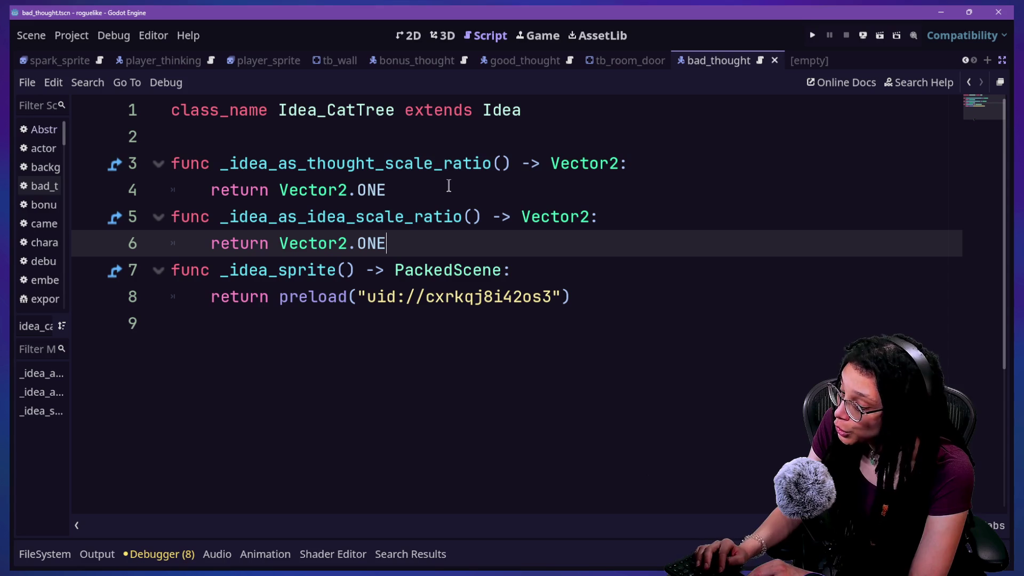
key(shift+alt+o)
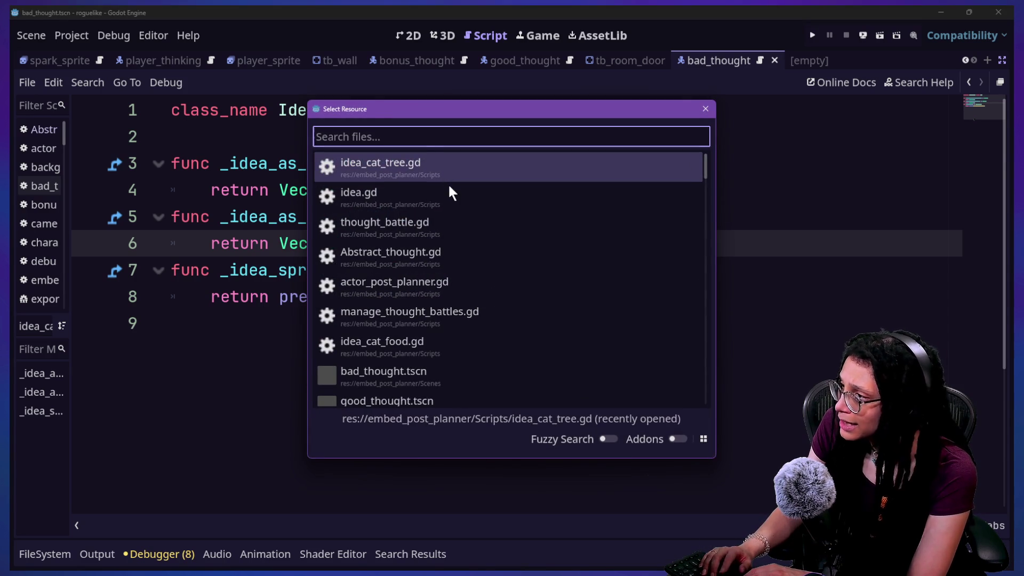
Open good_thought.gd through a Quick Open search for "thought"
text(thought)
key(Down)
key(Down)
key(Down)
key(Up)
key(Return)
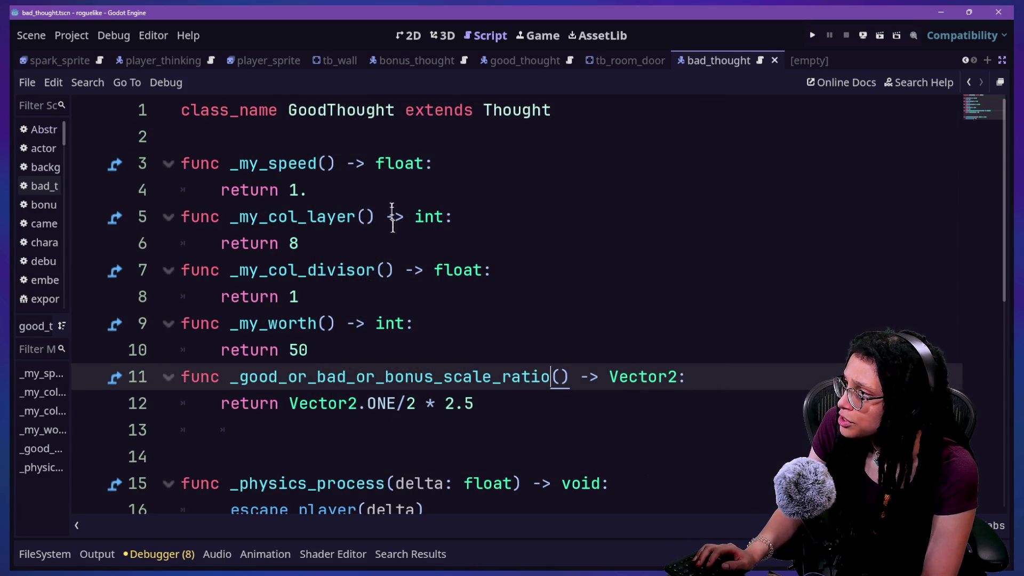
Review the GoodThought speed value, collision layer and scale ratio function on lines 4–13
click(393, 198)
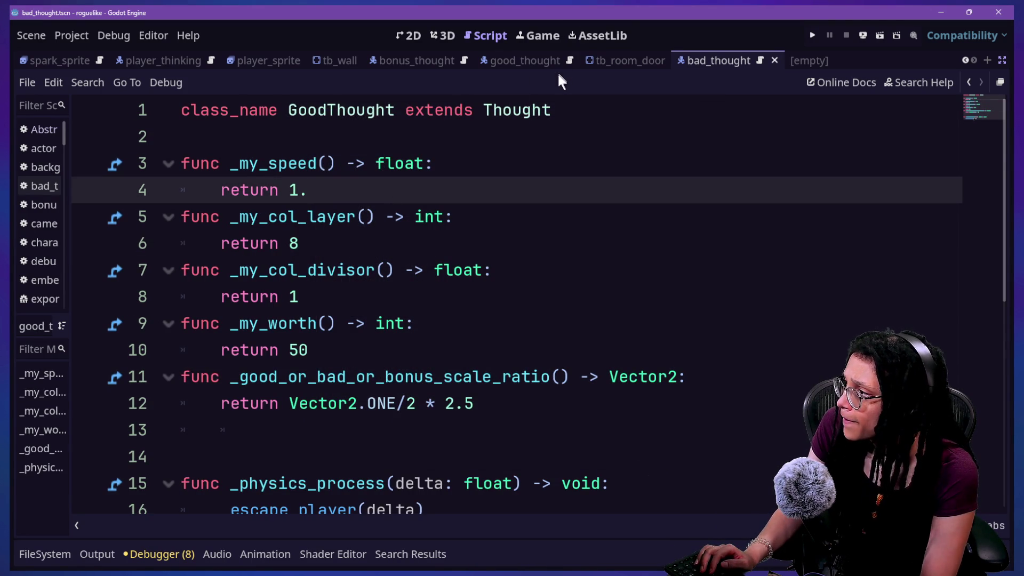
click(470, 235)
scroll(277, 410, down, 2)
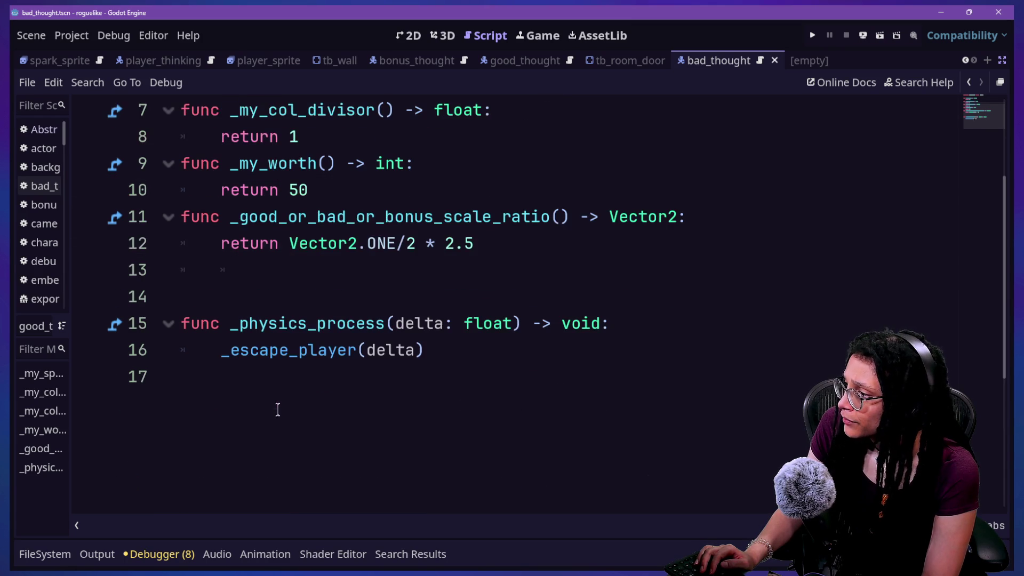
scroll(254, 298, up, 1)
click(219, 309)
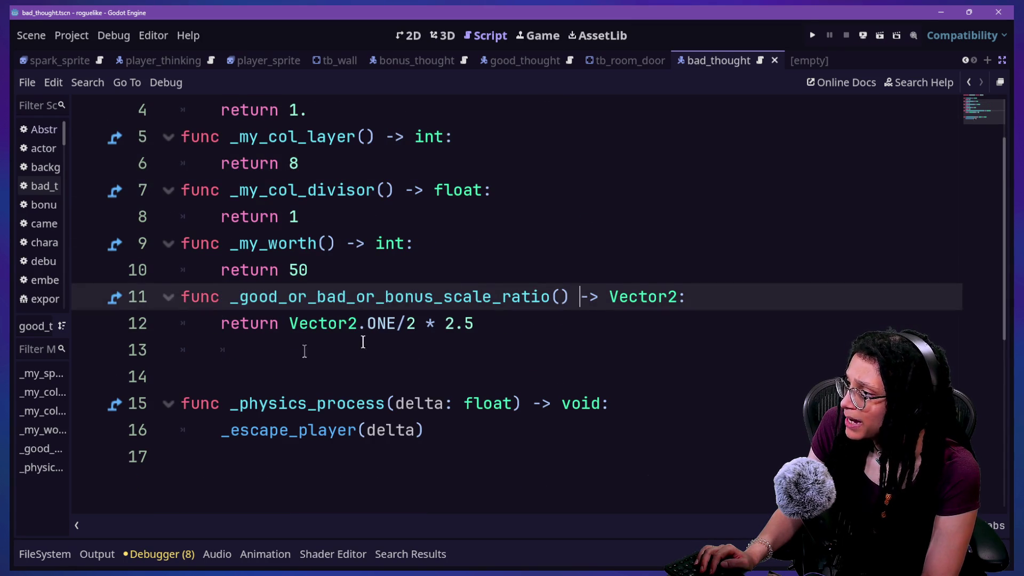
drag(310, 327, 320, 329)
click(480, 340)
click(486, 318)
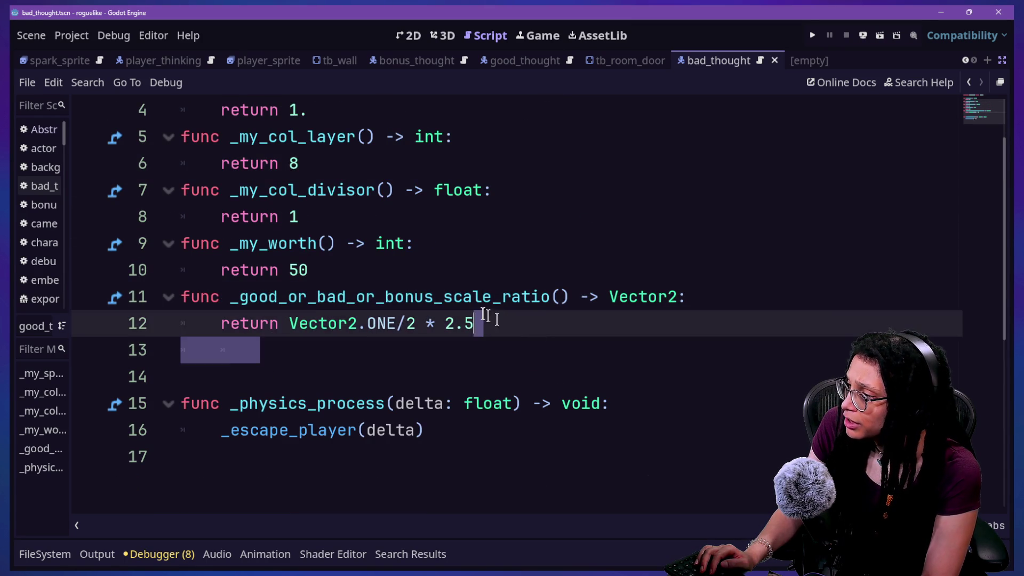
click(464, 301)
key(Up)
key(Up)
key(Up)
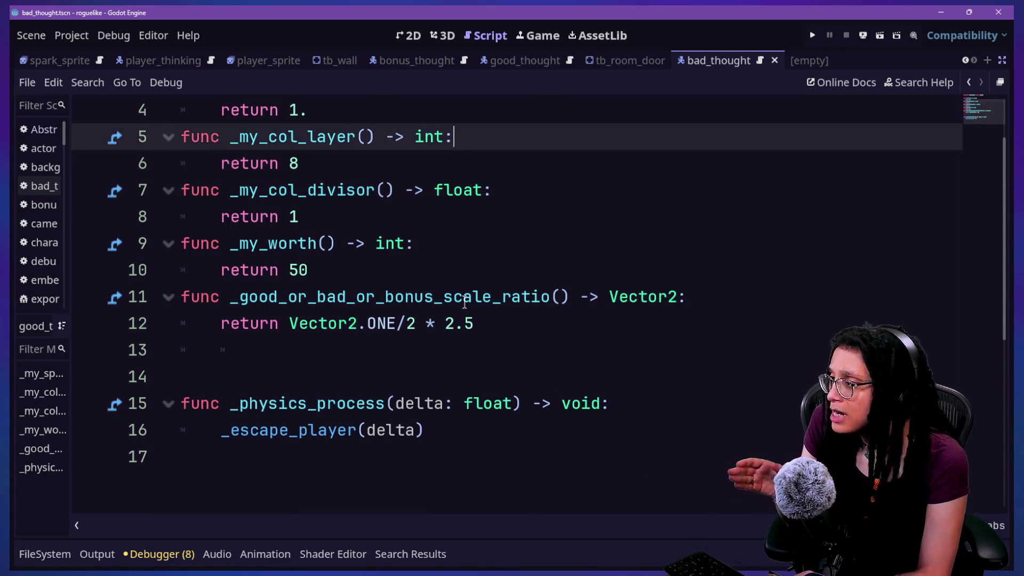
Inspect the scale-ratio override returning Vector2.ONE/2 * 2.5, then open the parent Thought script
drag(468, 324, 502, 402)
click(511, 404)
scroll(497, 398, up, 1)
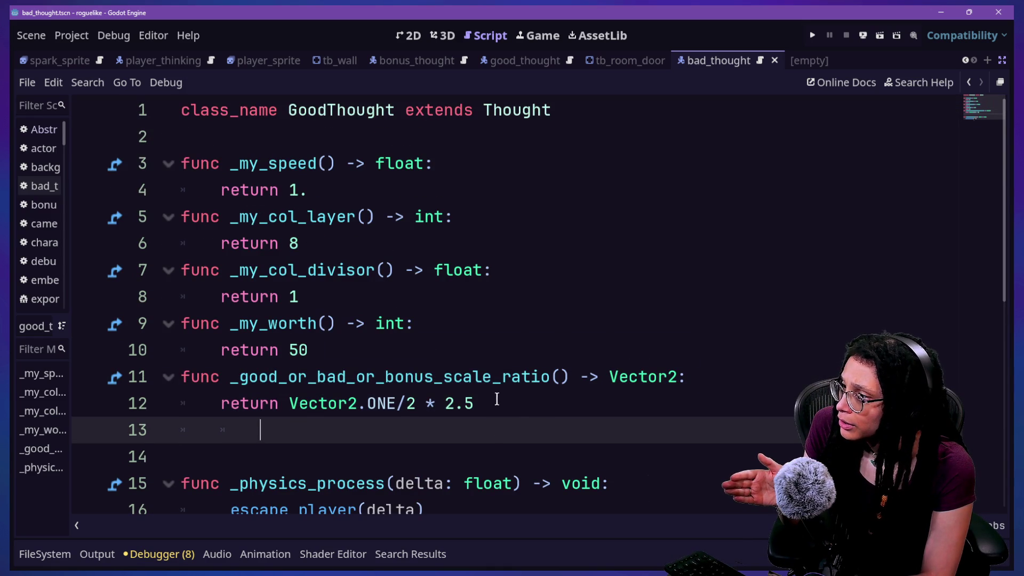
click(513, 407)
click(297, 379)
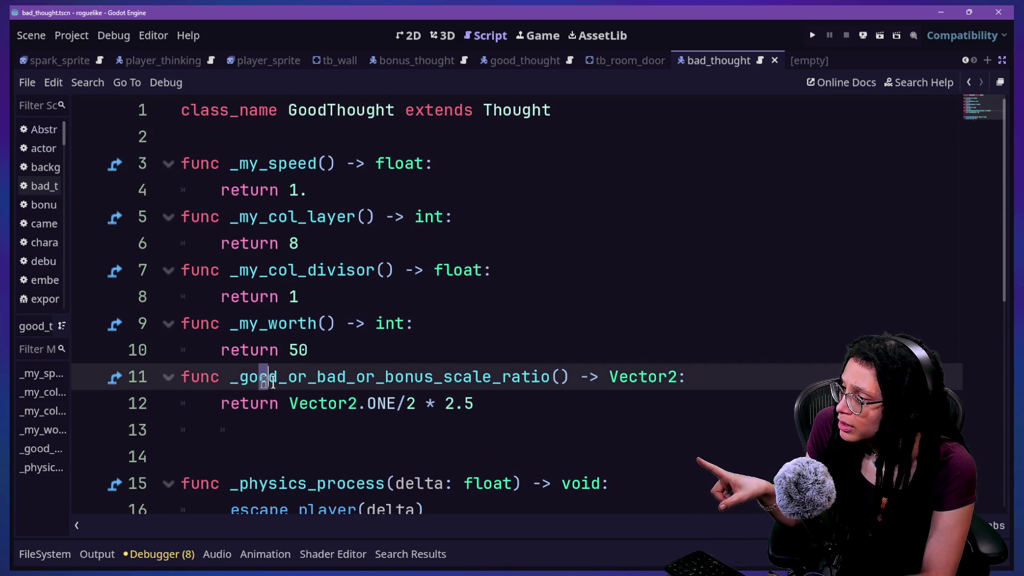
drag(432, 377, 628, 390)
click(642, 392)
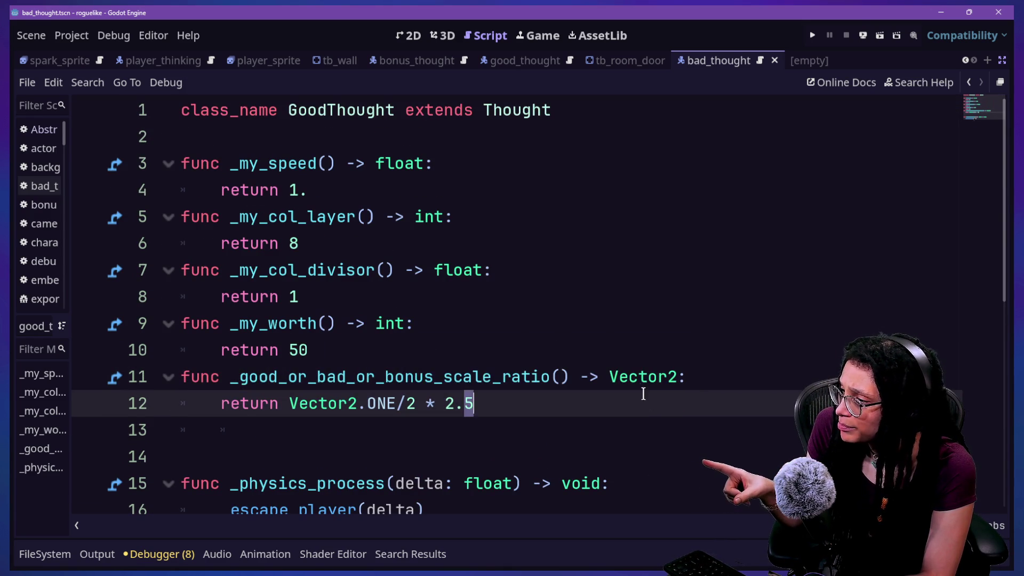
click(545, 380)
click(281, 404)
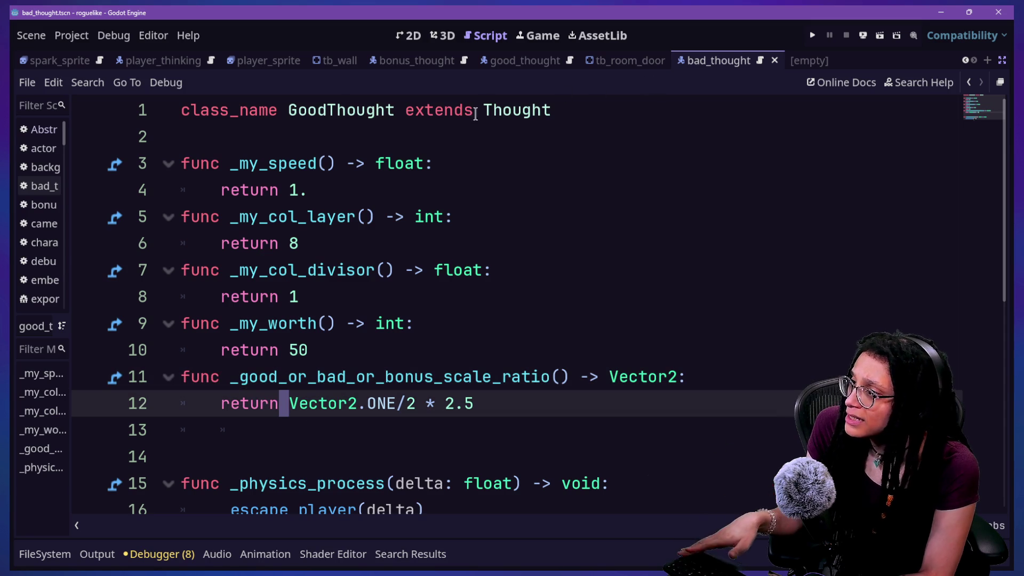
ctrl+click(496, 112)
Review the abstract scale-ratio declaration on line 19 and its doc comment in Thought
drag(181, 295, 519, 320)
click(519, 320)
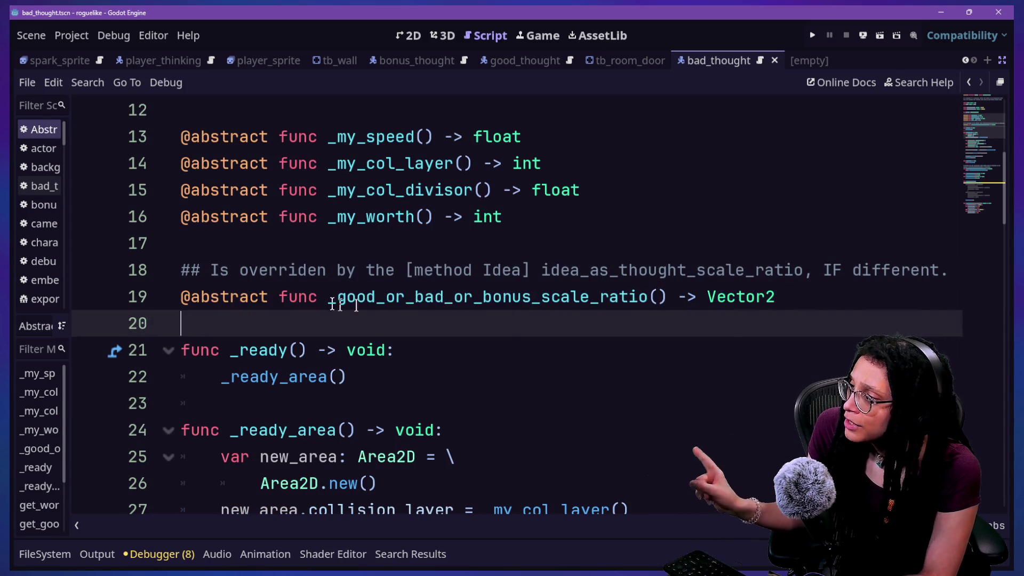
drag(267, 297, 629, 271)
click(229, 281)
drag(229, 281, 414, 269)
click(415, 270)
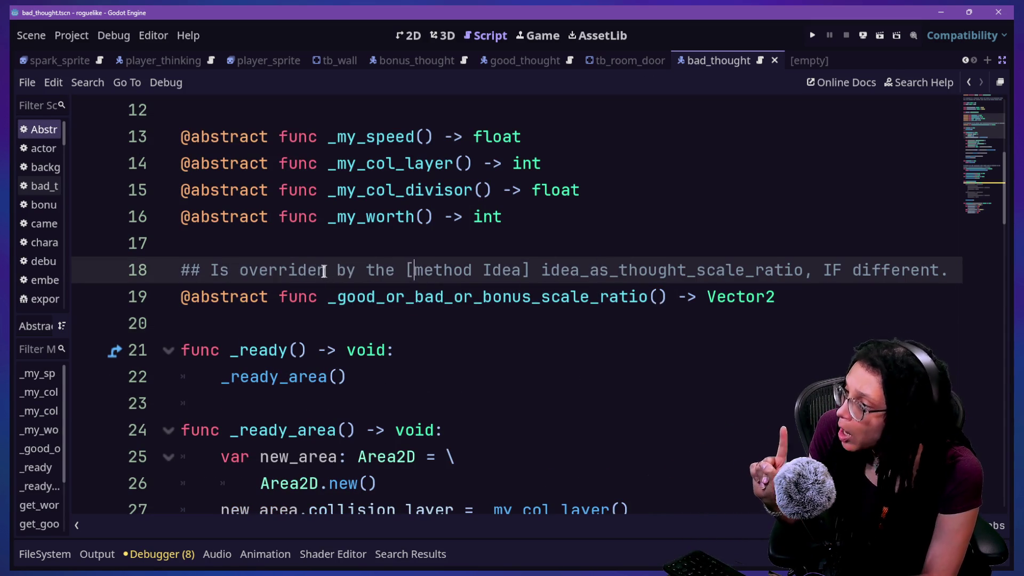
Check the doc comment's reference to idea_as_thought_scale_ratio, then return to GoodThought
drag(519, 271, 768, 269)
click(765, 269)
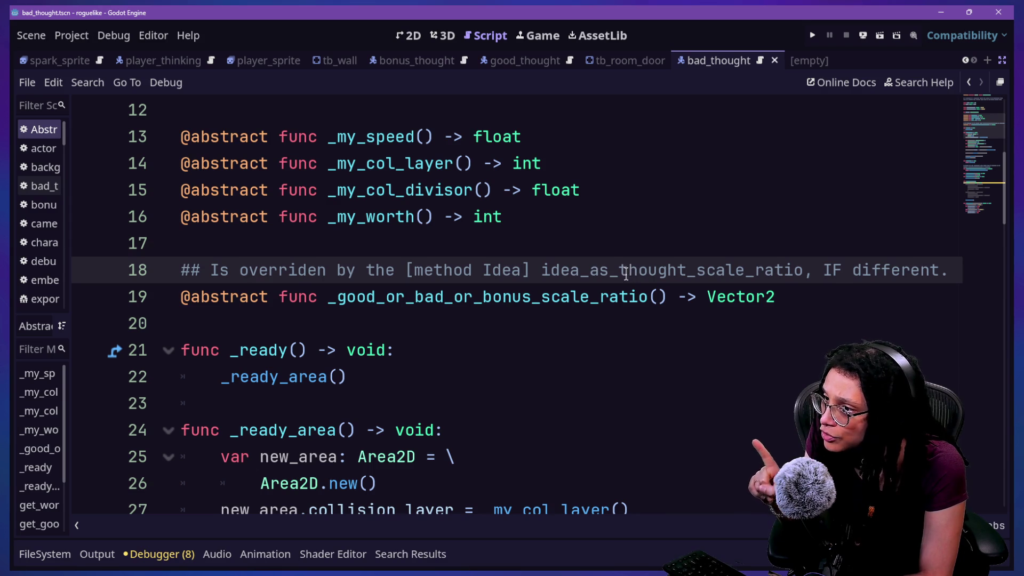
drag(541, 270, 823, 260)
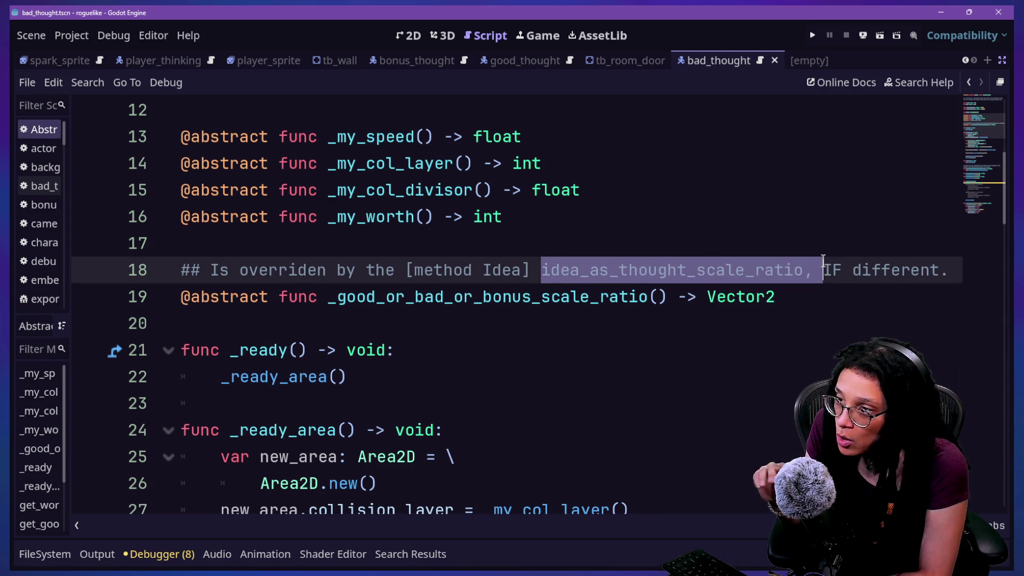
click(716, 297)
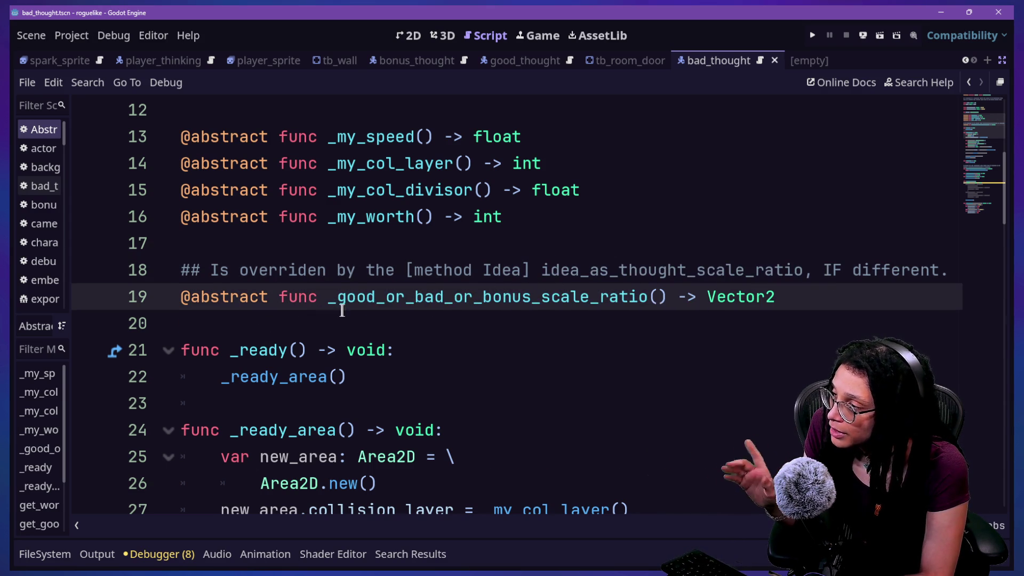
click(557, 297)
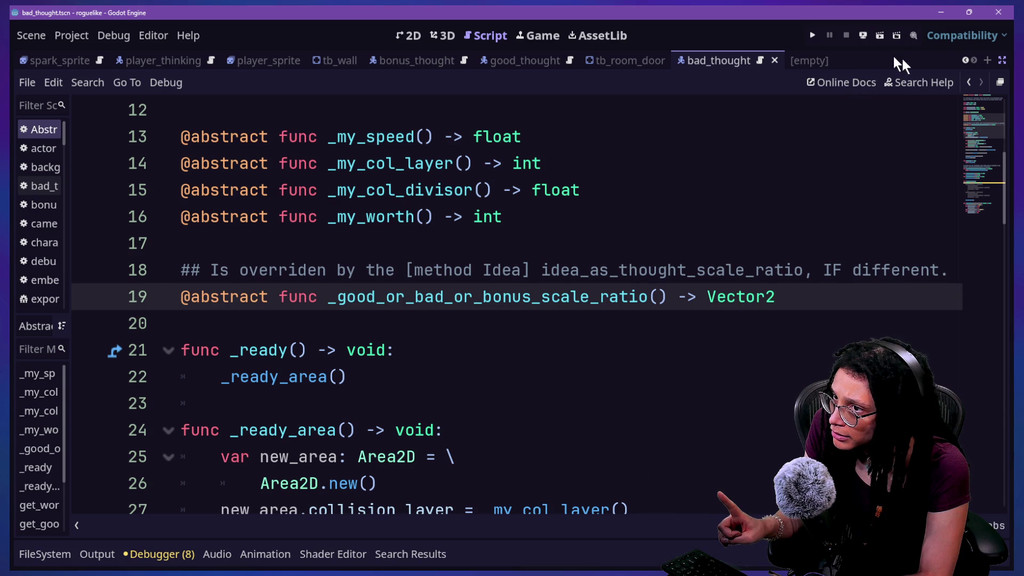
click(970, 80)
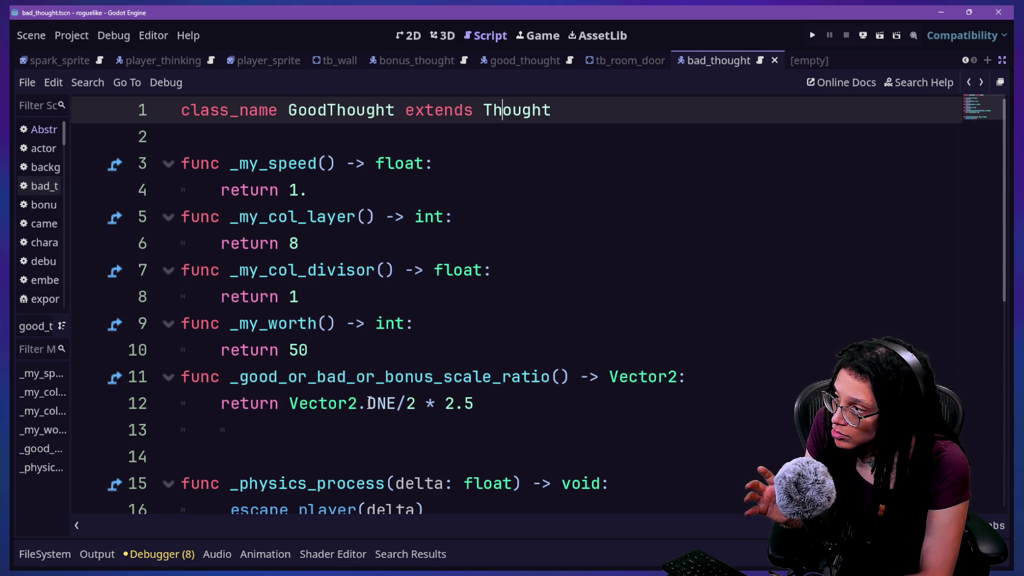
mouse_move(369, 401)
click(393, 388)
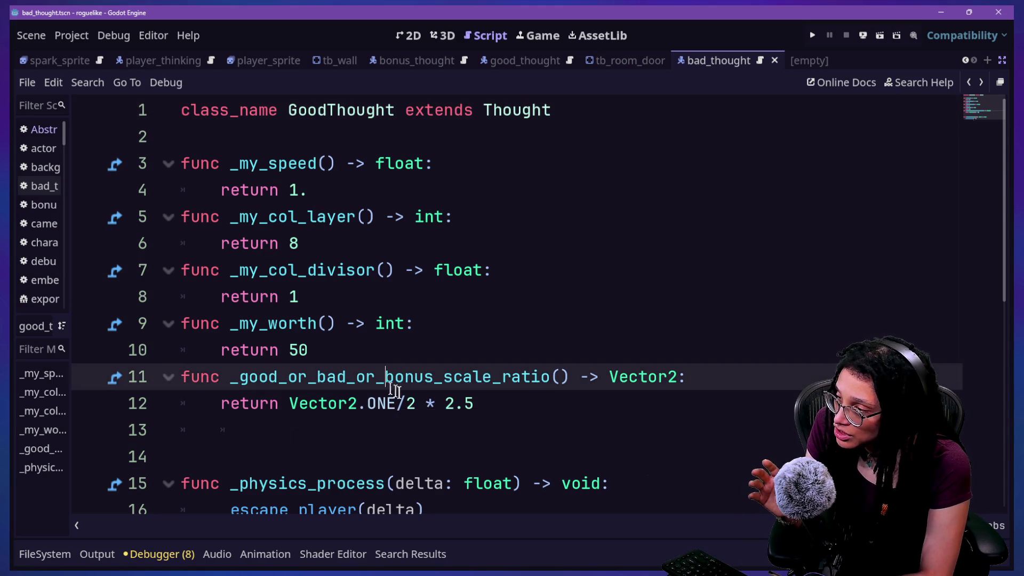
click(441, 417)
scroll(466, 417, down, 1)
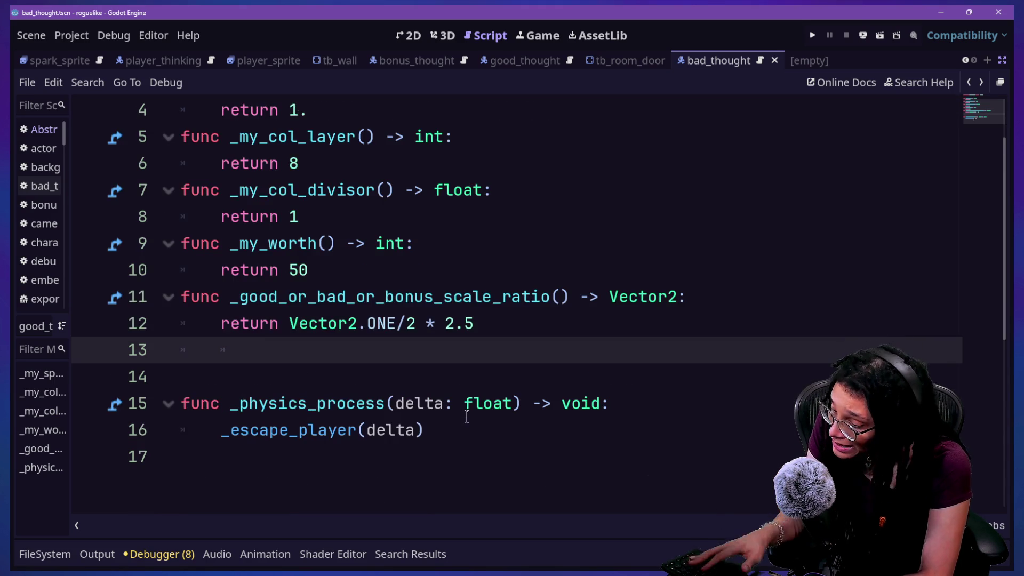
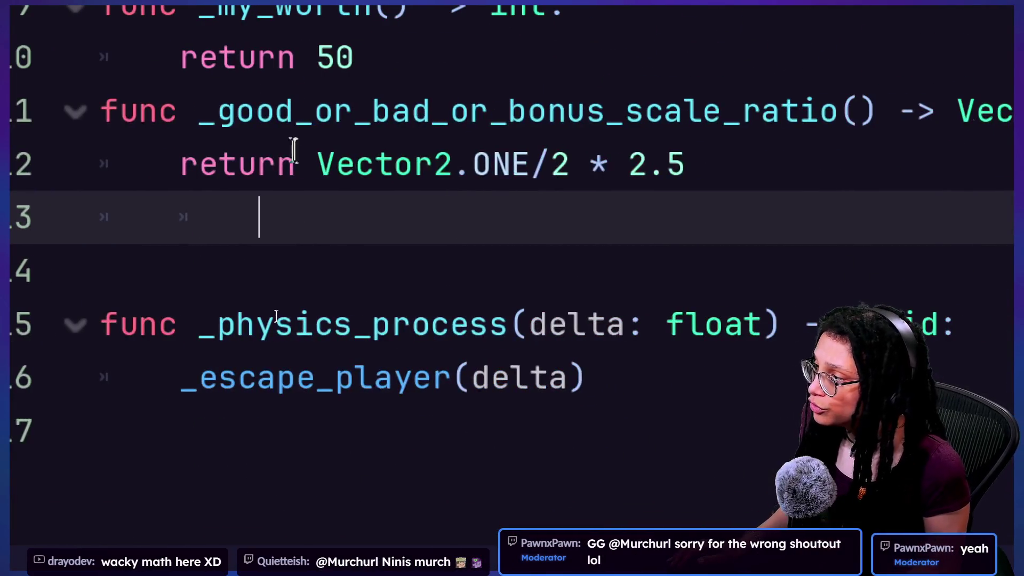
Replace the line 12 return value in bad_thought with Vector2(10.,10.)
drag(308, 151, 726, 172)
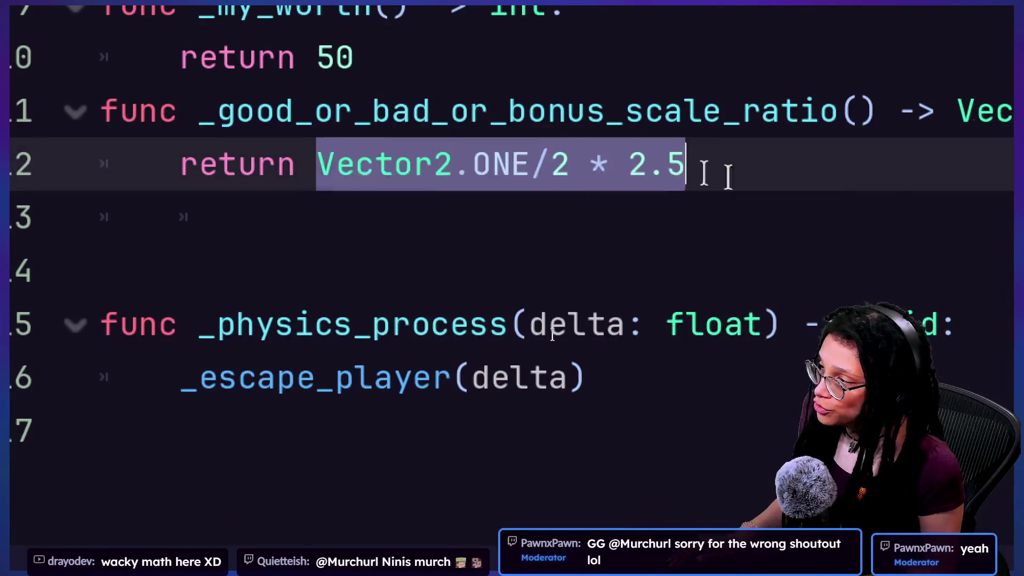
key(BackSpace)
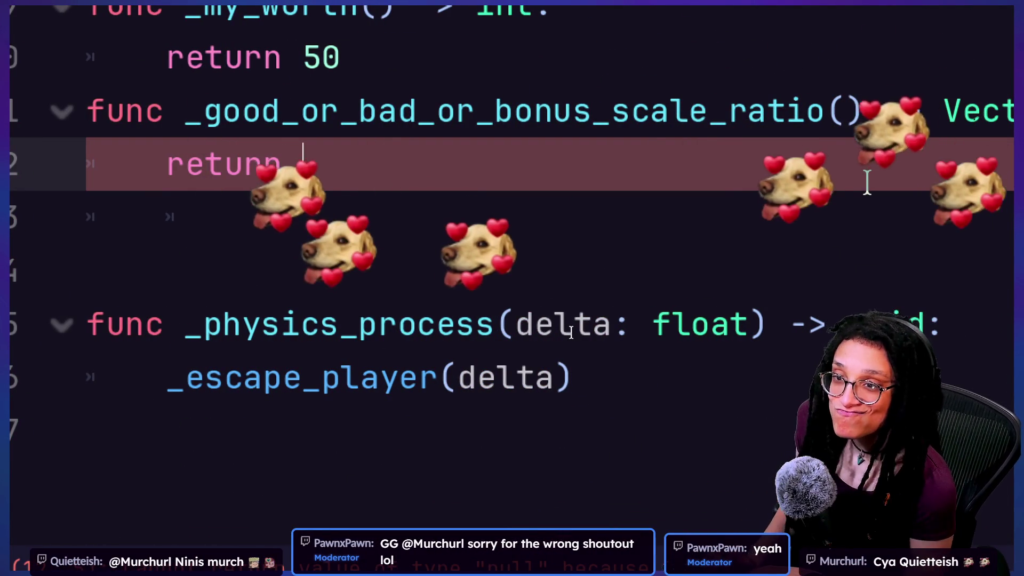
text(()
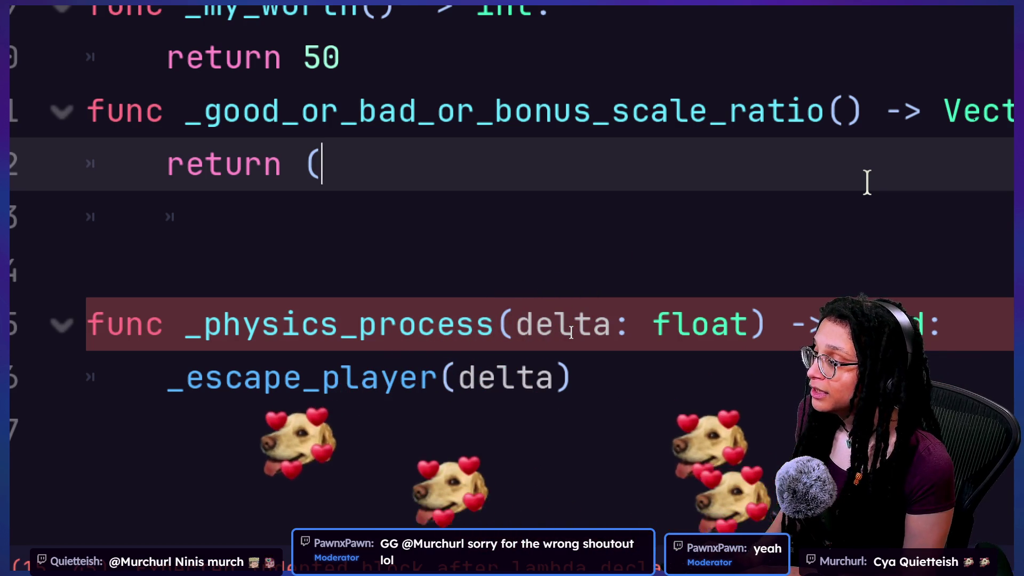
text(Vector)
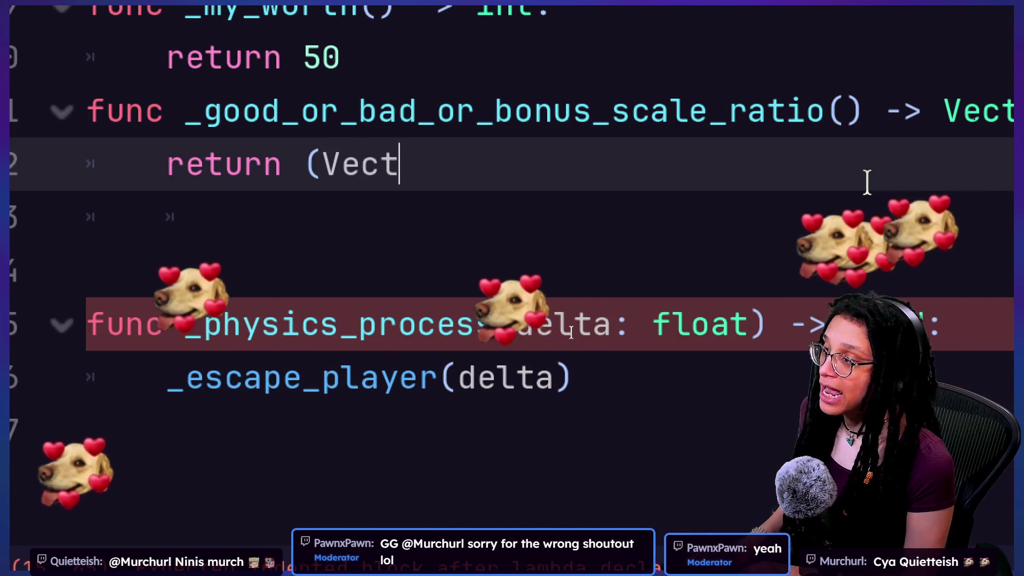
key(BackSpace)
key(BackSpace)
key(BackSpace)
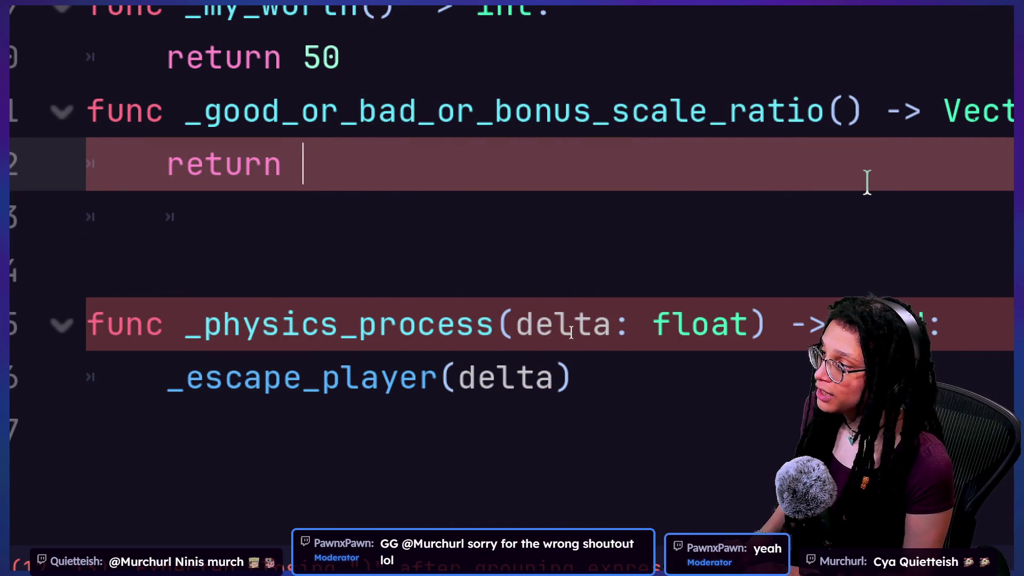
text(Vector2()
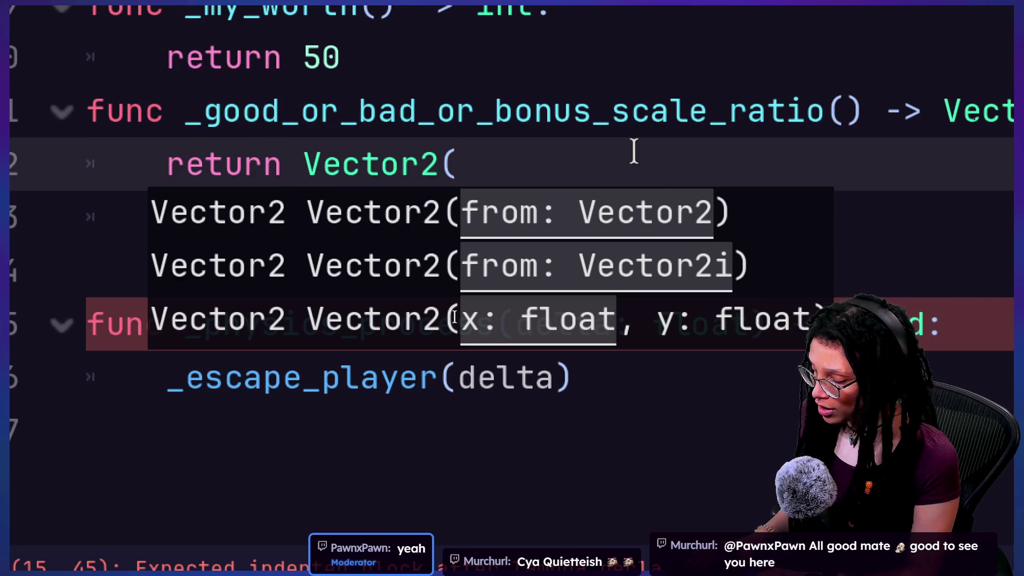
text(,10.))
key(Return)
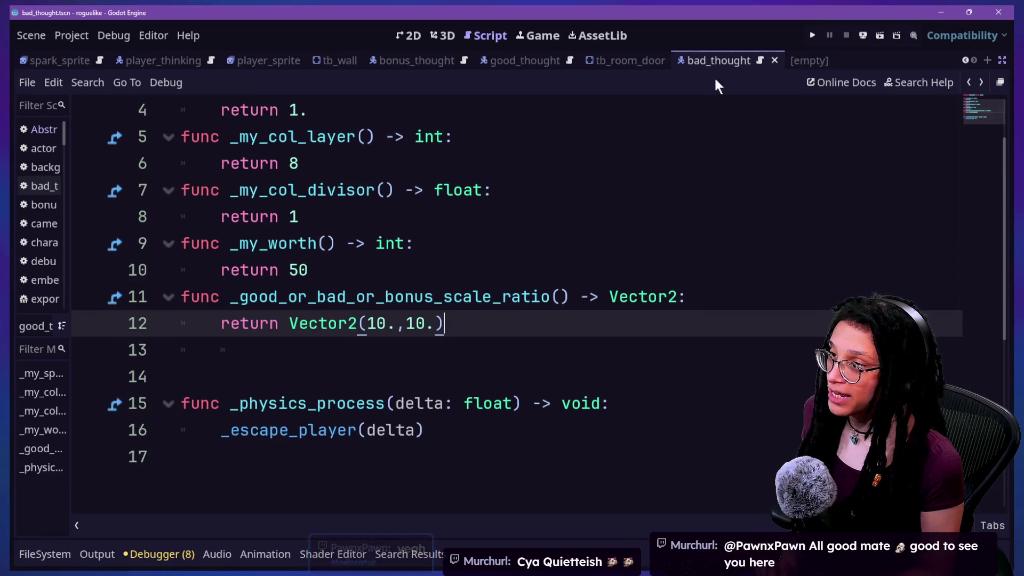
Run the game, start planning and pick Catstagram as the platform
click(812, 35)
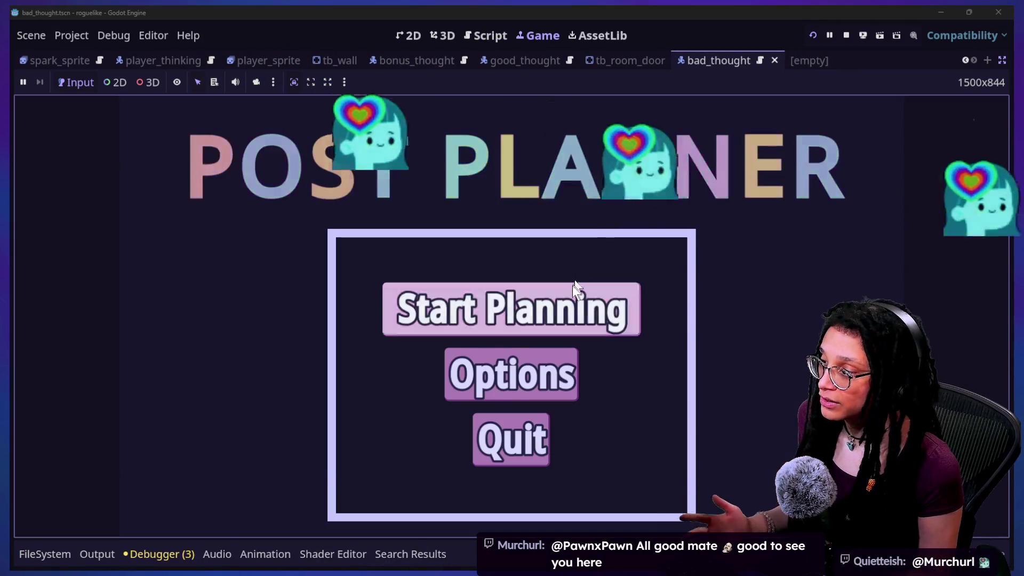
click(571, 288)
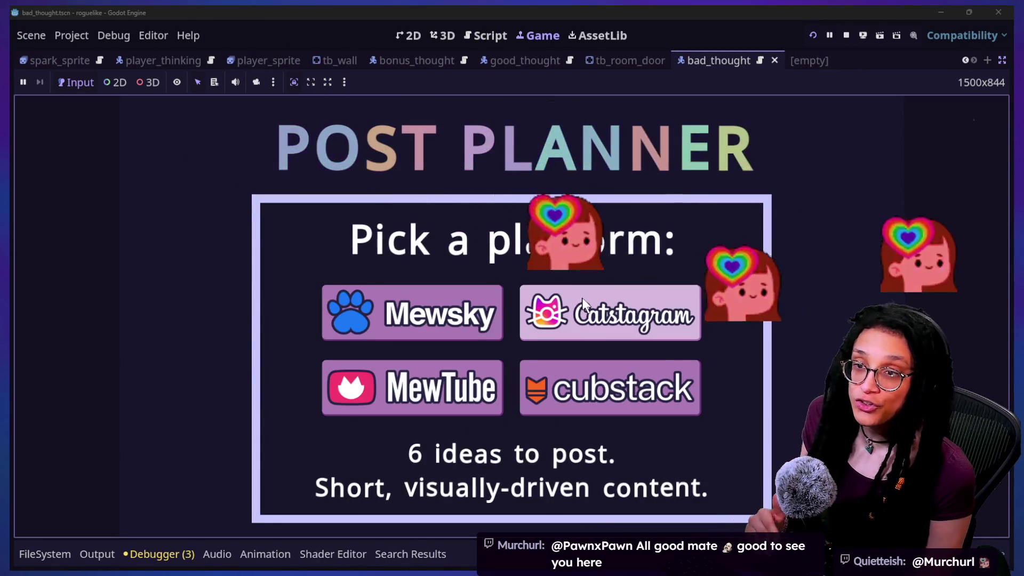
click(581, 308)
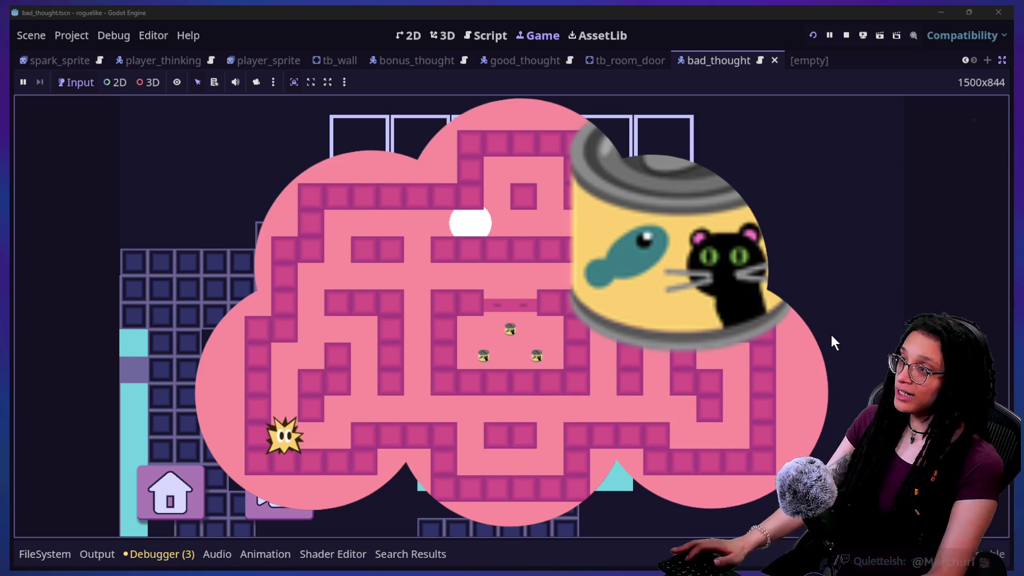
click(482, 35)
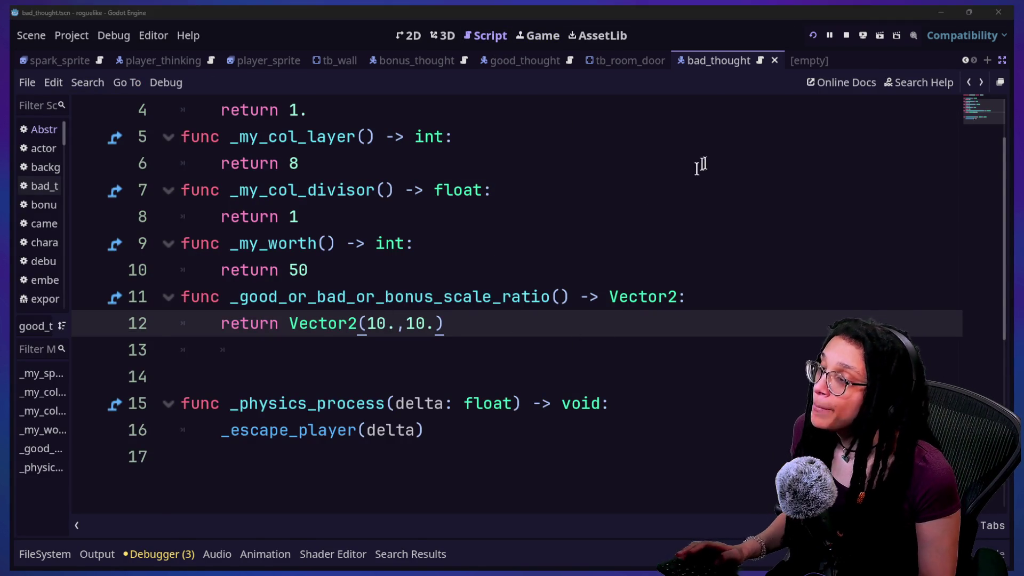
click(554, 37)
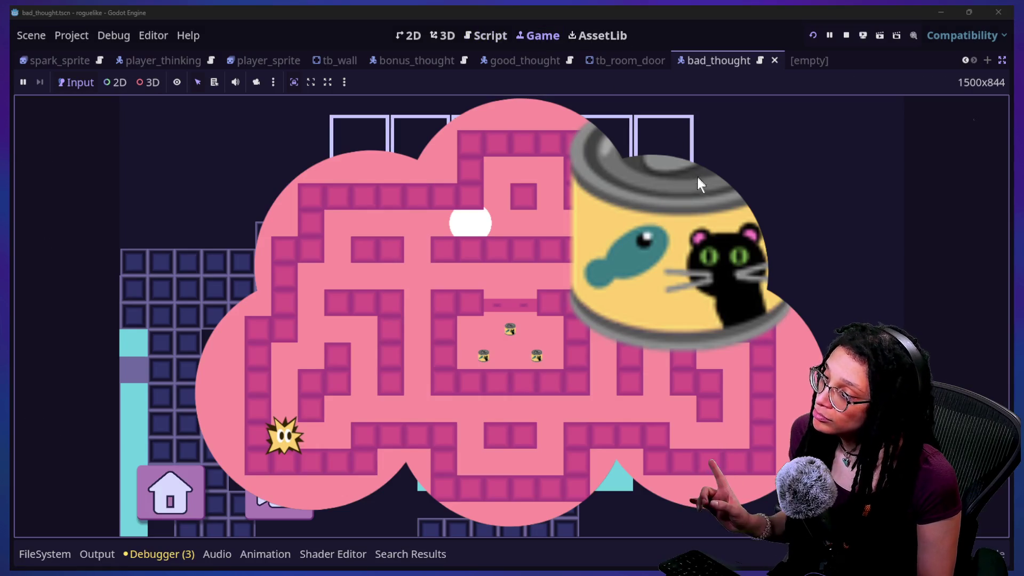
Steer the spark through the maze into the oversized cat food can
key(Right)
key(Up)
key(Right)
key(Right)
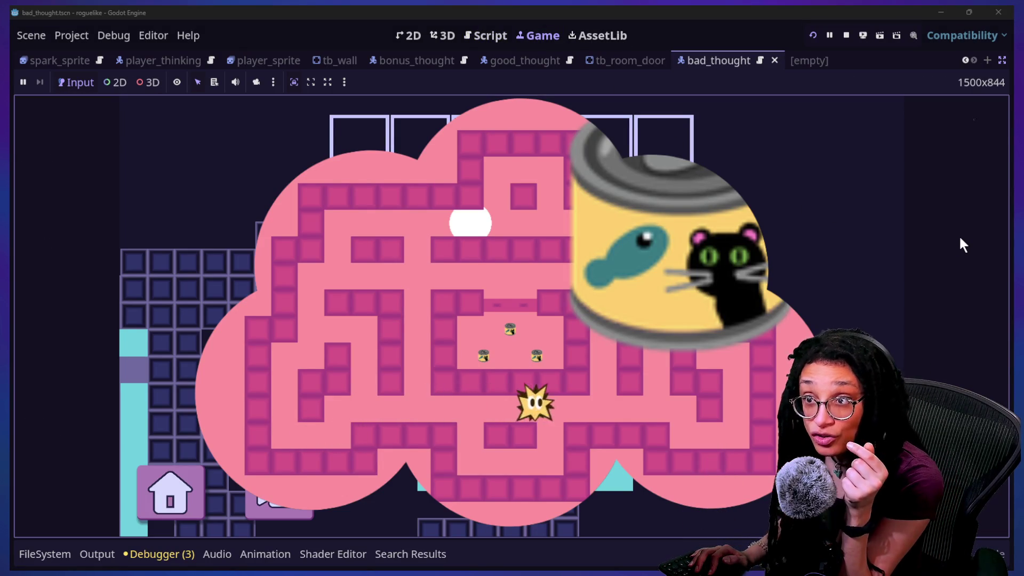
key(Down)
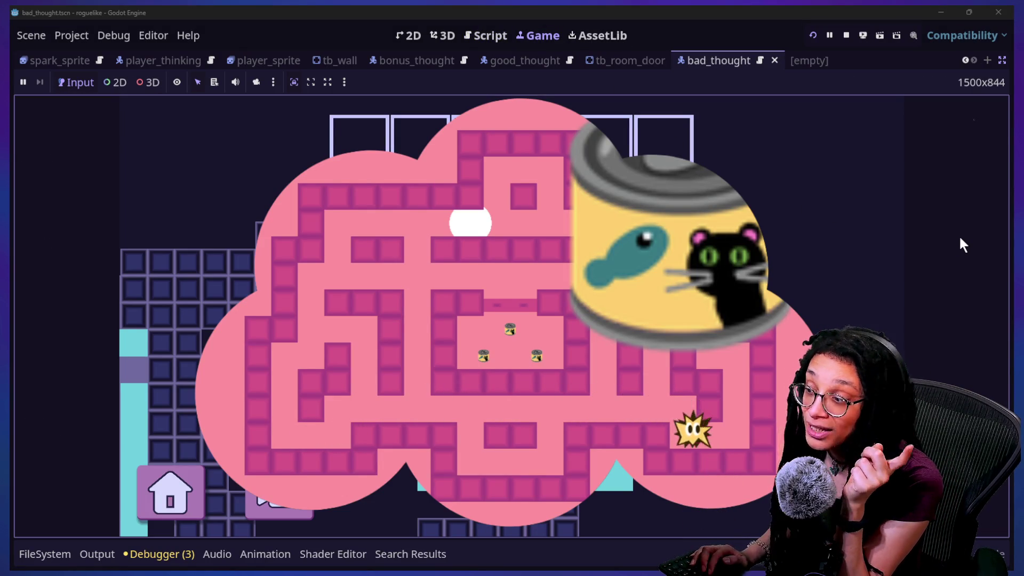
key(Right)
key(Up)
key(Left)
key(Up)
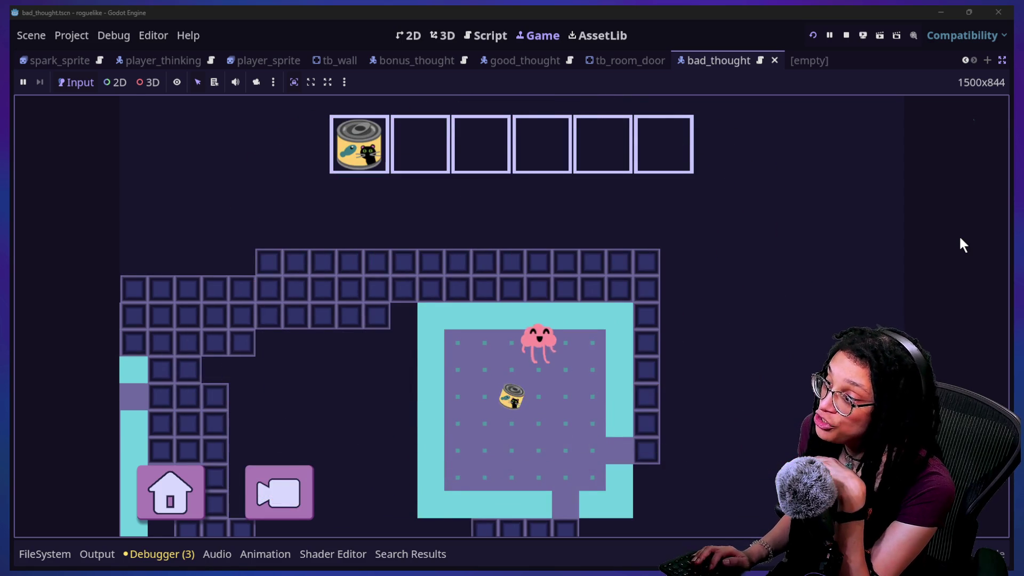
Walk the brain down-left through the map onto the pickup in the room with the hole
key(Down)
key(Down)
key(Left)
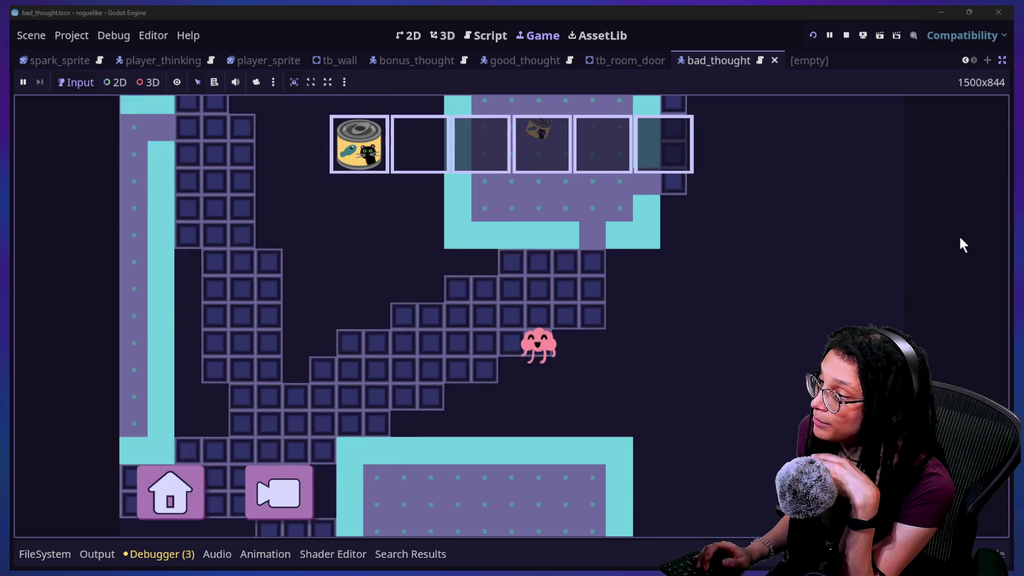
key(Down)
key(Left)
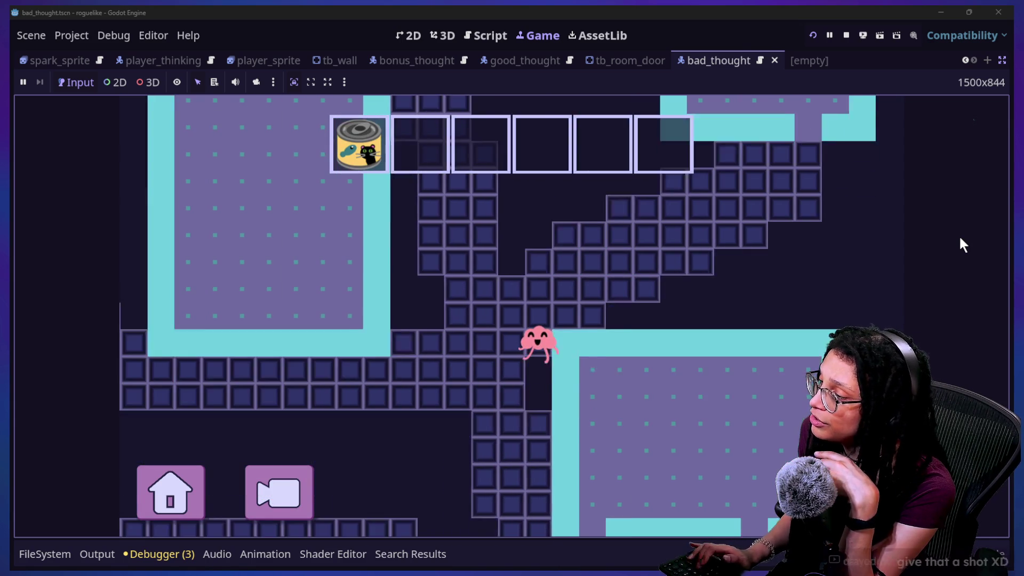
key(Down)
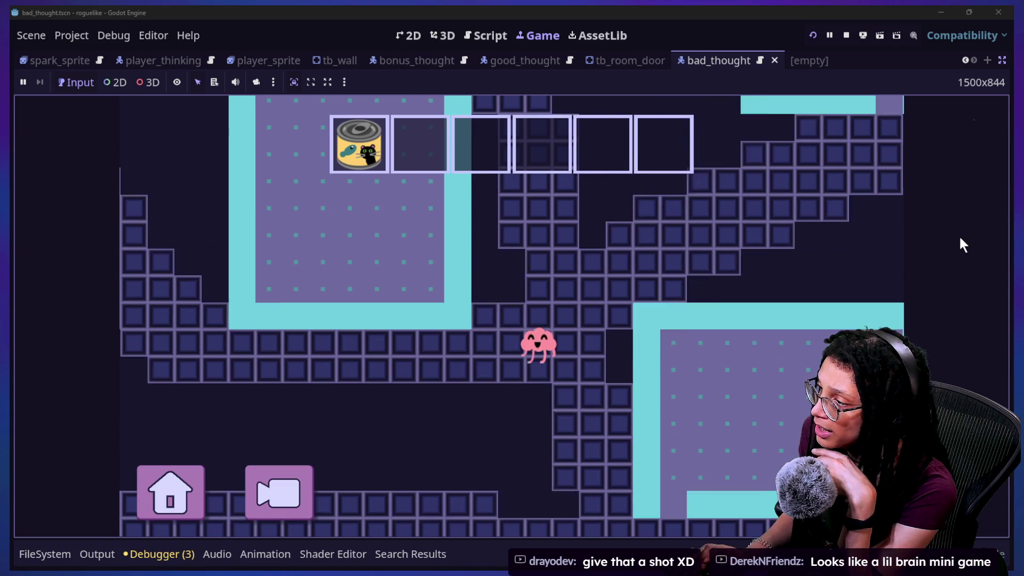
key(Left)
key(Up)
key(Left)
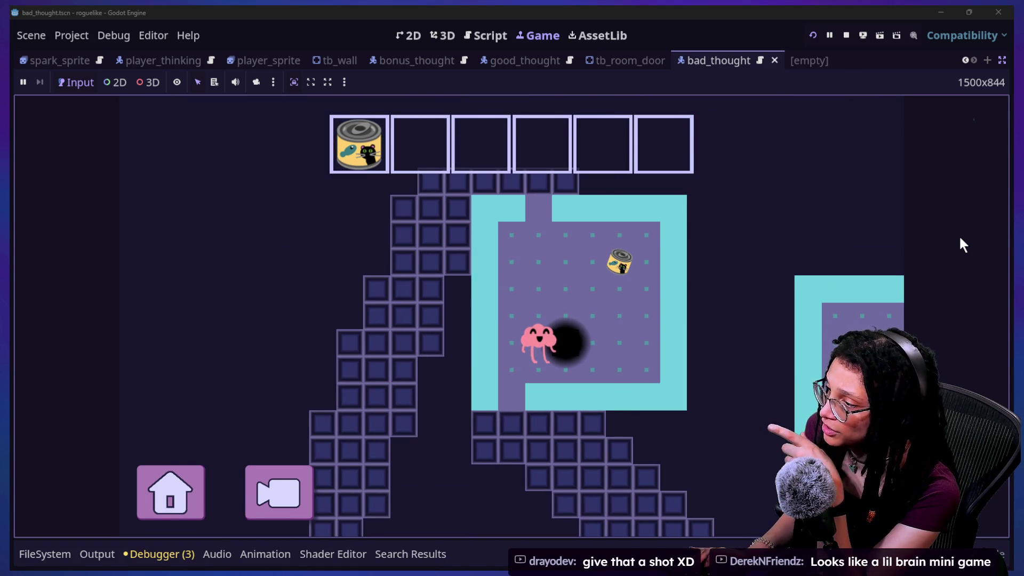
key(Up)
key(Right)
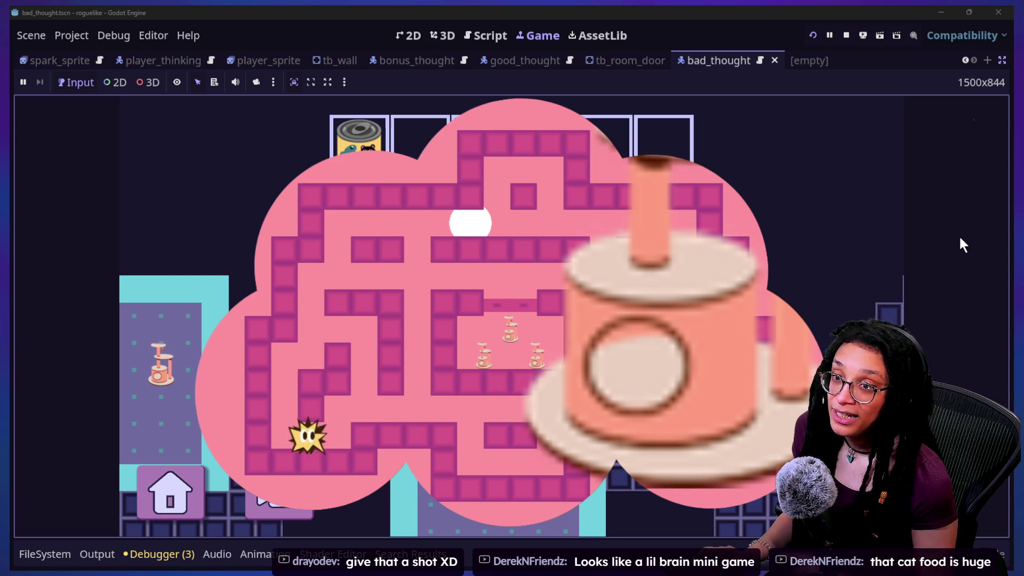
Guide the spark up to collect the cat tree, then switch to PACMAN-PROTO
key(Right)
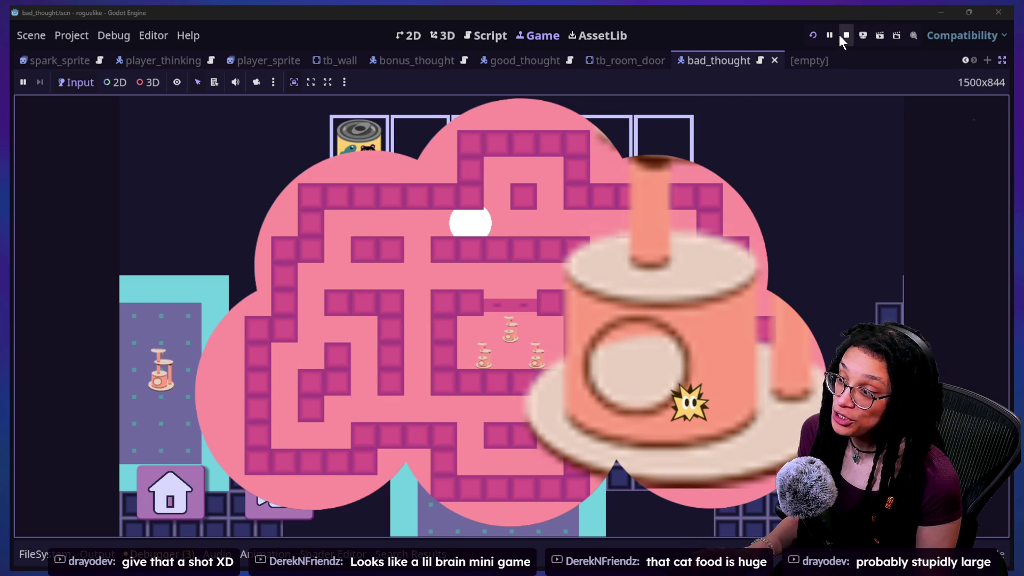
key(Up)
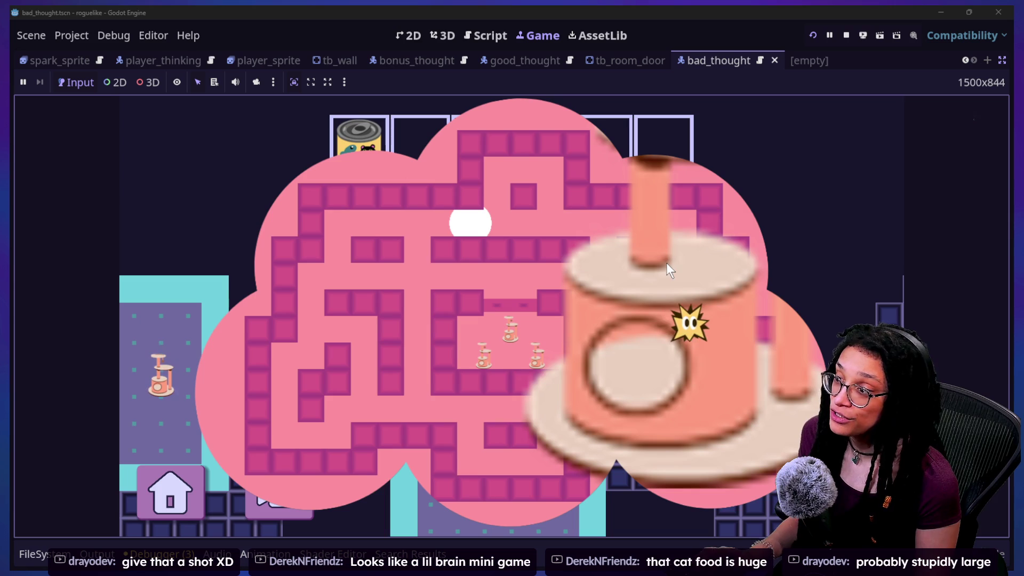
key(Up)
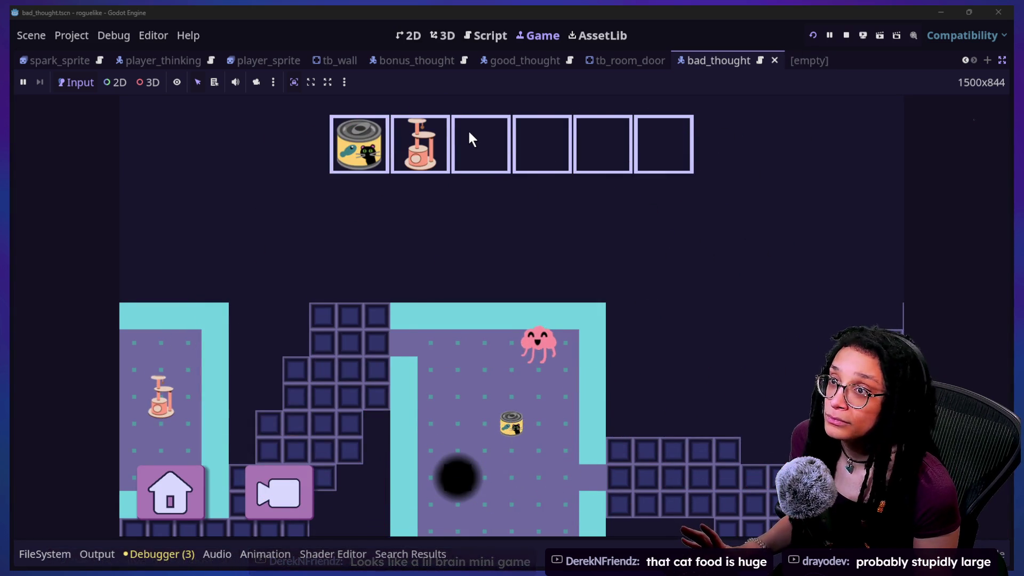
key(alt+Tab)
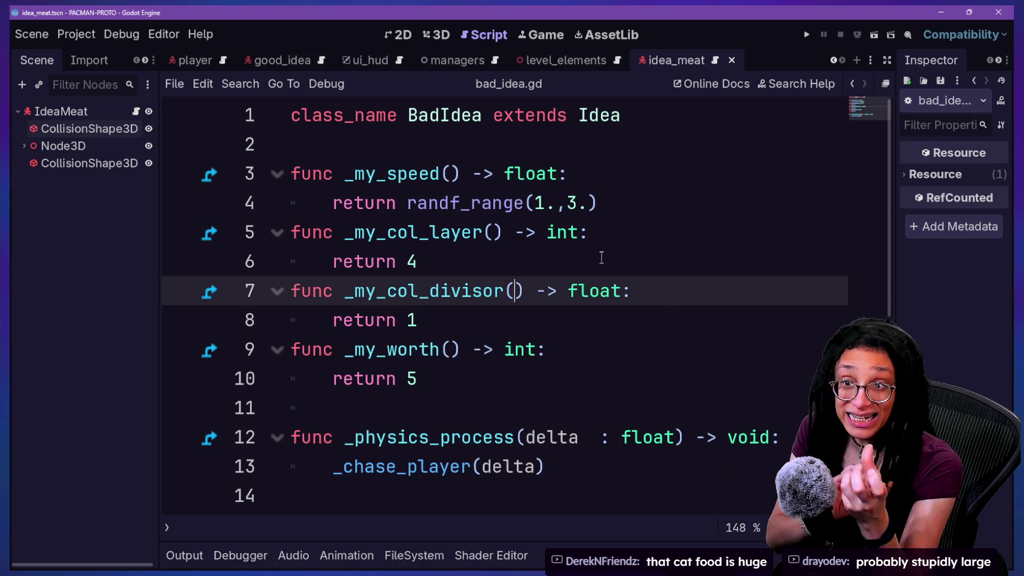
Review bad_idea.gd lines 4 to 9 without editing, then switch to the YouTube video
click(580, 356)
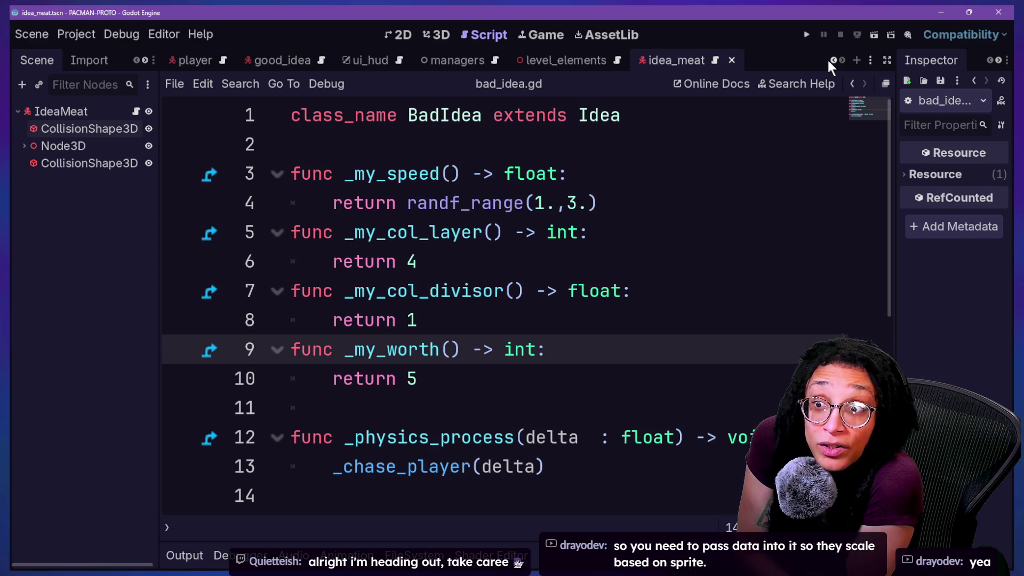
click(649, 199)
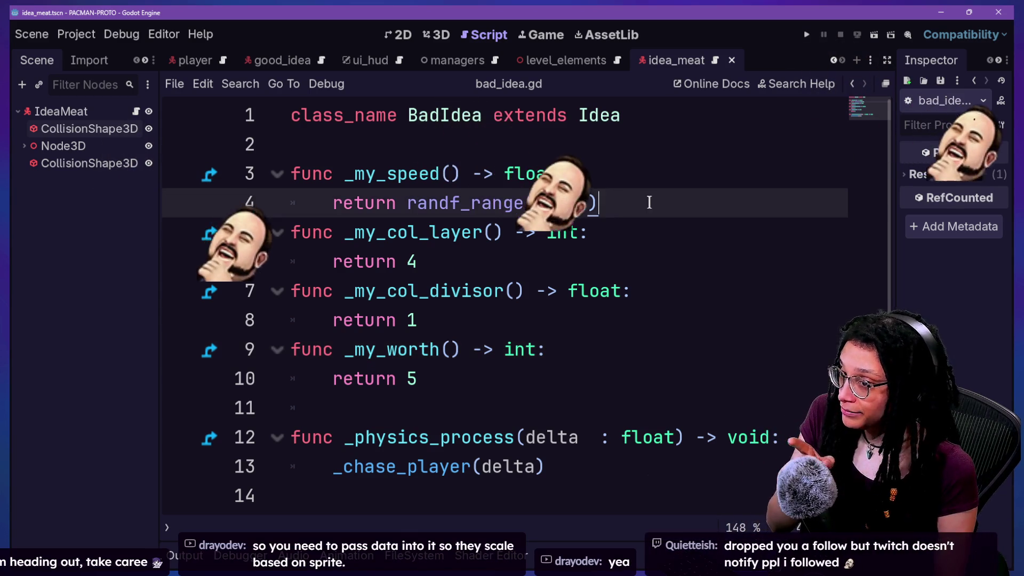
key(Up)
key(Up)
key(Up)
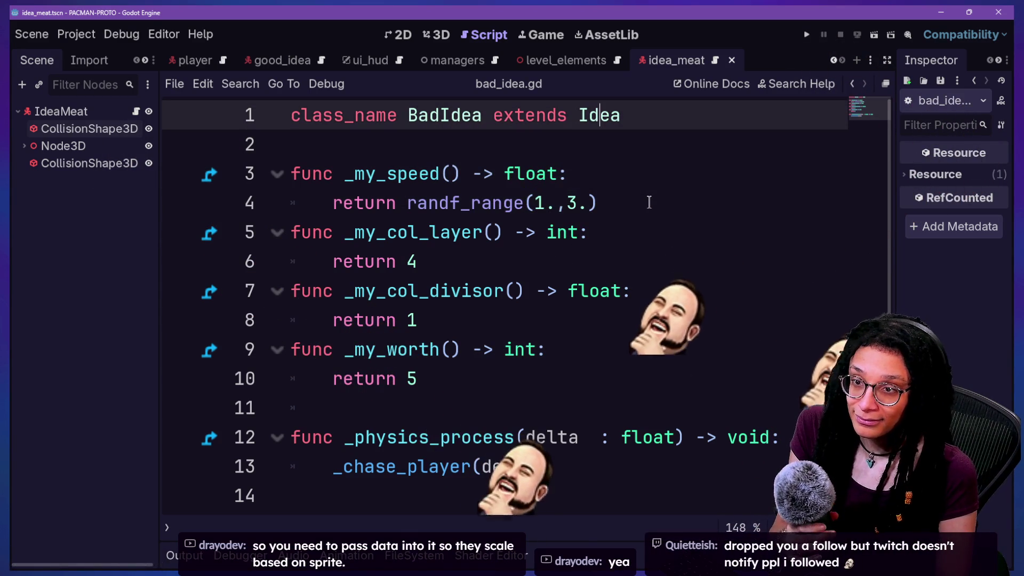
key(Down)
key(Down)
key(Down)
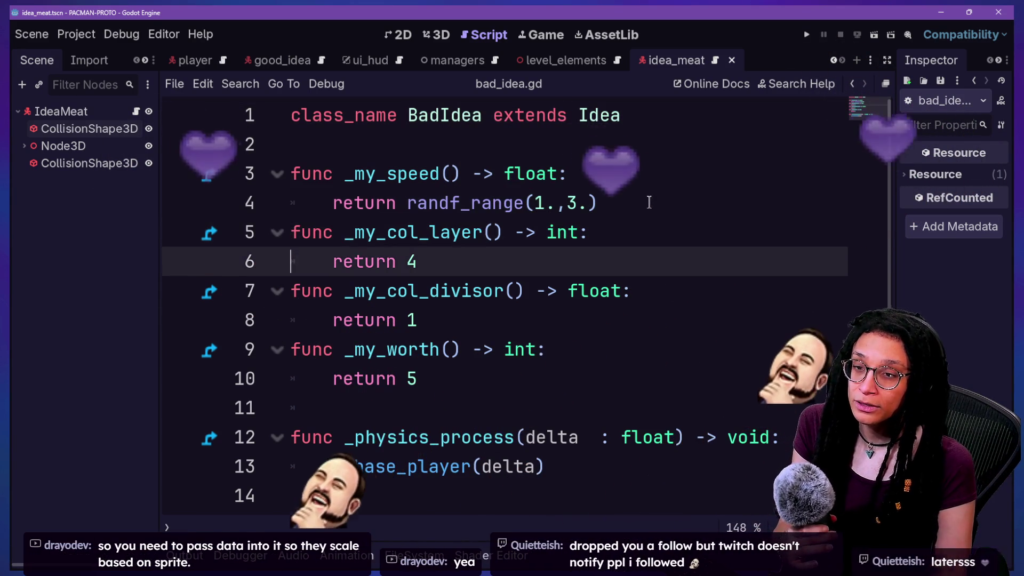
key(Up)
key(Up)
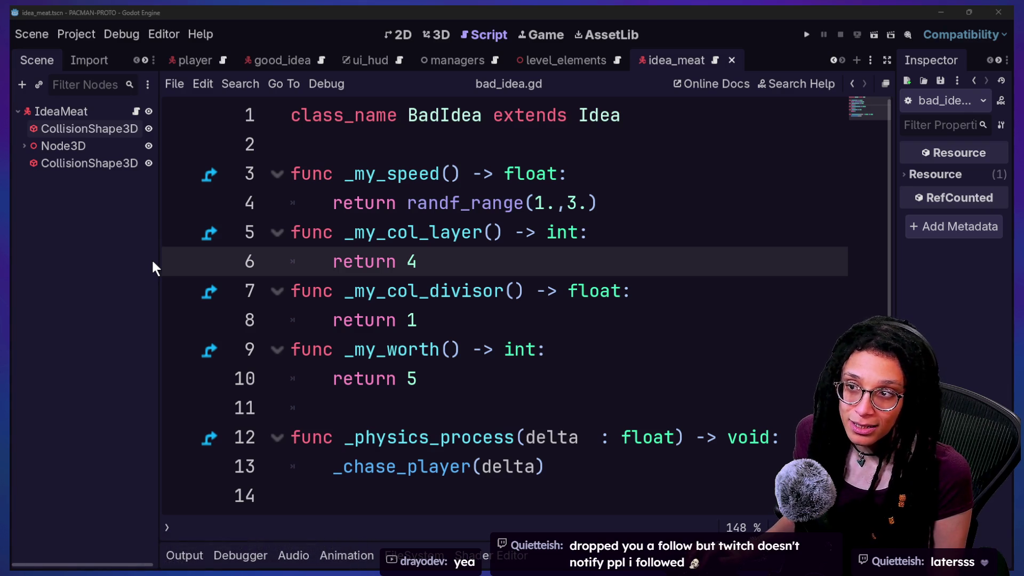
key(alt+Tab)
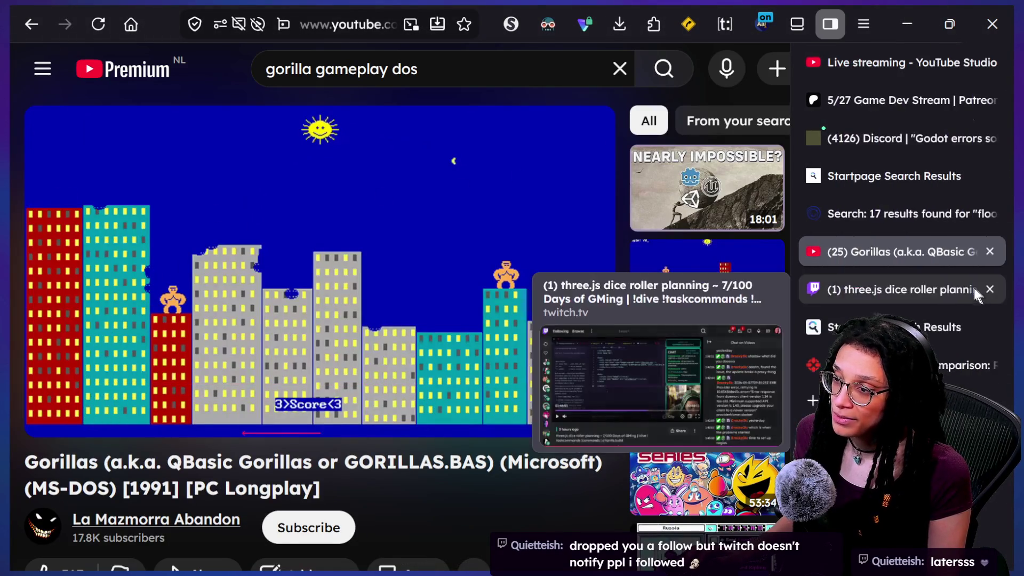
Open Twitch's Stream Manager and dismiss the Plus Program Goal and Third Party Events cards
click(975, 290)
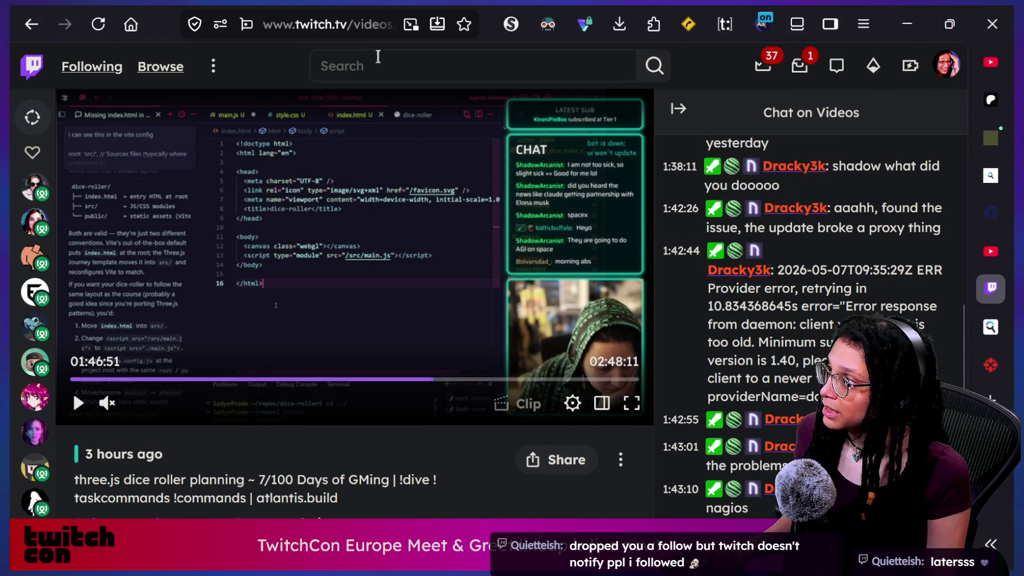
click(947, 65)
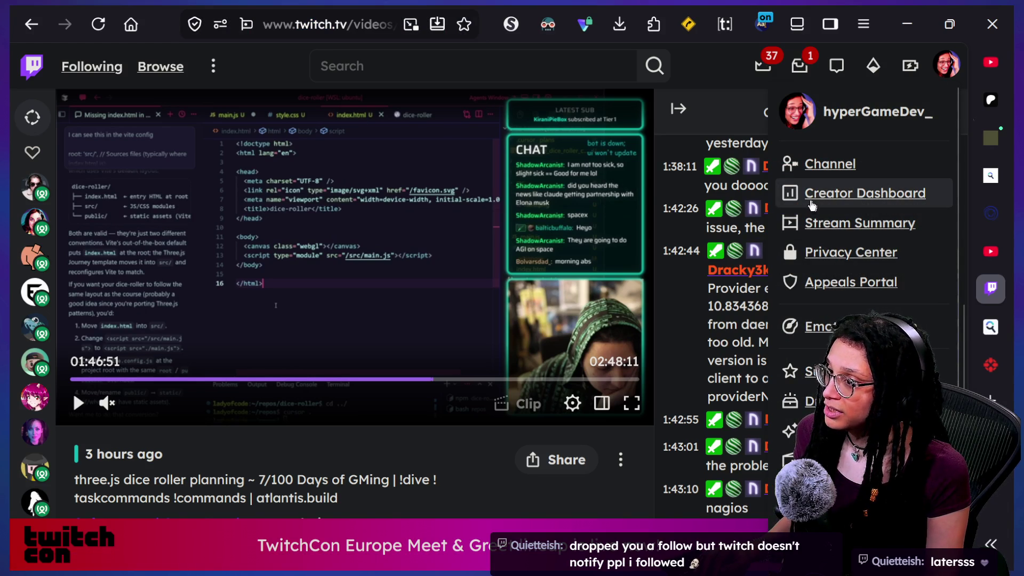
click(810, 203)
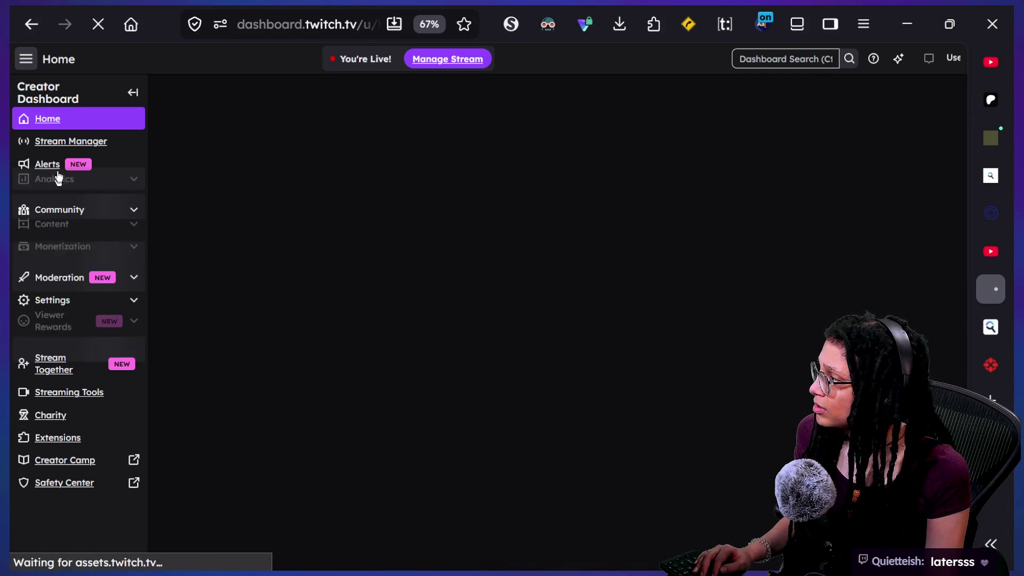
click(72, 150)
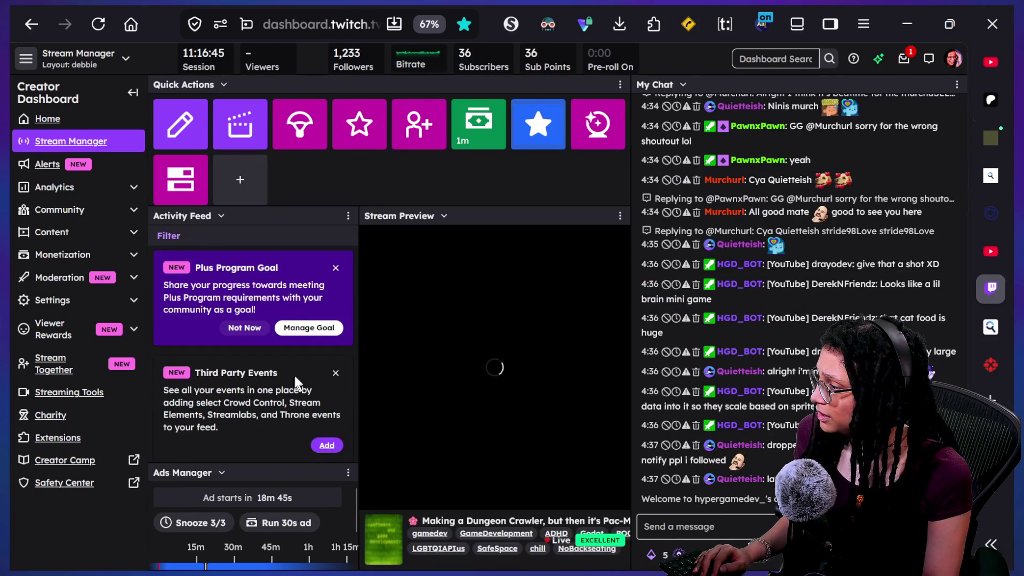
click(335, 268)
click(336, 264)
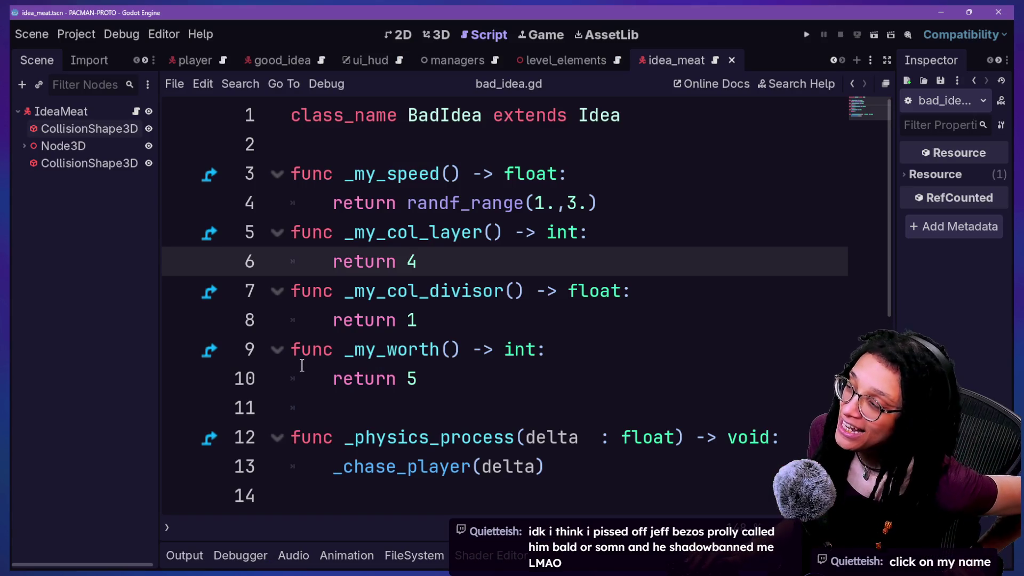
click(353, 291)
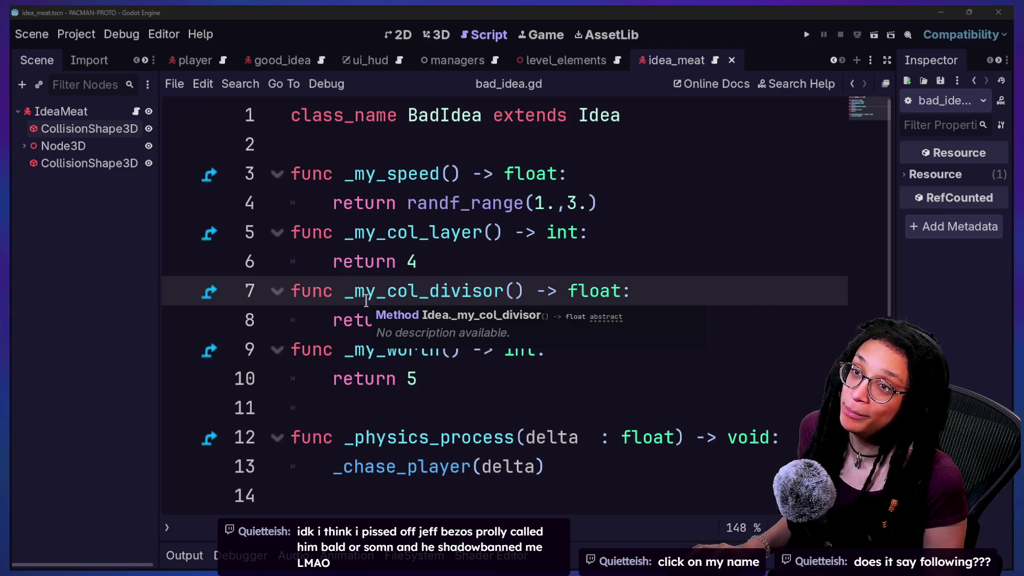
key(alt+Tab)
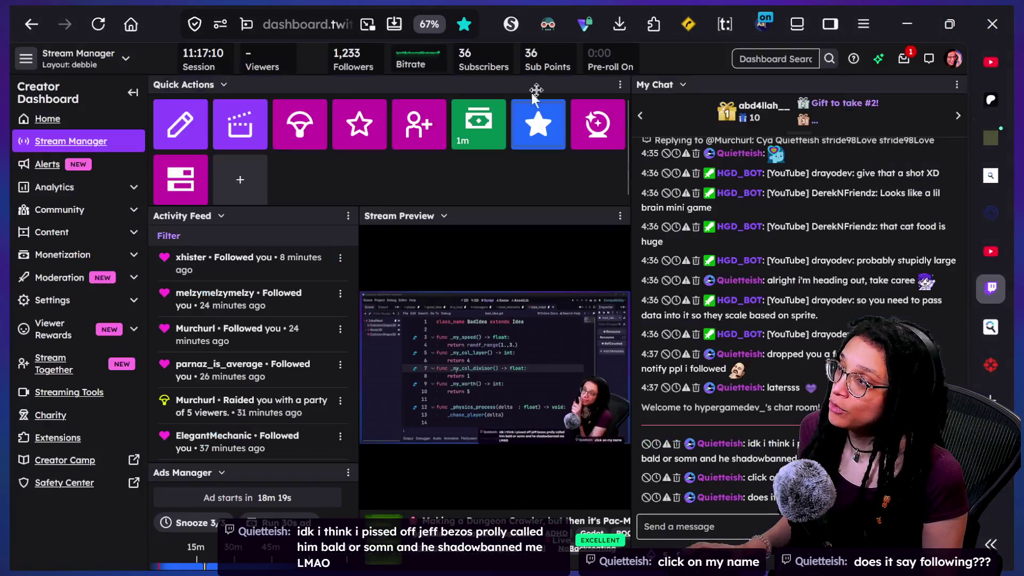
In a new tab, close the floating stream video and search the Amazon founder's name
key(ctrl+t)
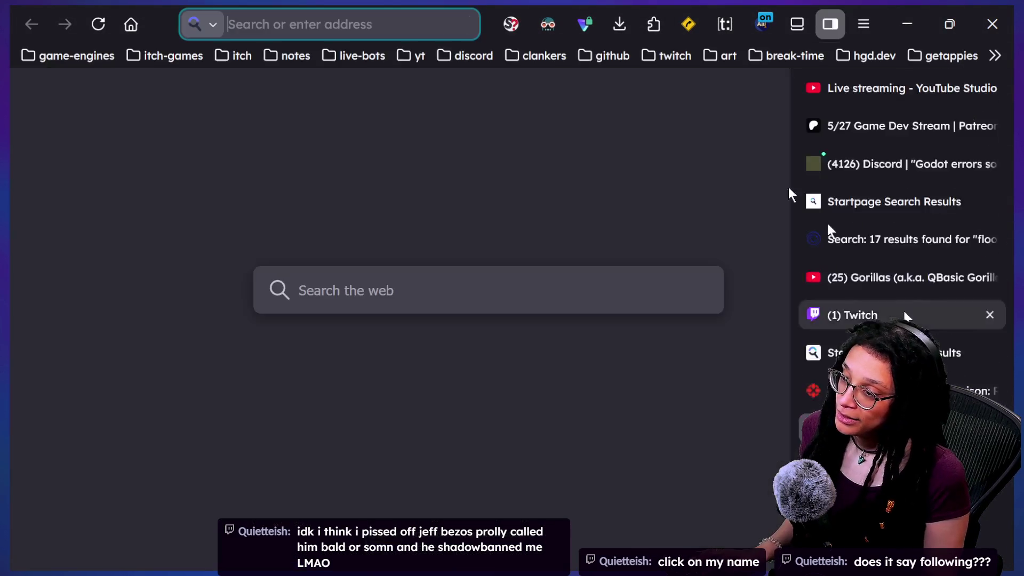
drag(475, 49, 811, 368)
click(808, 381)
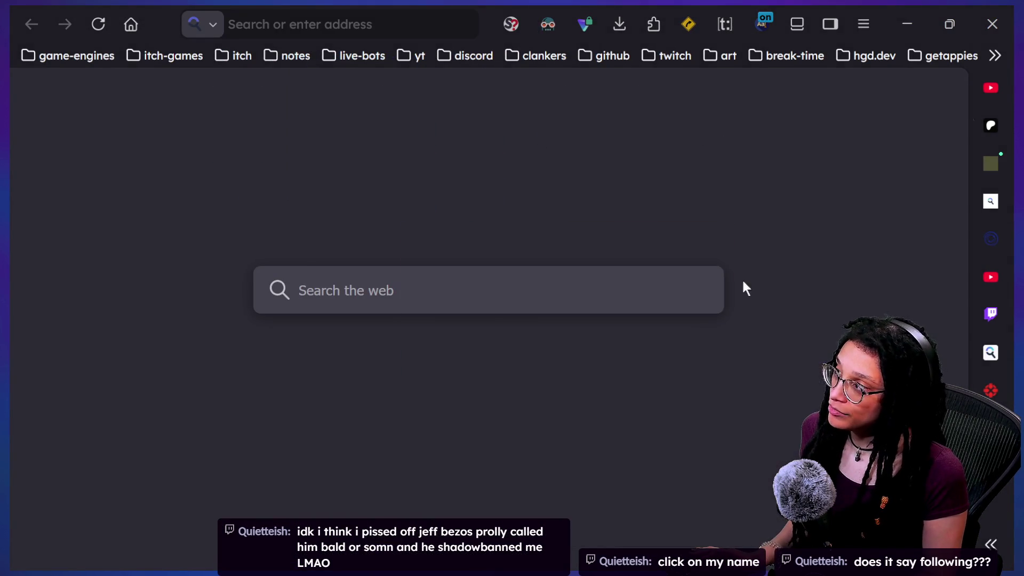
click(389, 17)
text(je)
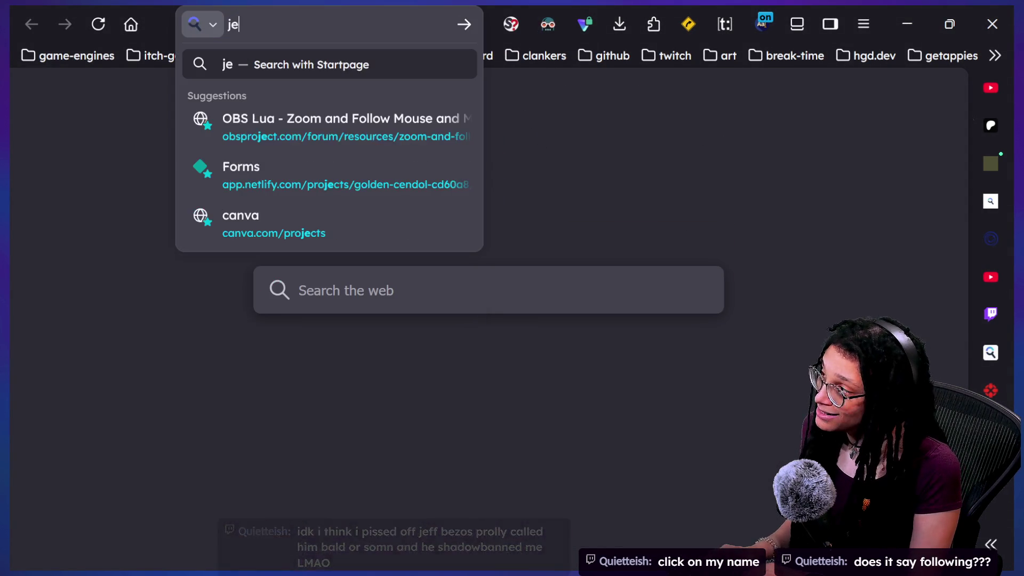
text(ff bezos)
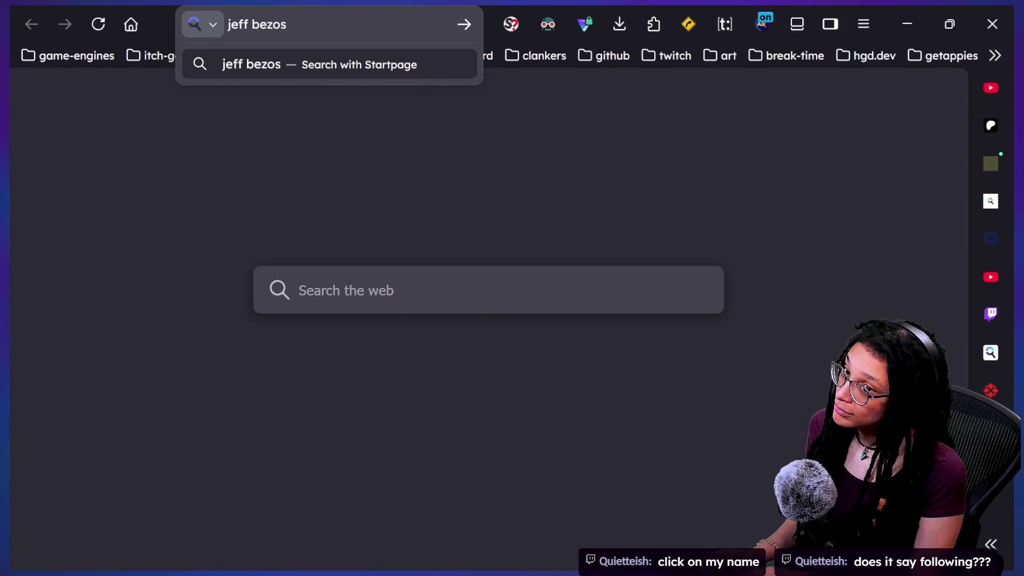
key(Return)
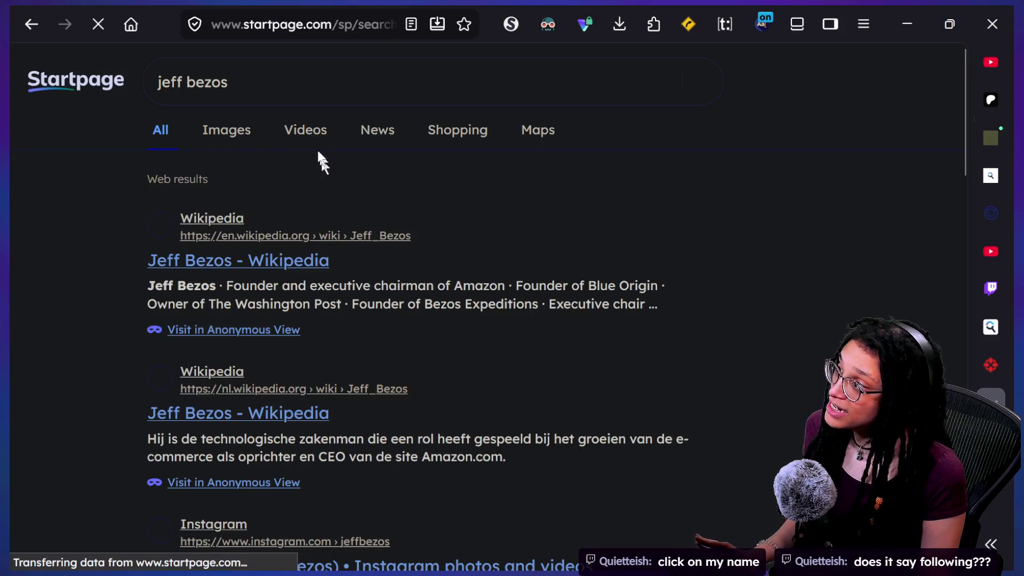
Switch to image results and scroll down through them
click(254, 143)
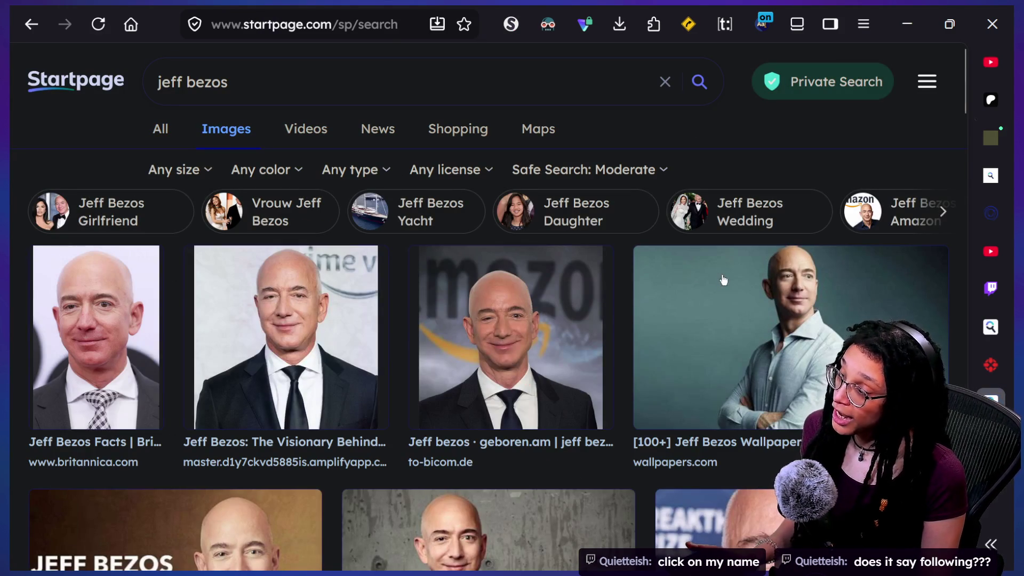
scroll(723, 280, down, 3)
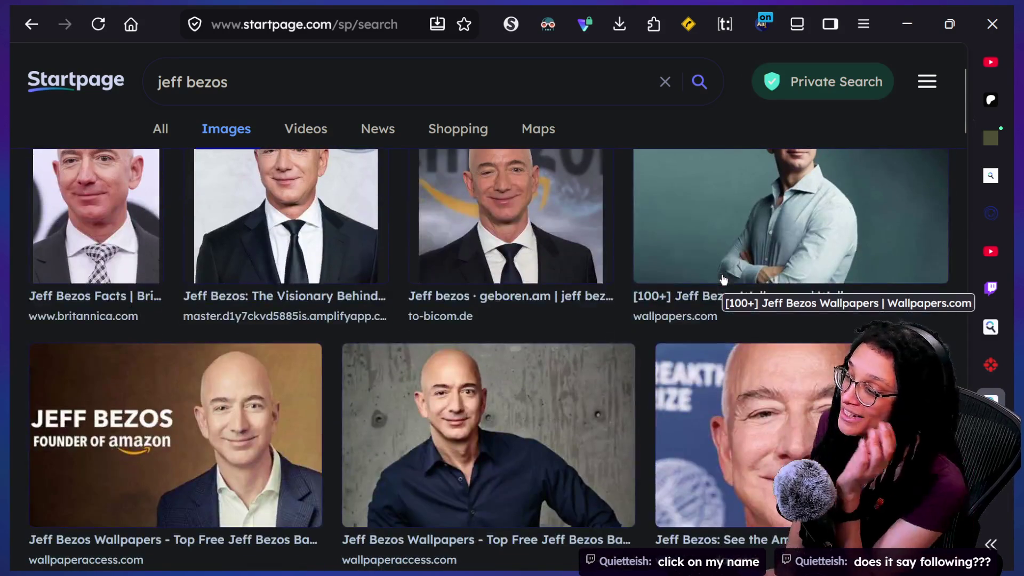
scroll(723, 280, down, 6)
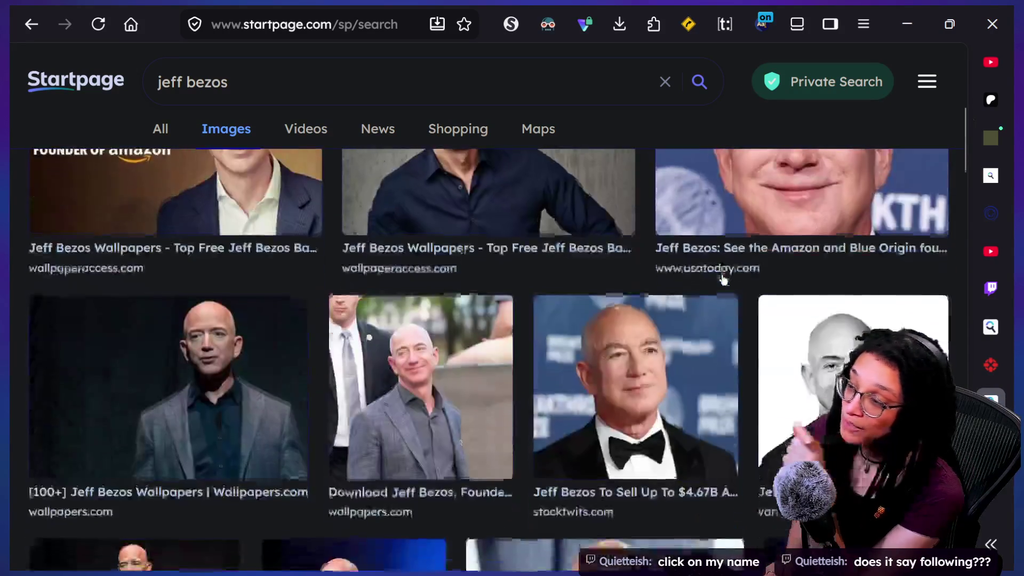
scroll(723, 279, down, 3)
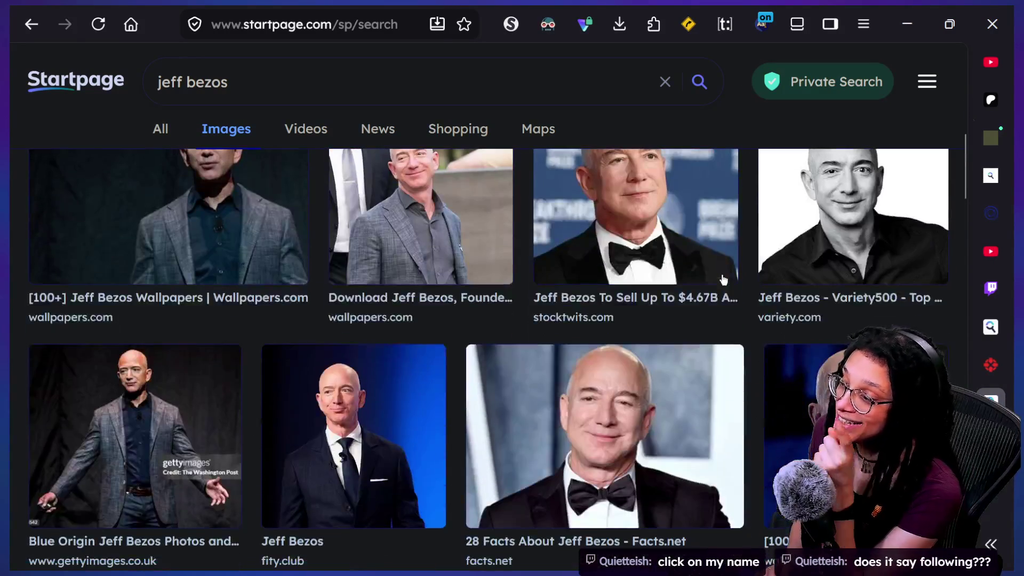
scroll(722, 279, down, 7)
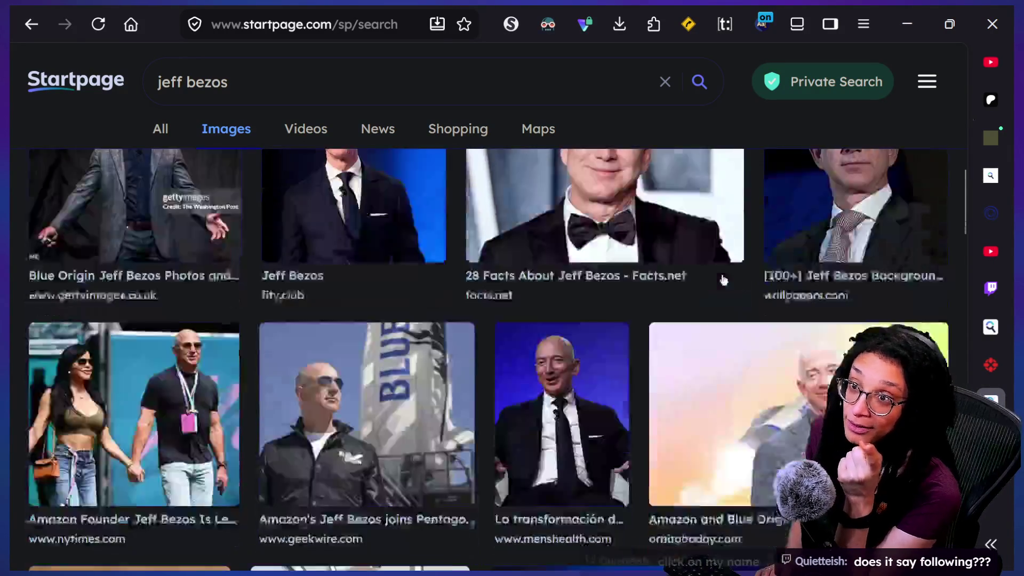
scroll(723, 279, down, 5)
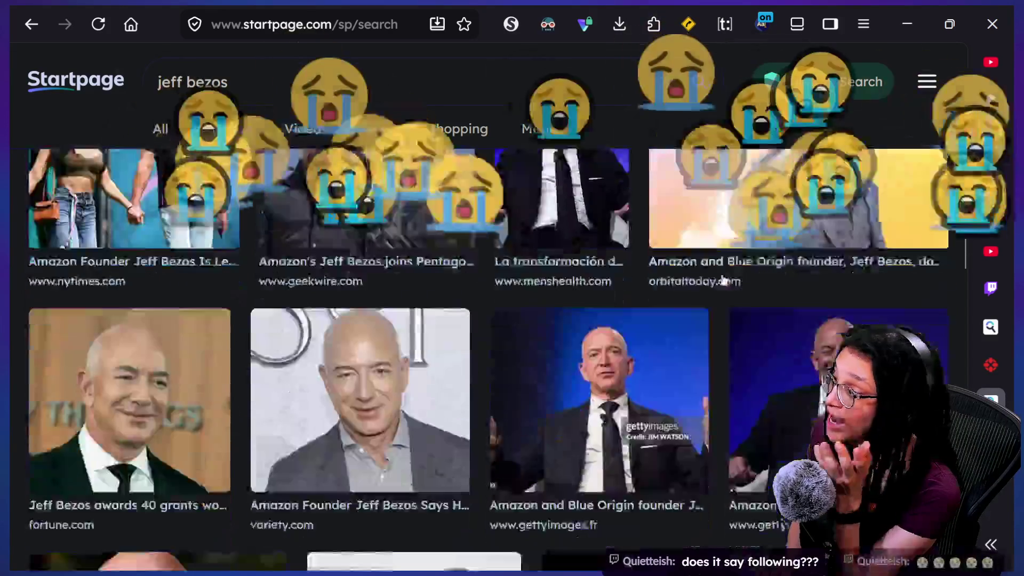
scroll(723, 279, down, 9)
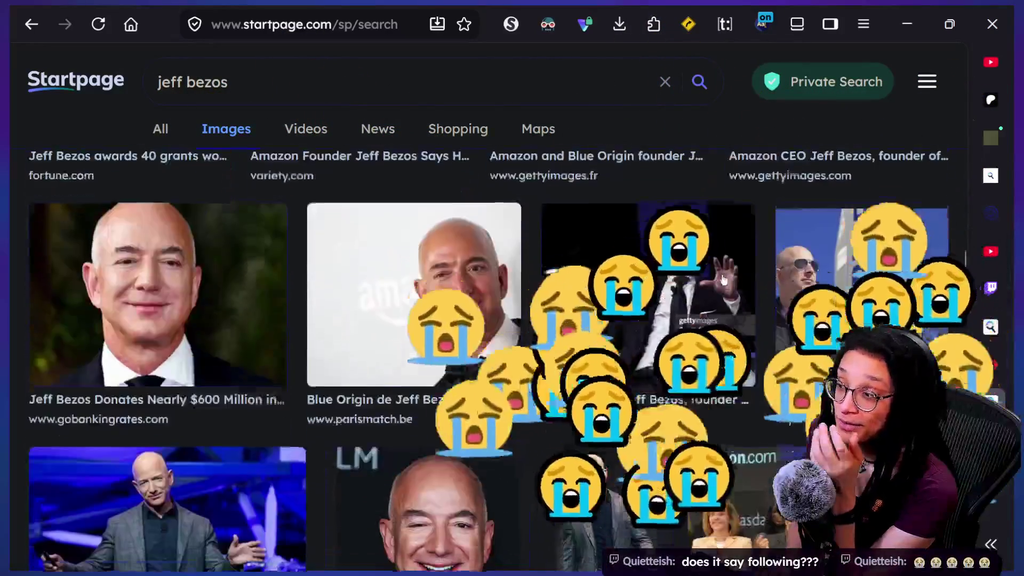
scroll(723, 279, down, 4)
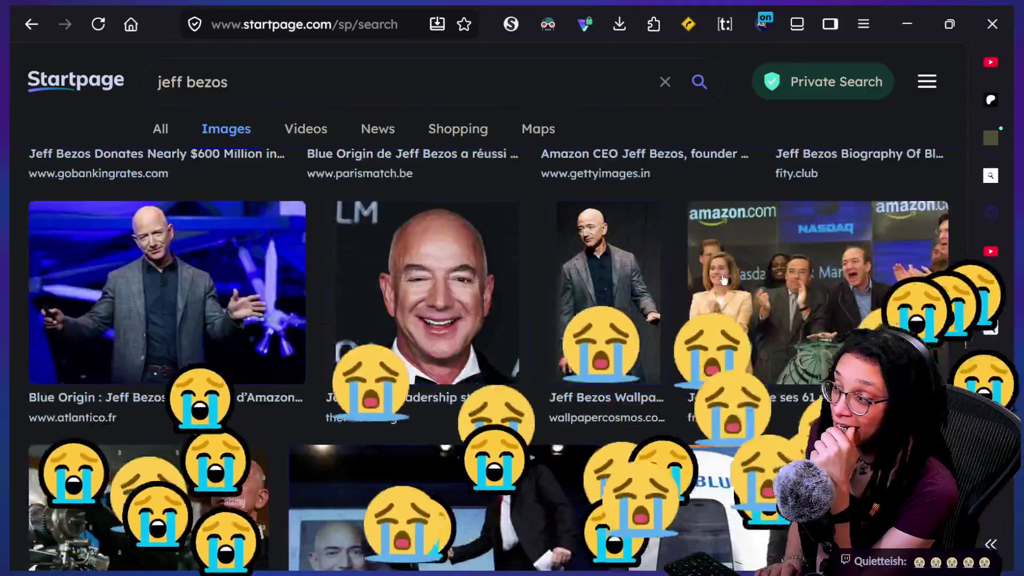
scroll(723, 280, down, 5)
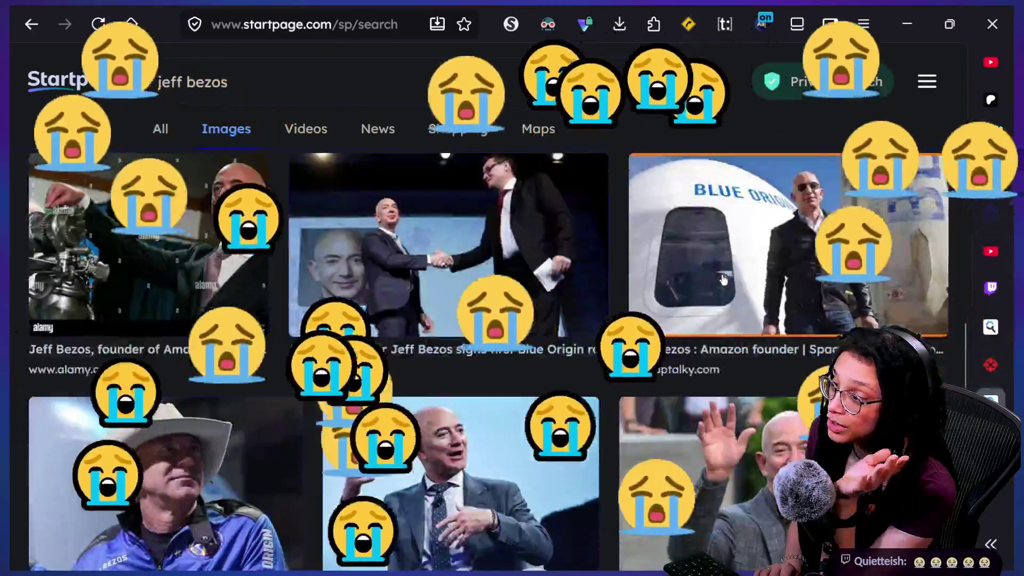
scroll(723, 279, down, 5)
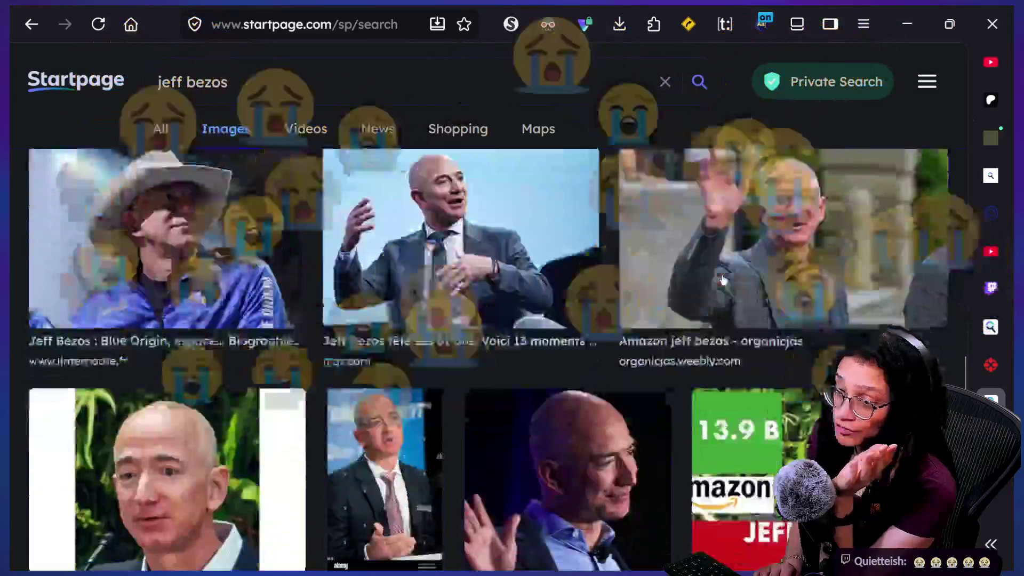
scroll(722, 280, down, 1)
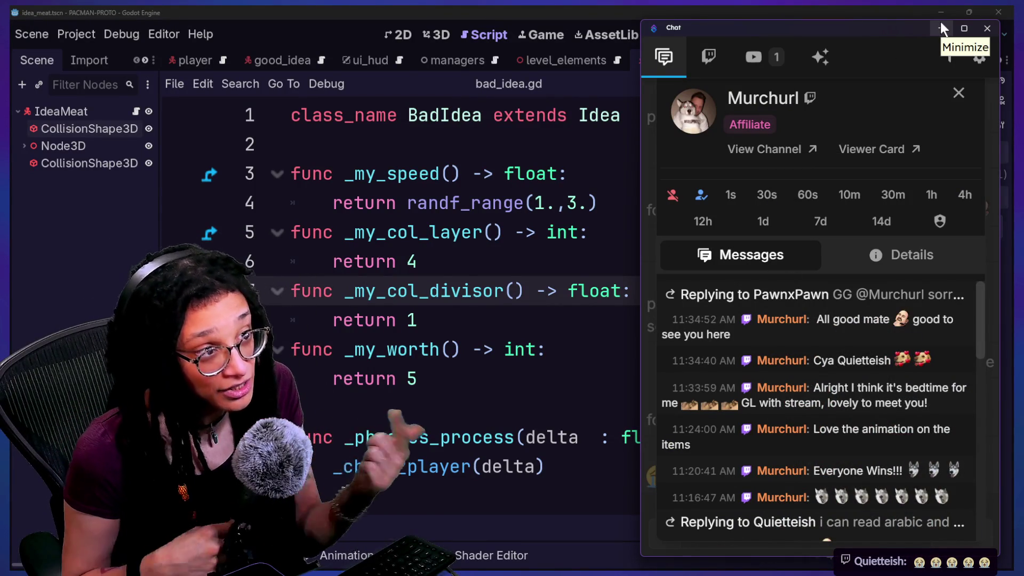
Swap to the newest chatter's user card, read their messages, then return to the script at line 3
click(958, 93)
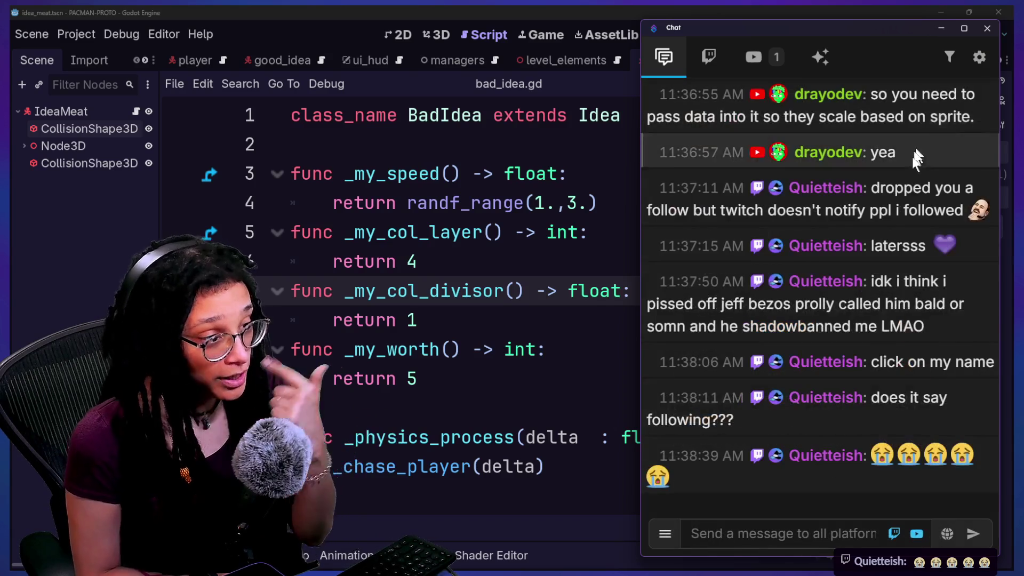
click(838, 362)
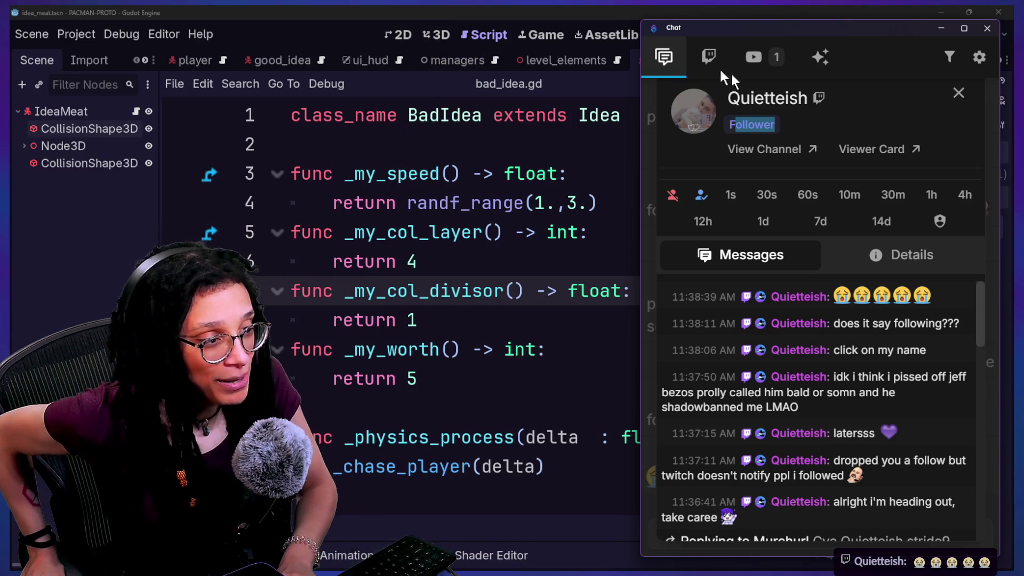
scroll(853, 394, down, 10)
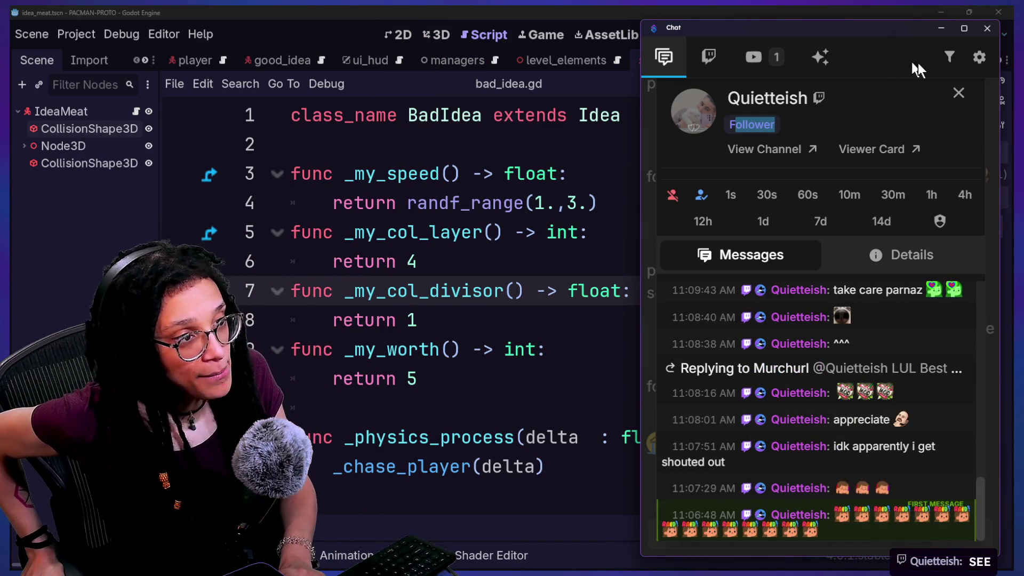
click(958, 93)
click(503, 173)
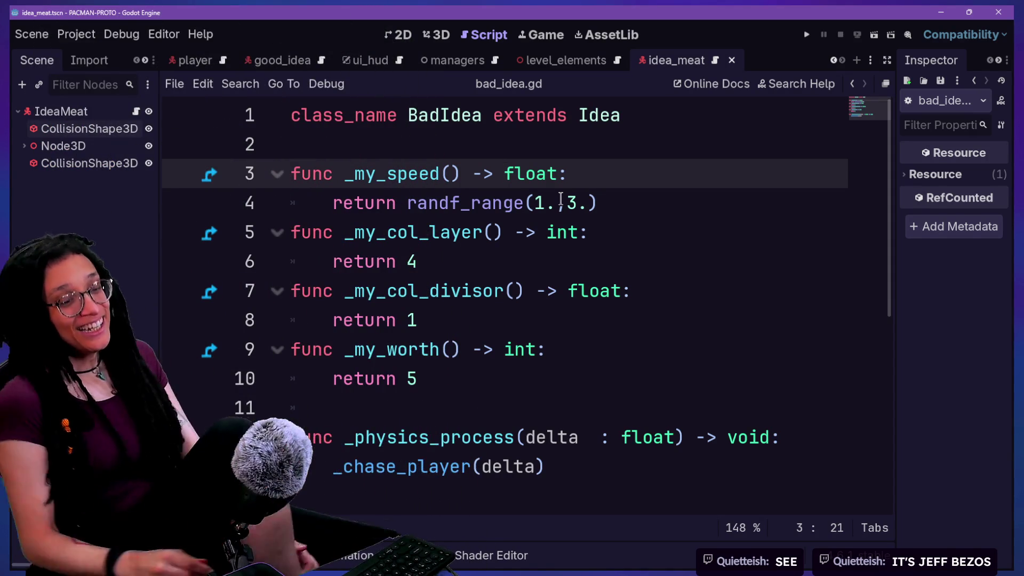
Browse the open scene tabs, then switch to the roguelike project's script editor
click(406, 380)
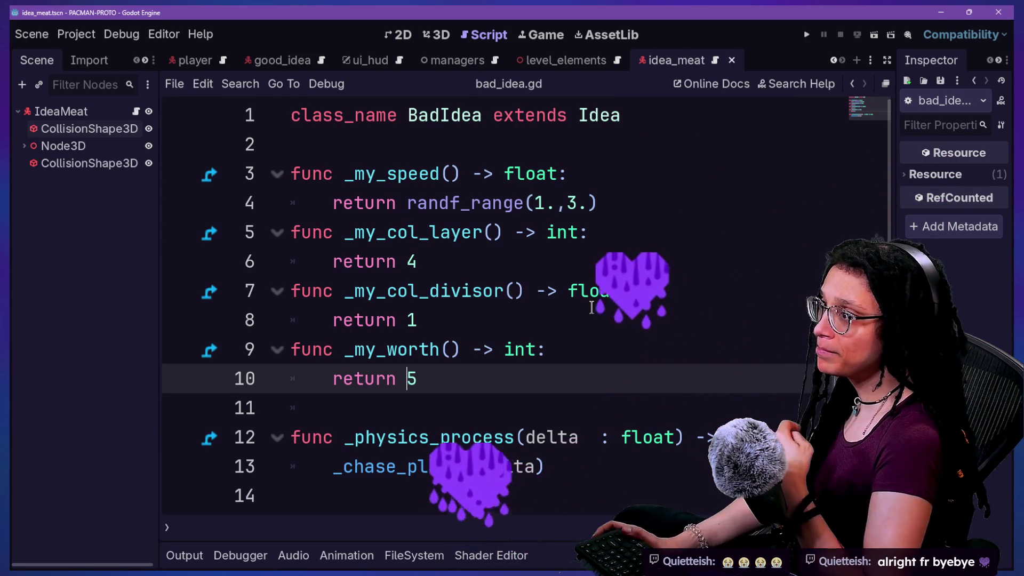
click(830, 57)
click(831, 56)
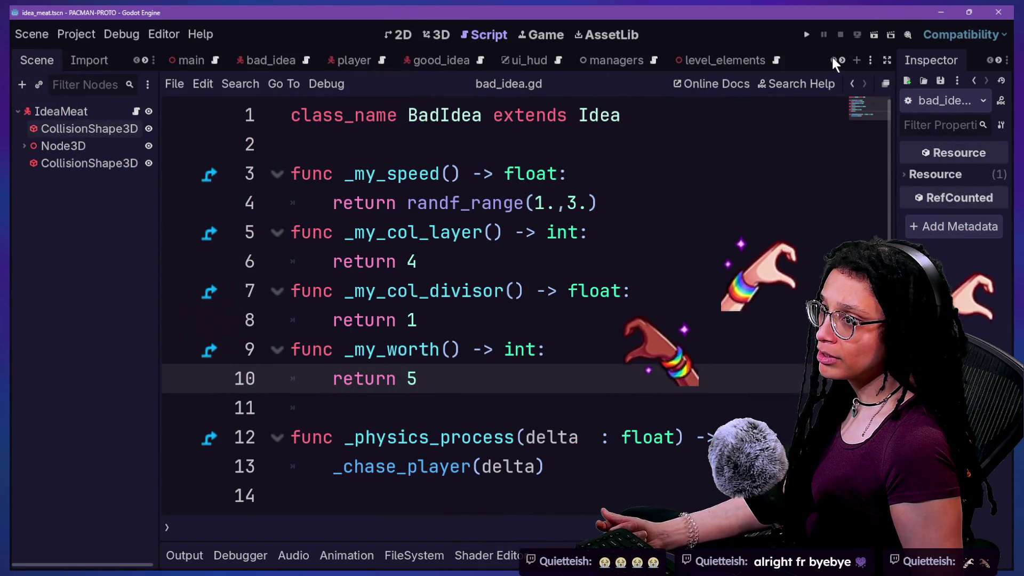
click(841, 60)
click(842, 60)
key(alt+Tab)
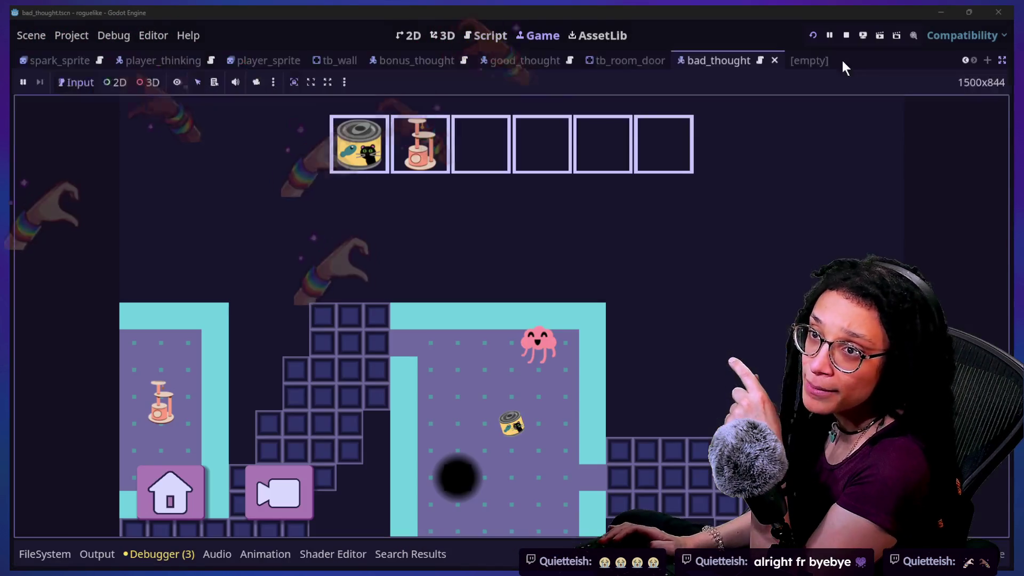
click(473, 36)
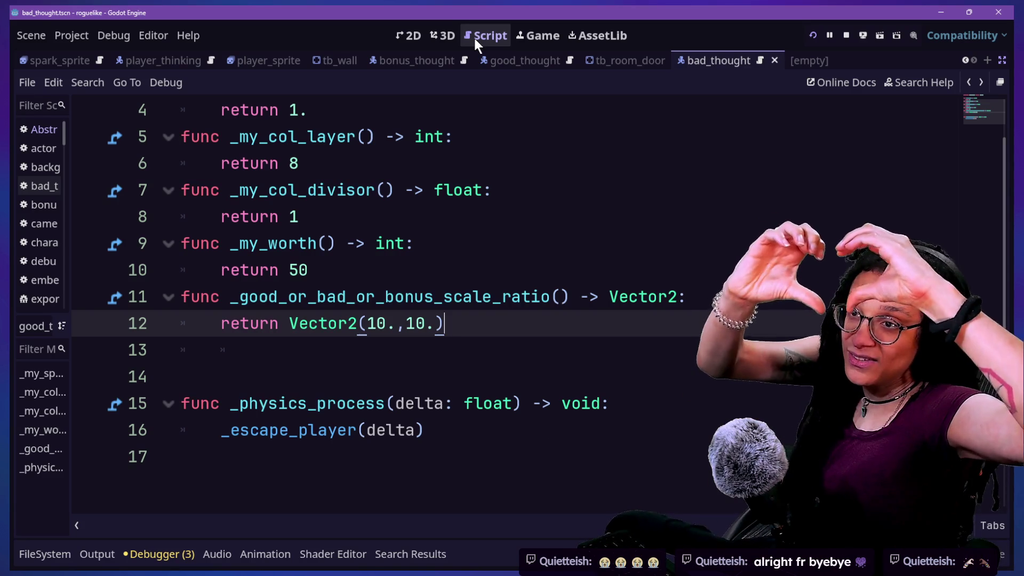
Change GoodThought's scale ratio from Vector2(10.,10.) to Vector2(1.5,1.5) and save
scroll(324, 217, up, 3)
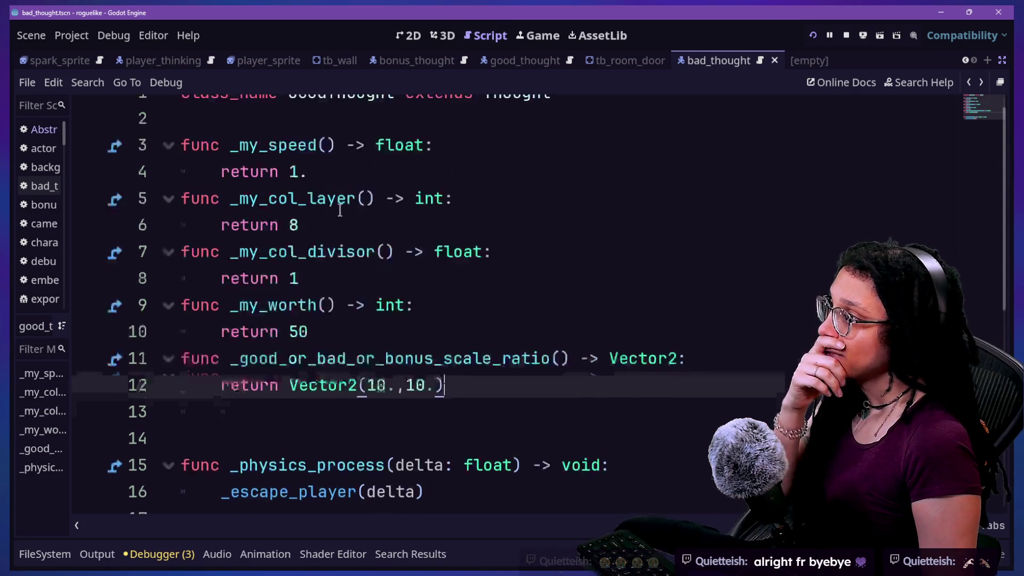
click(387, 403)
text(3)
click(415, 404)
key(ctrl+s)
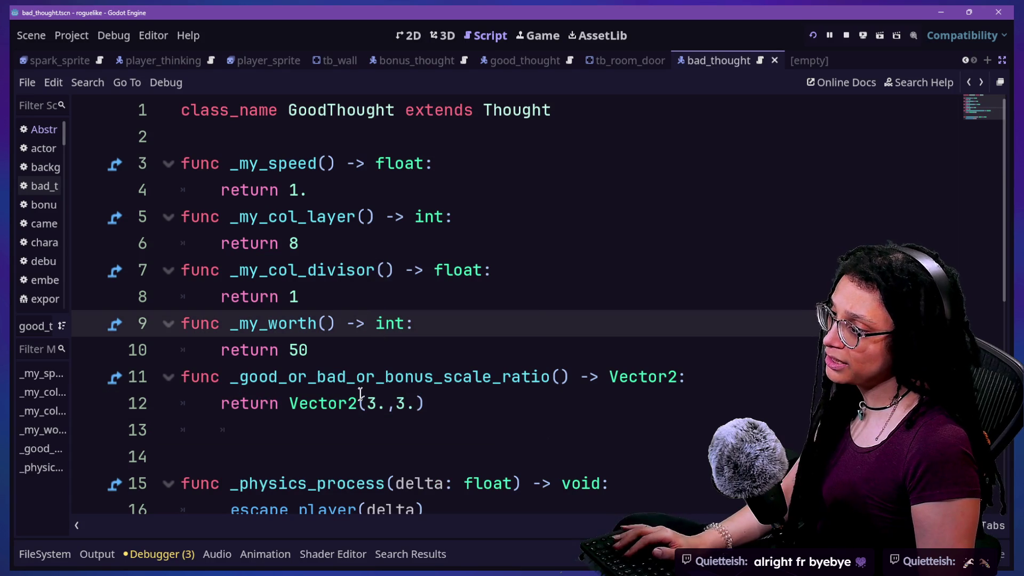
click(380, 395)
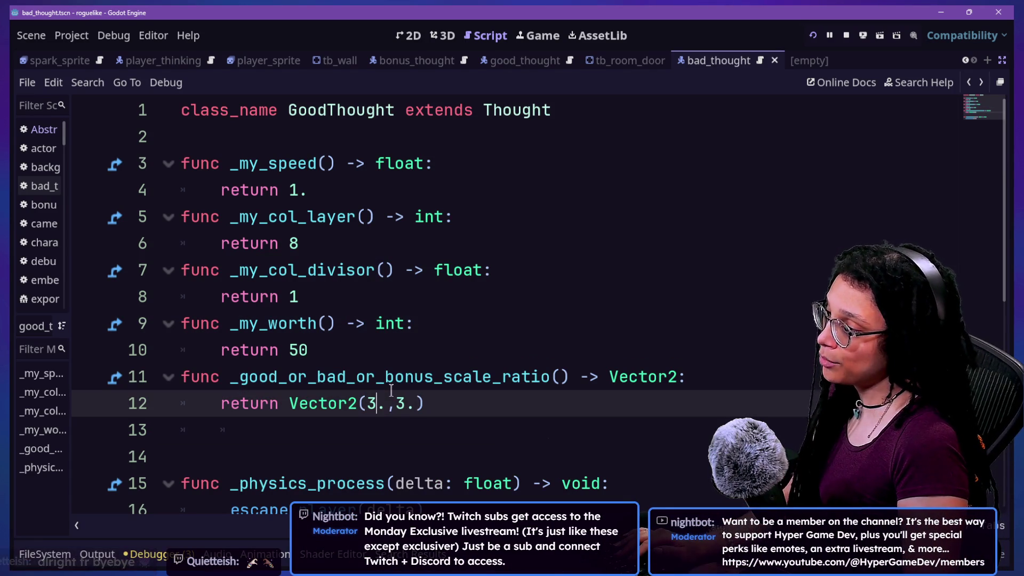
key(BackSpace)
text(.5)
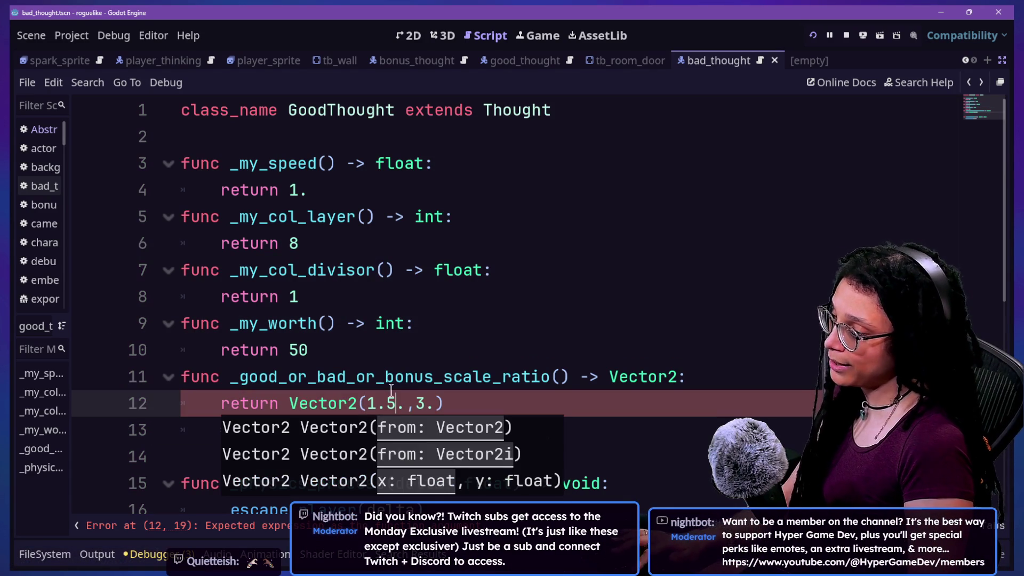
key(Right)
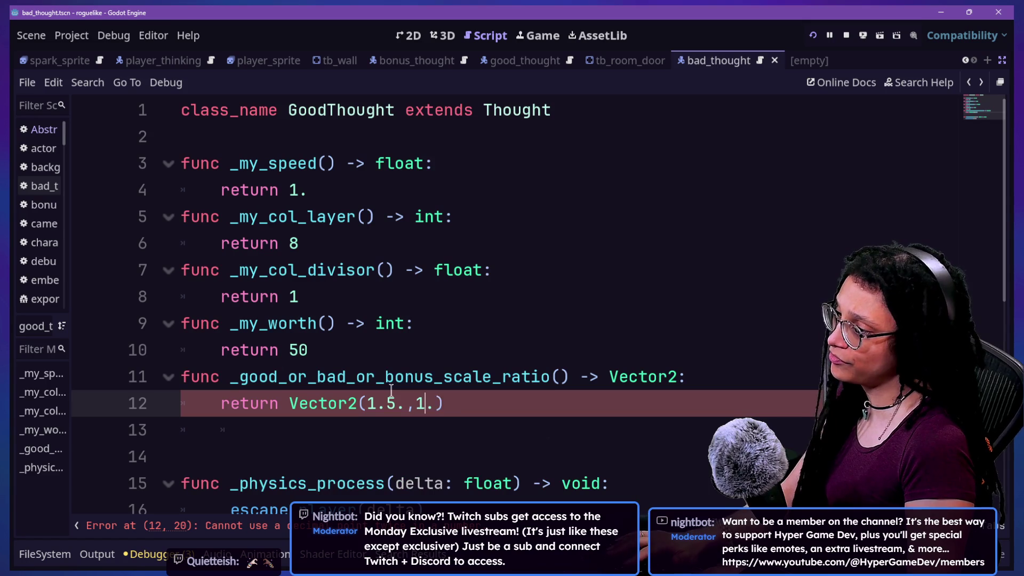
key(Right)
key(Right)
key(Right)
click(374, 280)
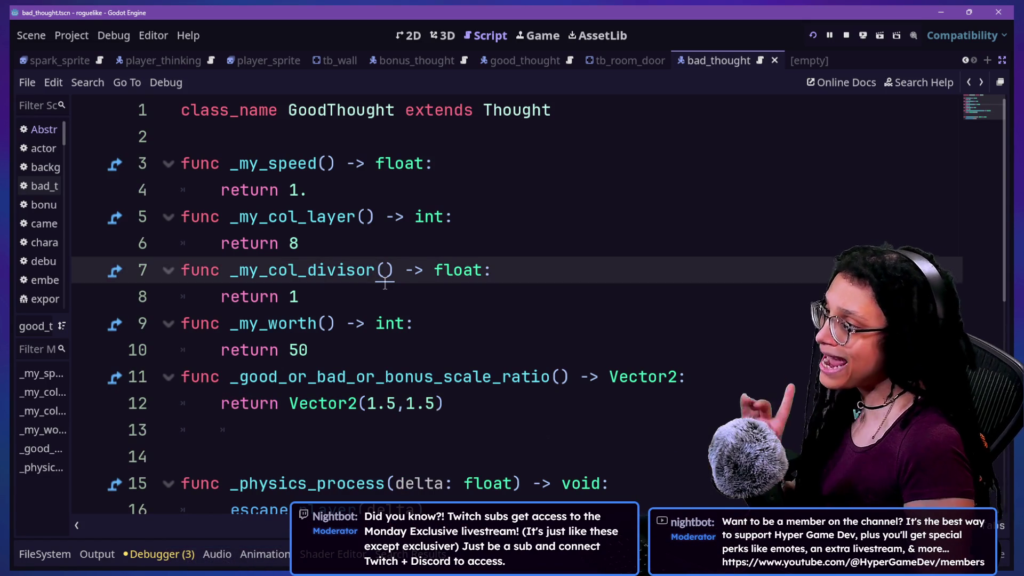
key(ctrl+alt+o)
Open bad_thought.gd, change its scale ratio to Vector2.ONE*.7 and save
text(bad_t)
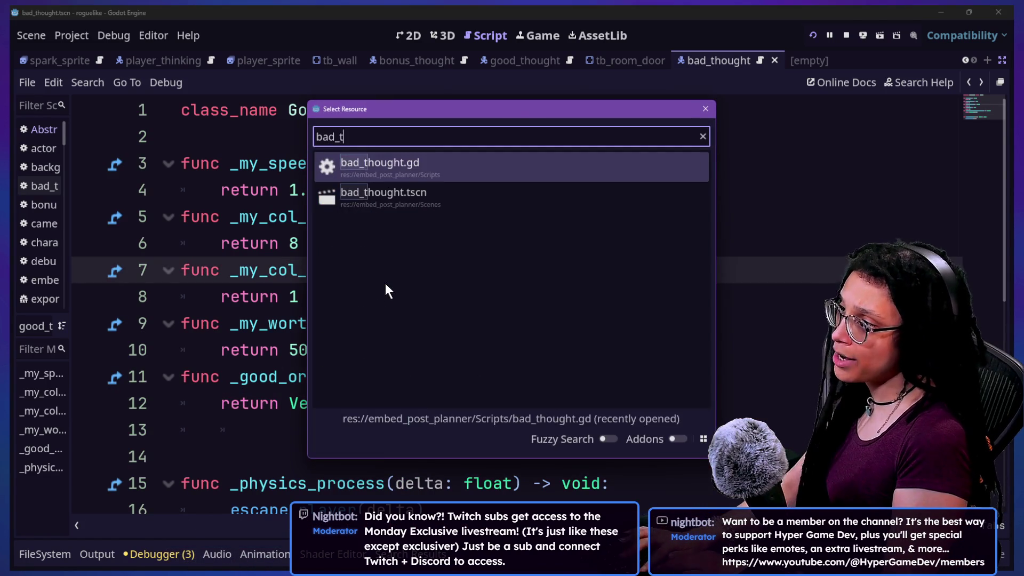
key(Return)
scroll(402, 226, up, 2)
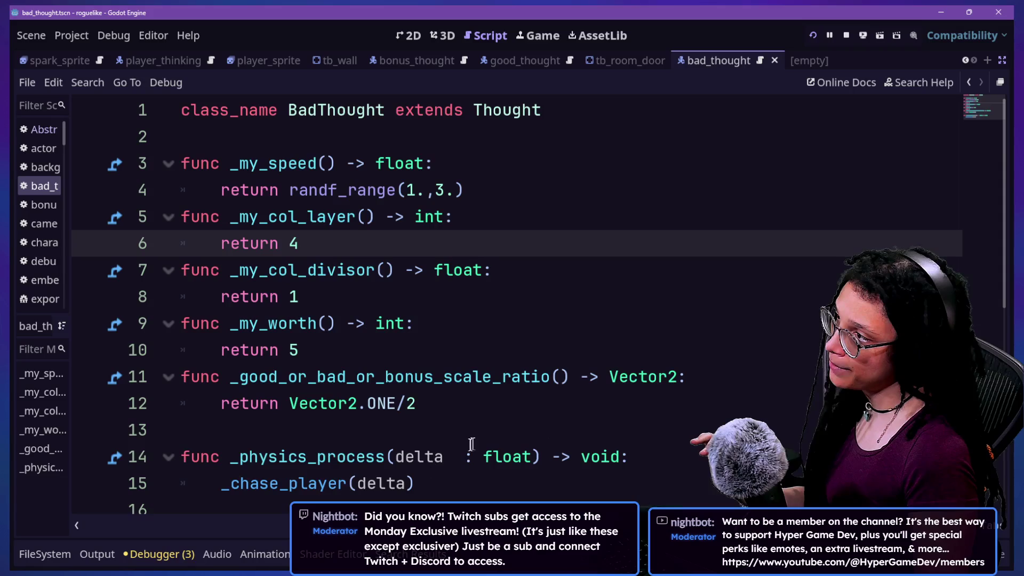
click(370, 404)
click(424, 405)
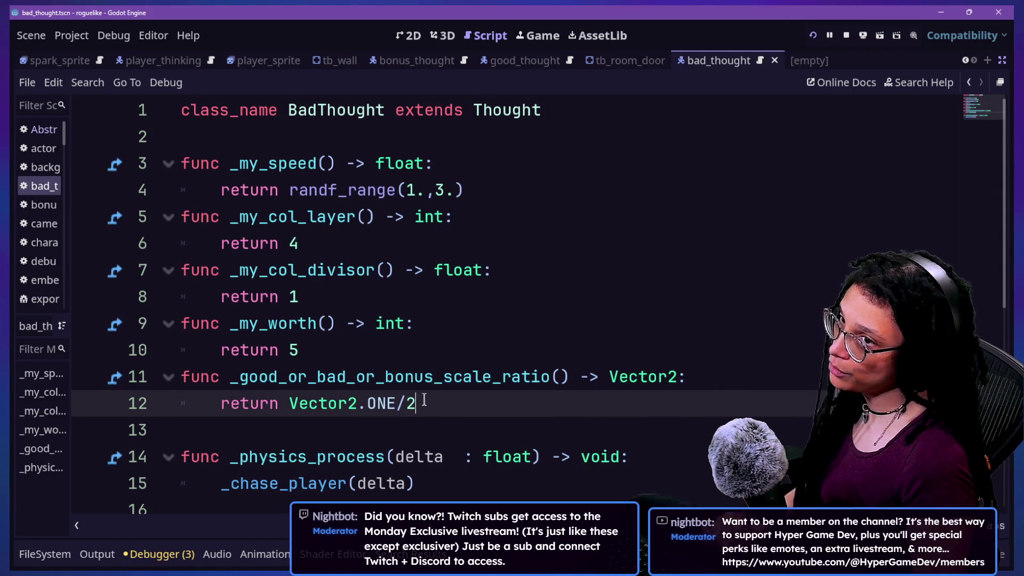
text(*)
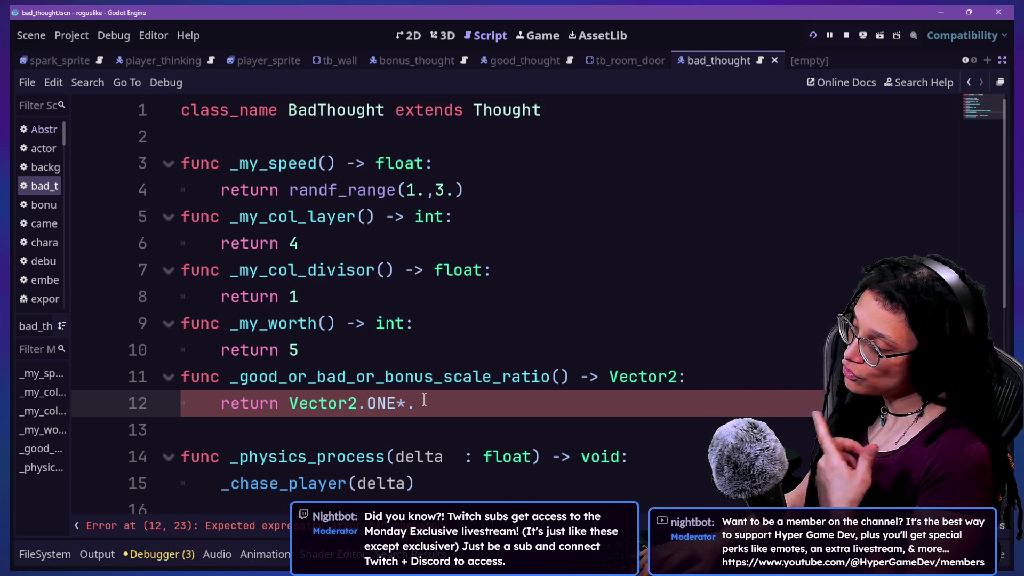
text(7)
click(521, 312)
key(ctrl+s)
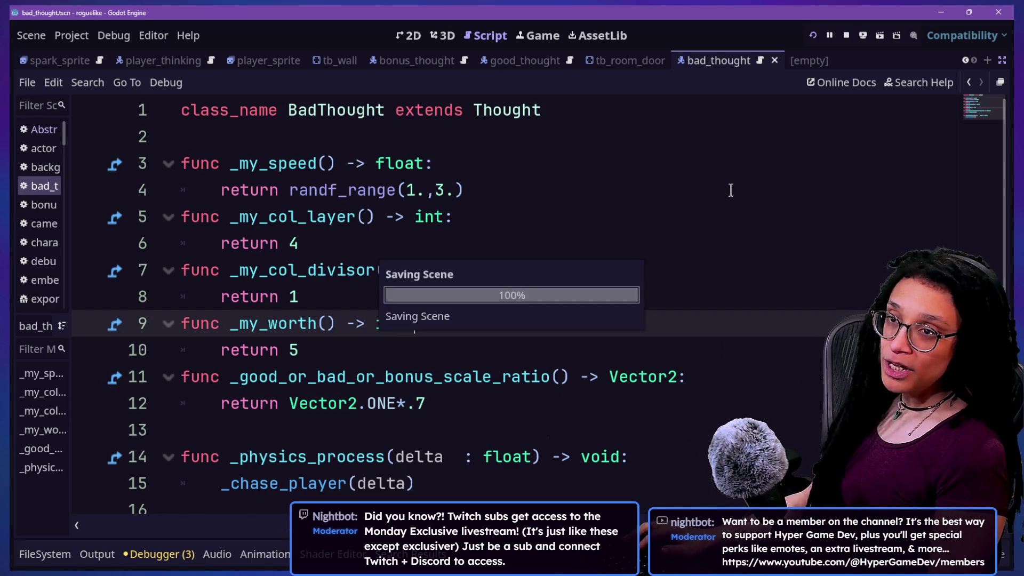
Test-run the game in a Catstagram level to check the smaller thought scales, then stop it
click(811, 35)
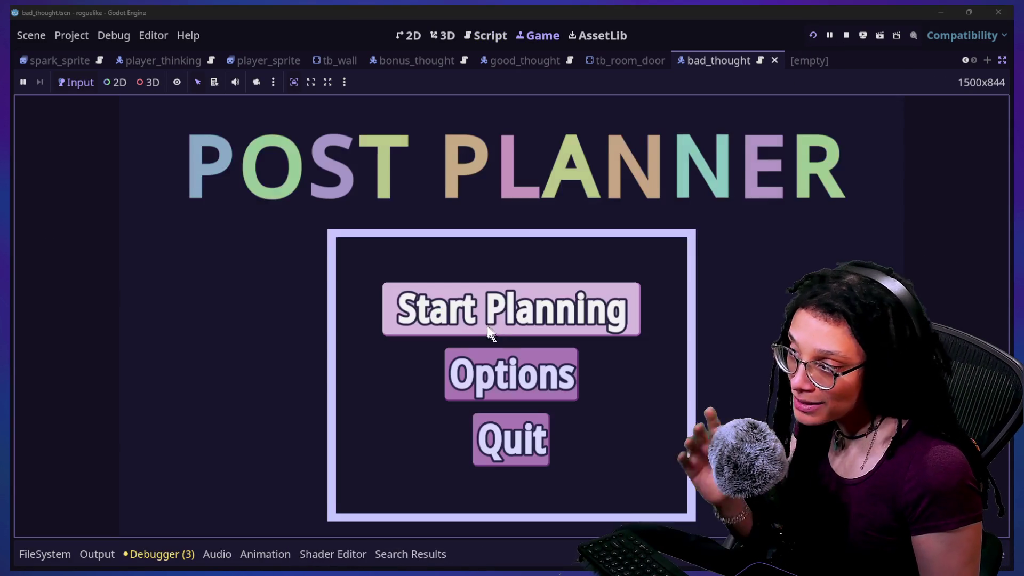
click(511, 302)
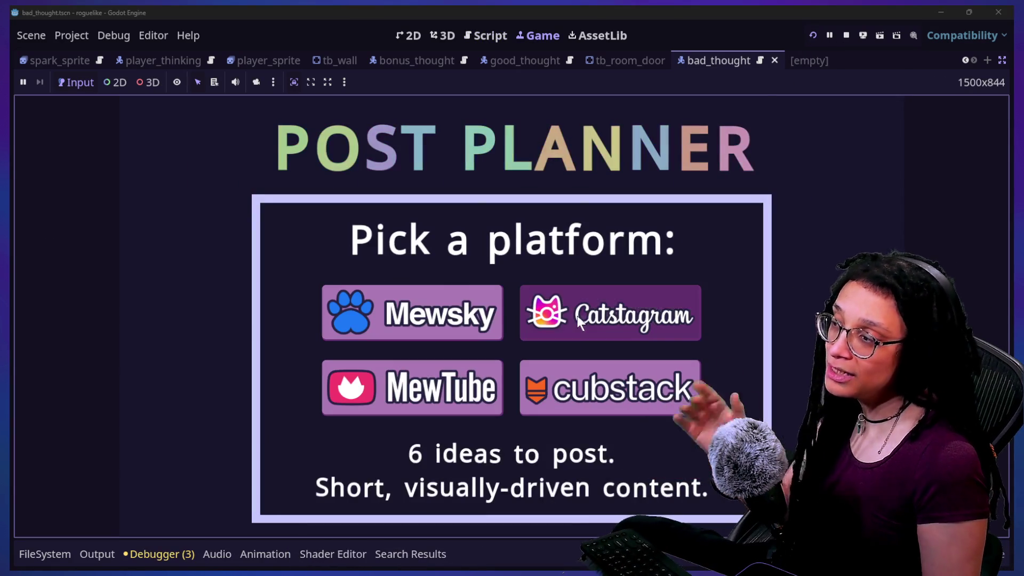
click(576, 317)
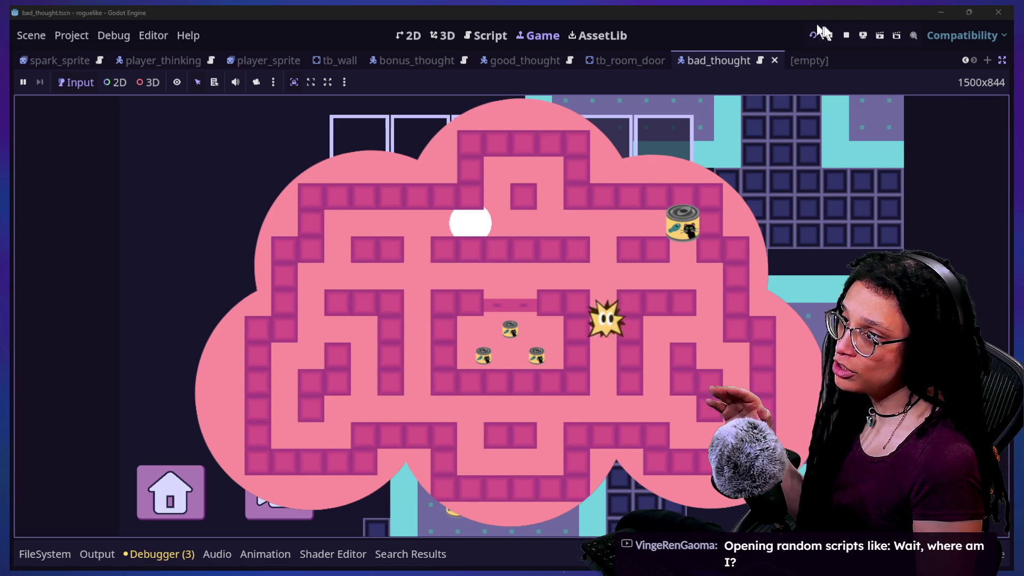
click(846, 35)
click(448, 407)
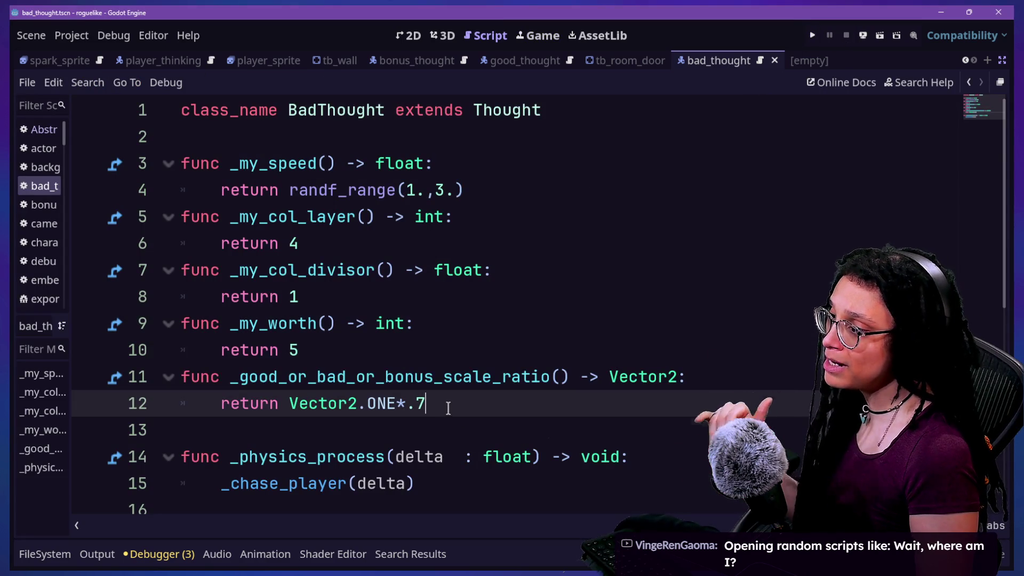
Change BadThought's scale ratio from Vector2.ONE*.7 to Vector2.ONE*.8
key(BackSpace)
text(8)
click(587, 191)
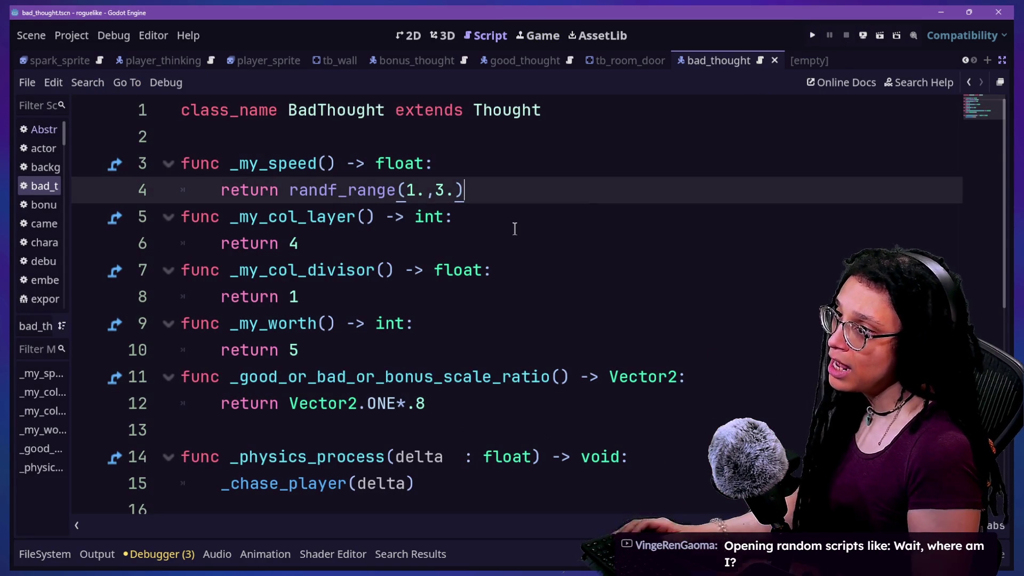
key(shift+alt+o)
text(goodt)
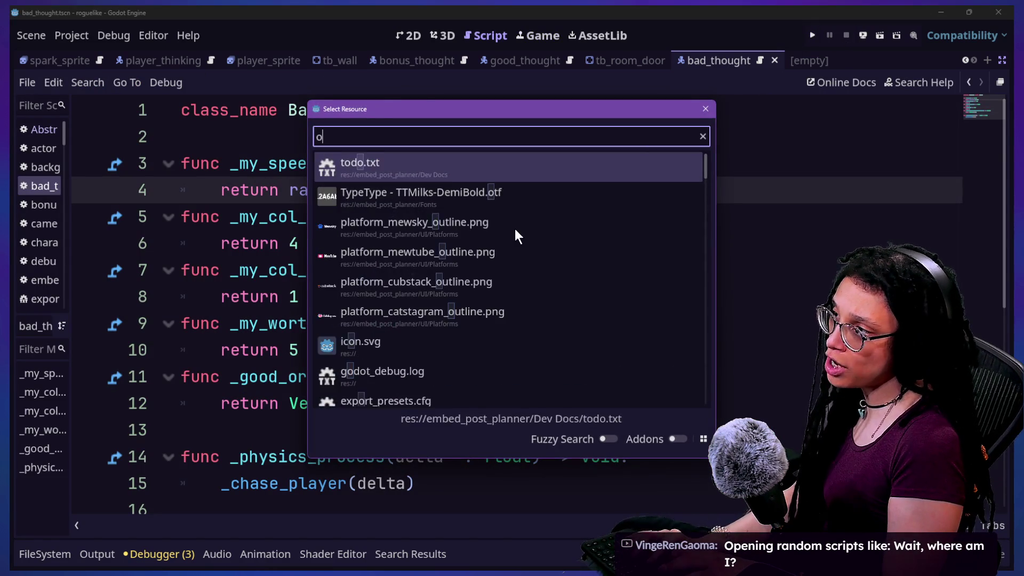
key(BackSpace)
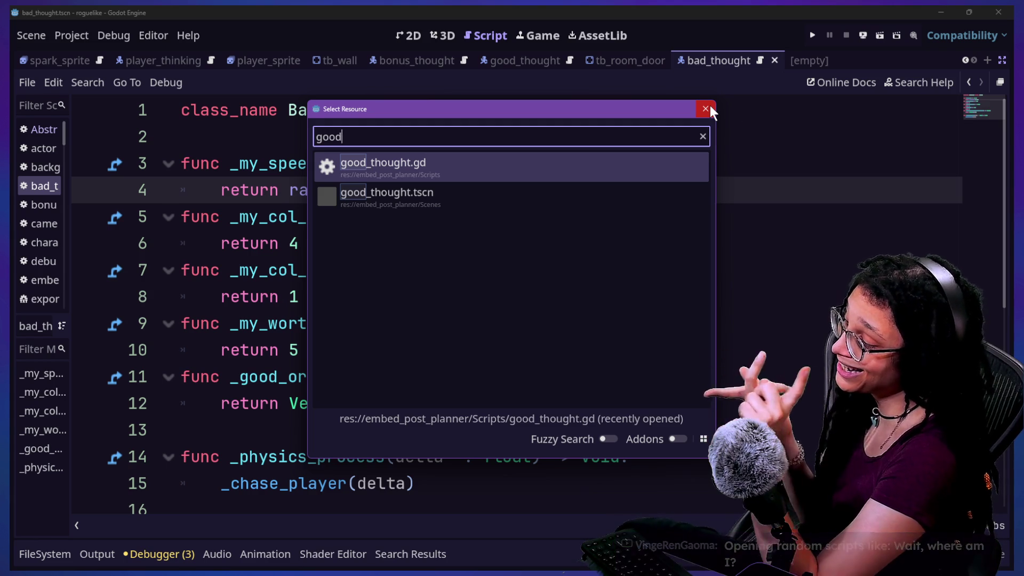
click(709, 105)
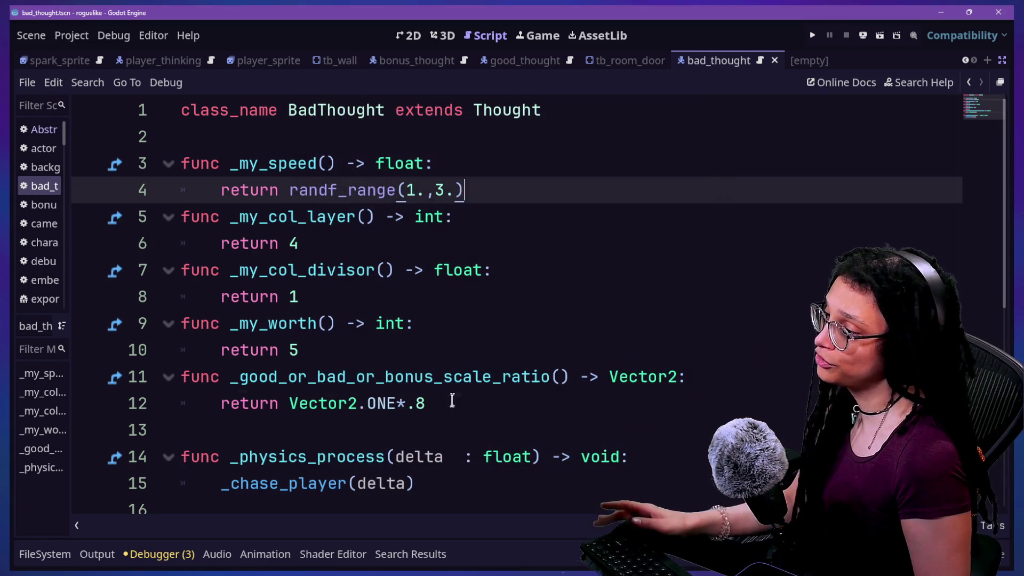
click(454, 401)
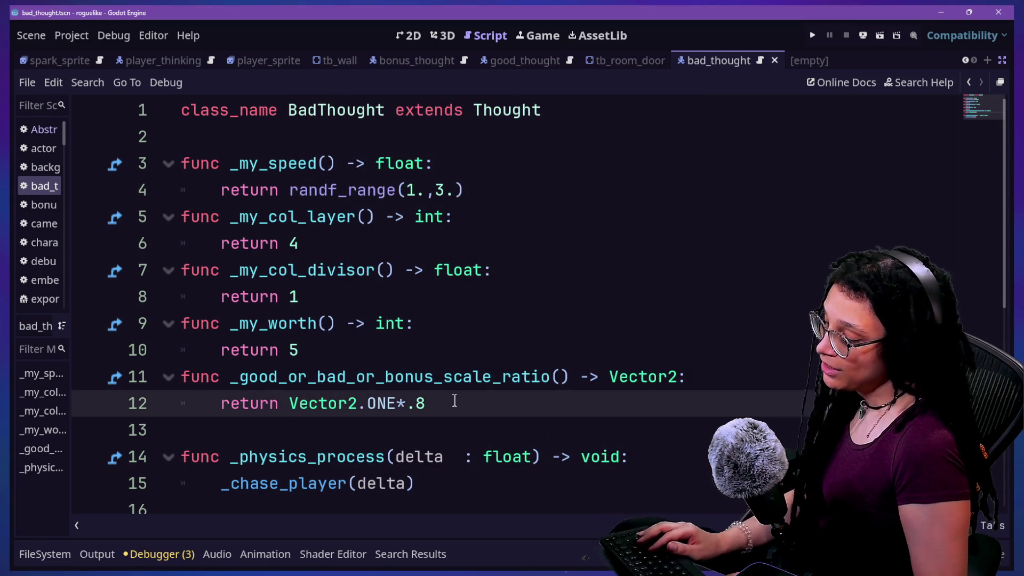
Open good_thought.gd from the quick script list
key(ctrl+alt+o)
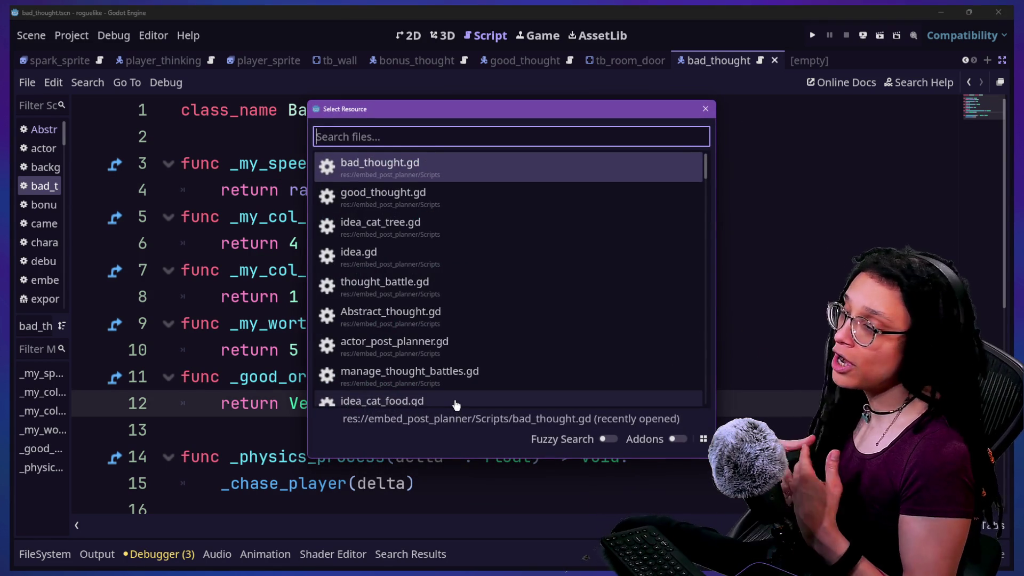
key(Down)
key(Down)
key(Up)
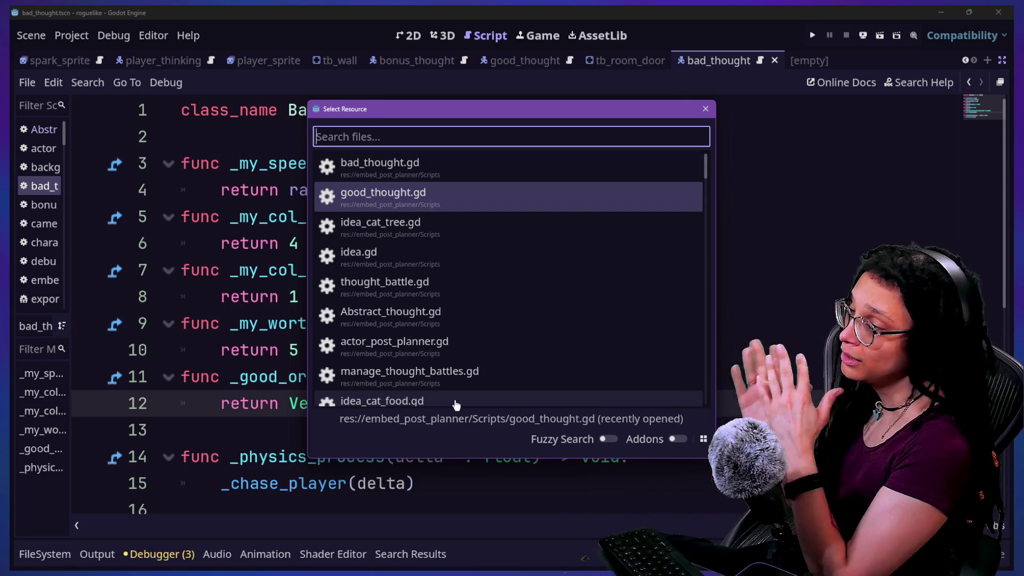
key(Down)
key(Up)
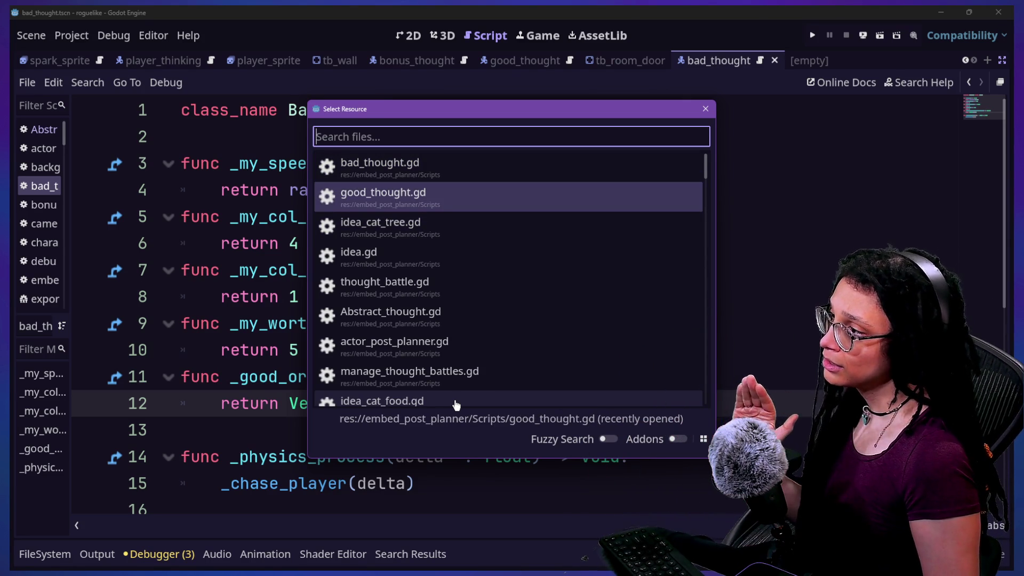
key(Up)
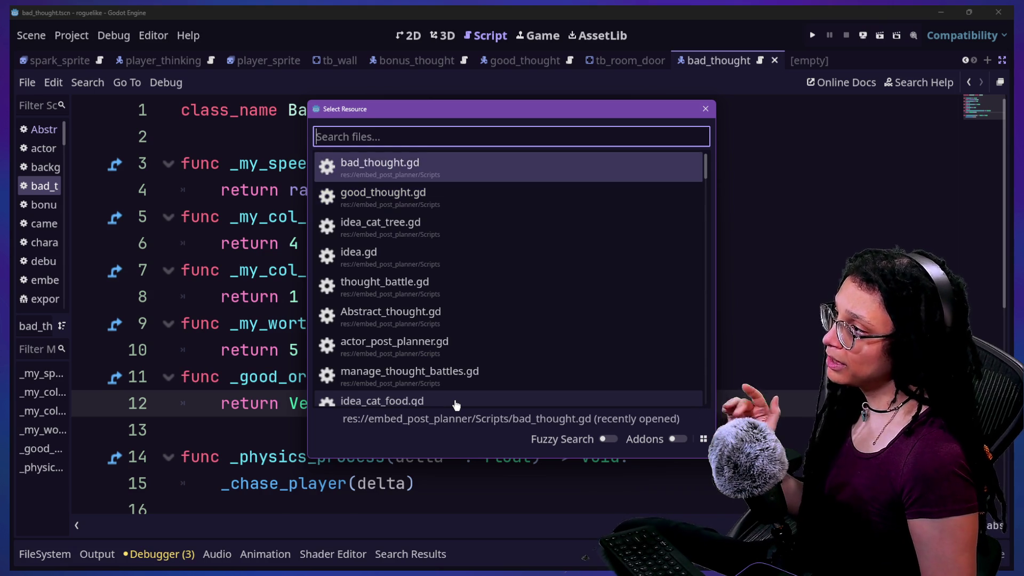
key(Down)
key(Return)
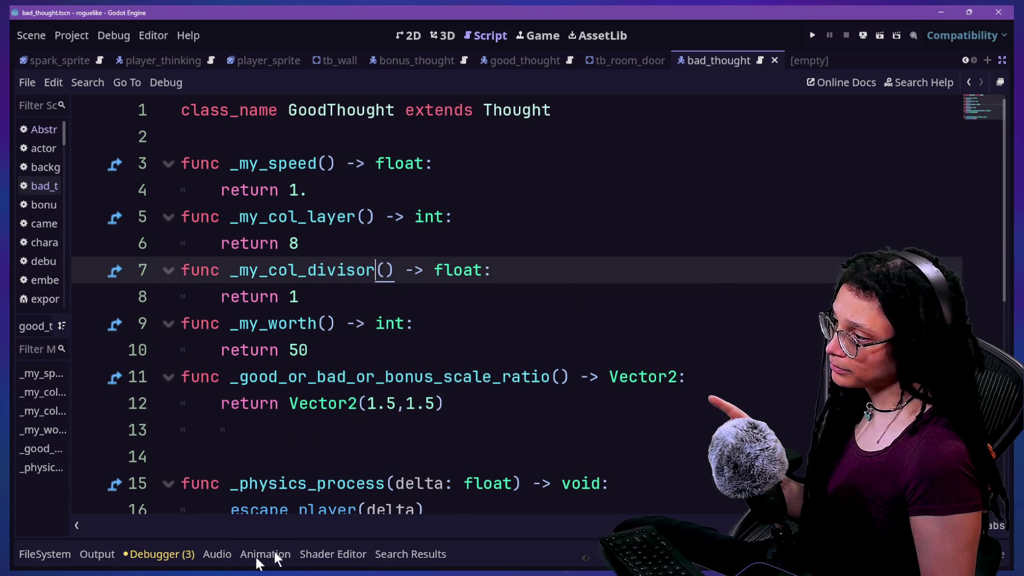
Set GoodThought's scale ratio on line 12 to Vector2(1.8,1.8)
click(392, 404)
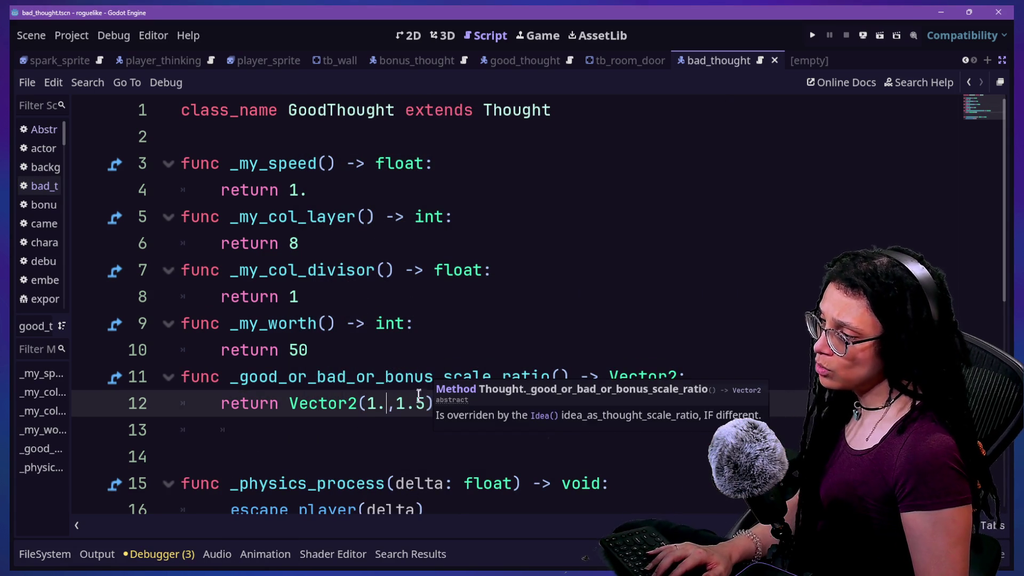
text(8)
key(Right)
key(Right)
key(Right)
key(BackSpace)
text(8)
click(480, 216)
Run the game again into a Catstagram level to check the .8 and 1.8 scales, then stop
click(813, 35)
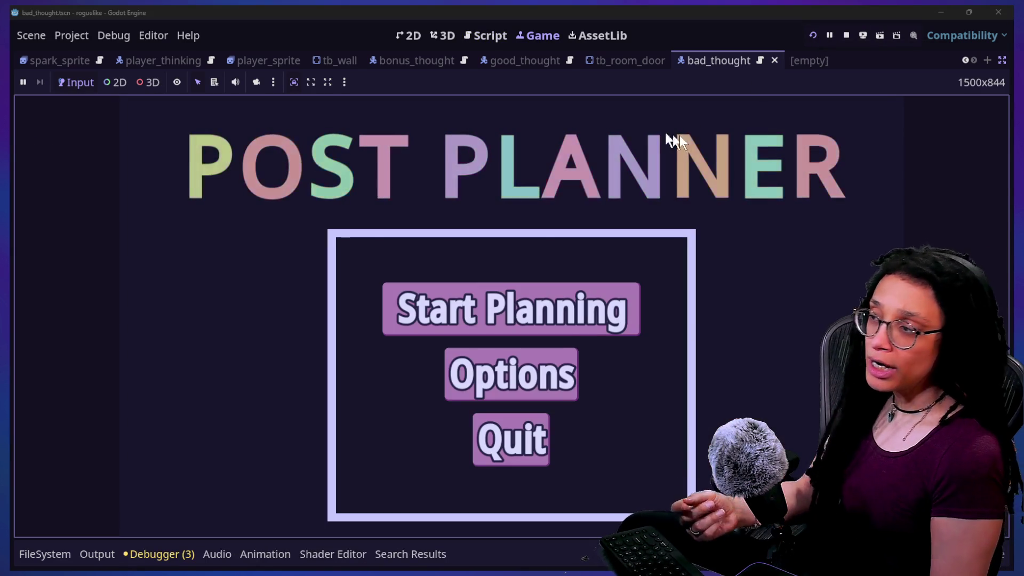
click(544, 319)
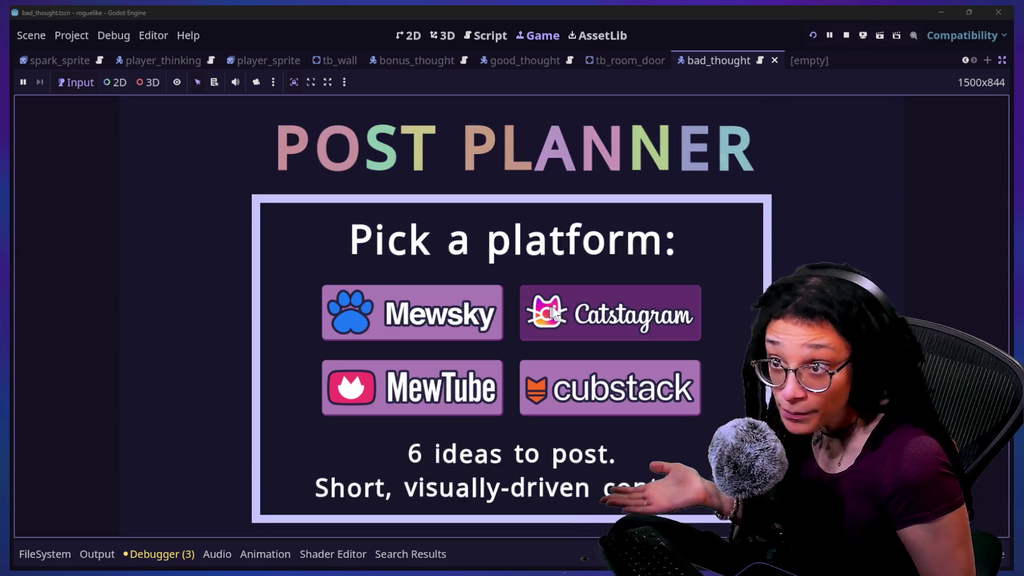
click(553, 315)
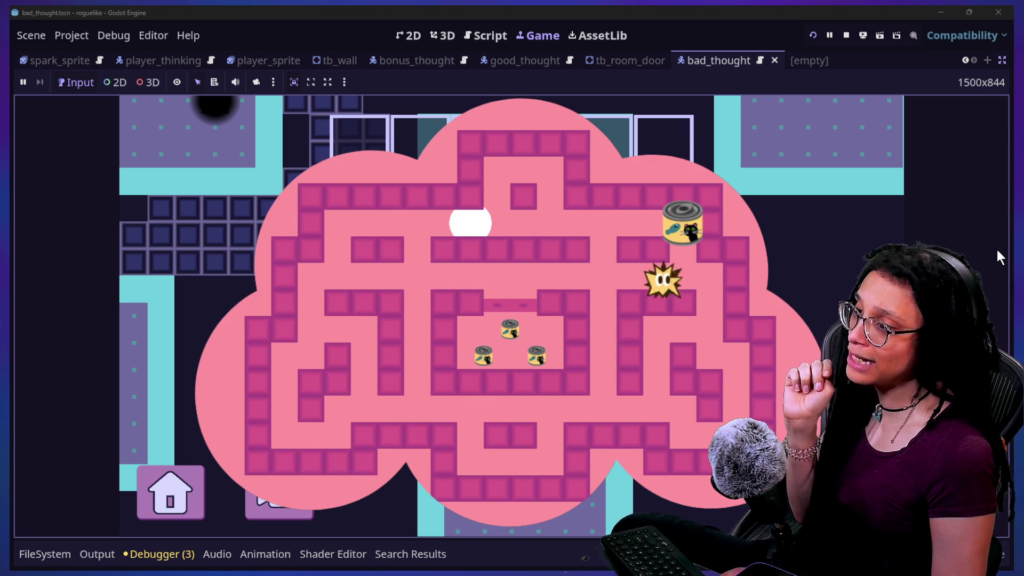
click(846, 35)
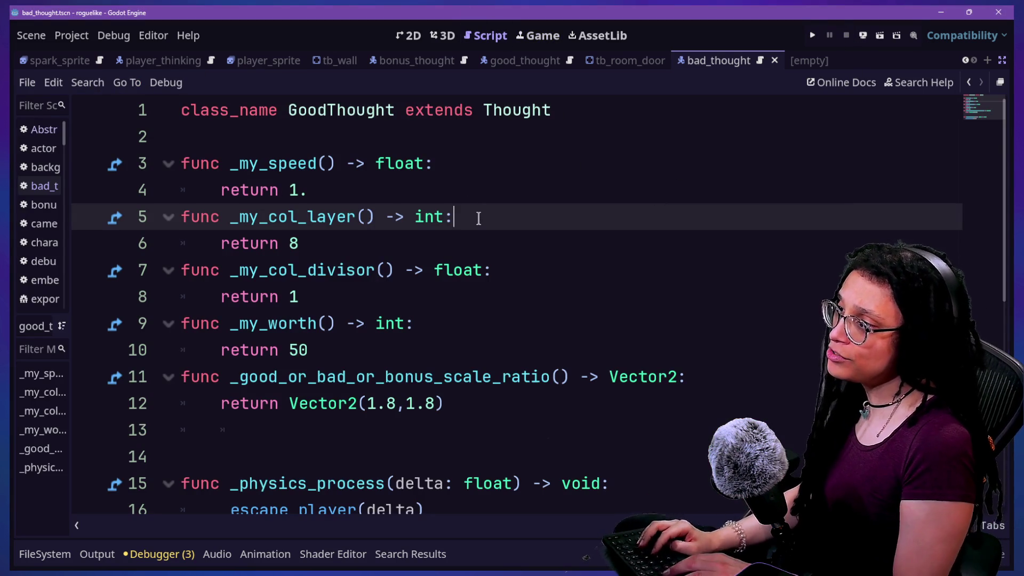
Open bad_thought.gd, change its scale factor to Vector2.ONE*.2, and switch to the stream chat
key(shift+alt+o)
text(vb)
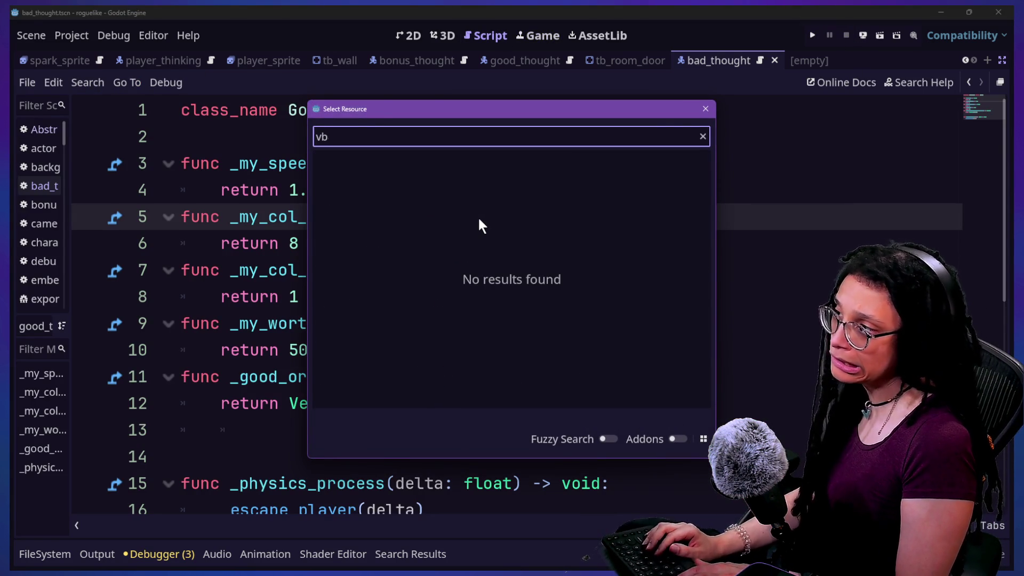
text(ad)
key(Return)
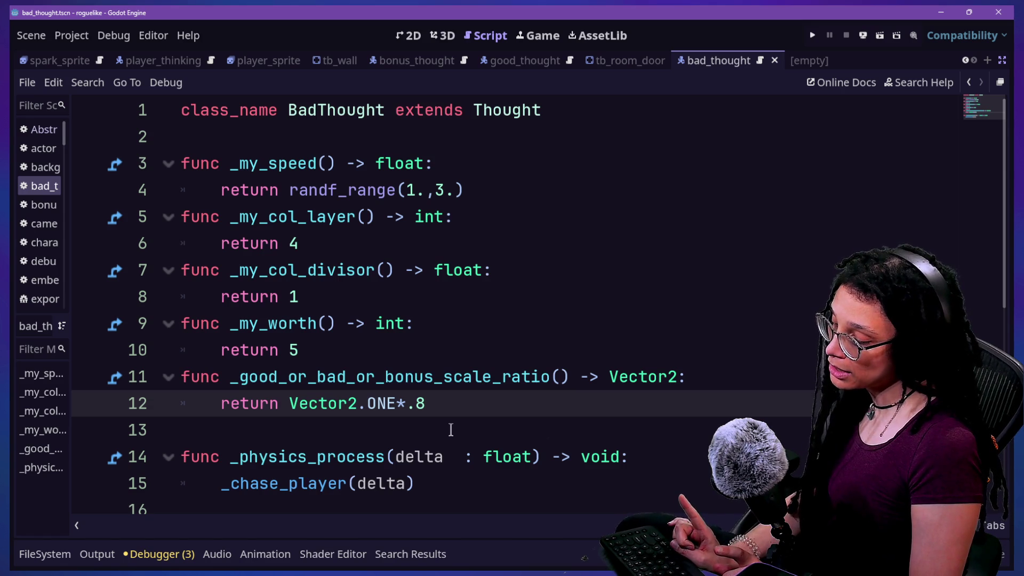
key(BackSpace)
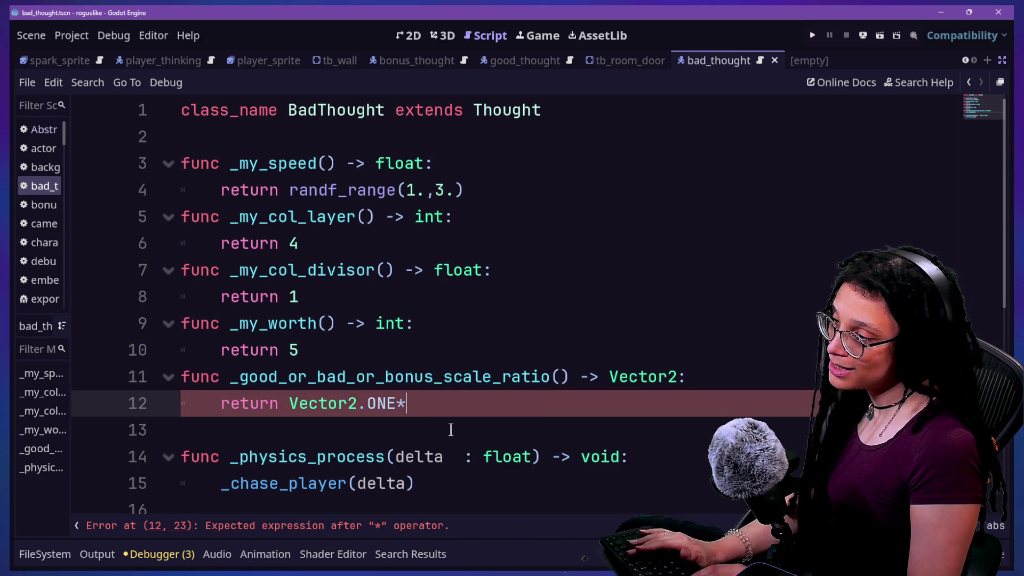
text(.3)
key(BackSpace)
text(2)
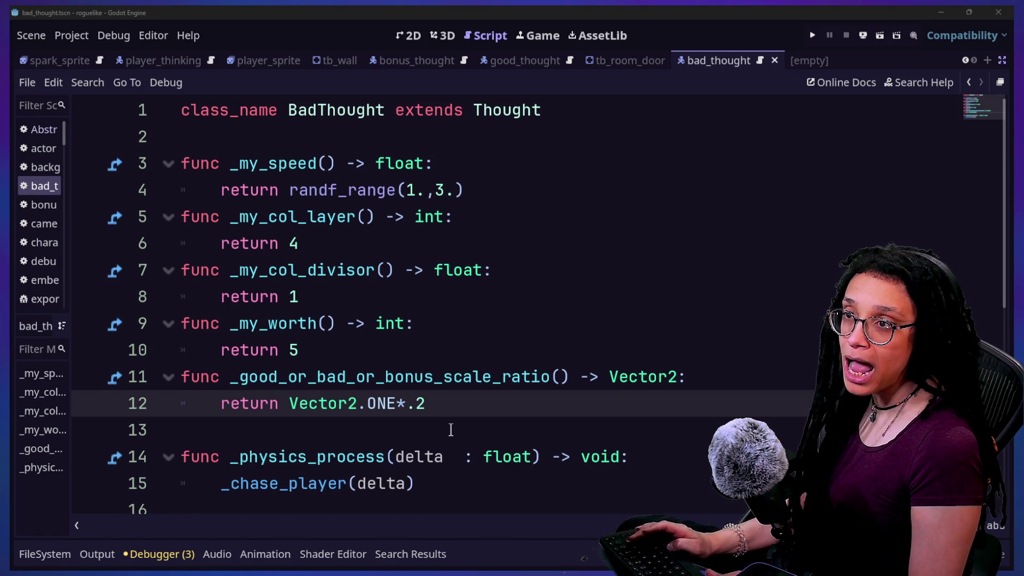
key(alt+Tab)
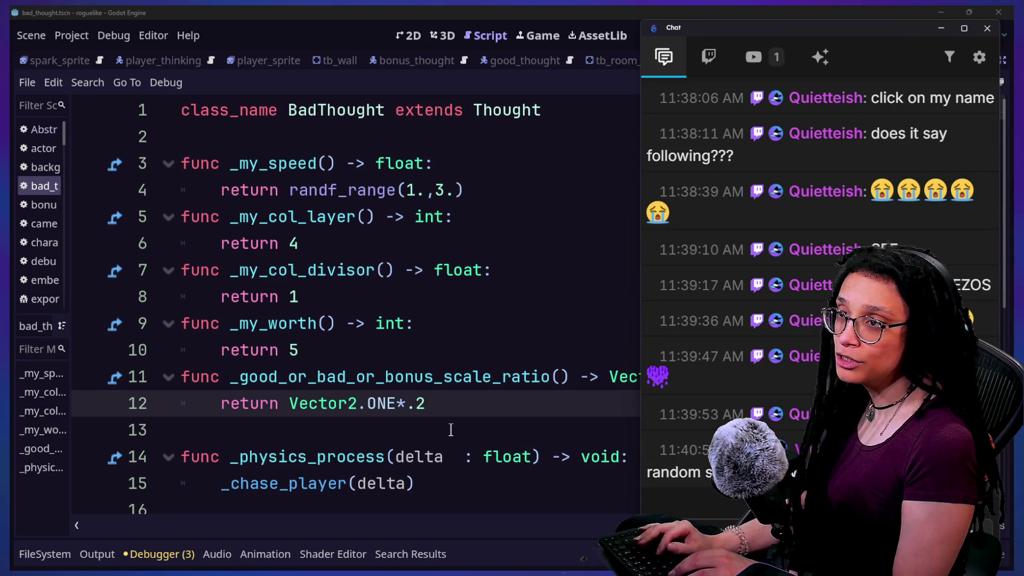
Work out the scale ratio in the calculator, then delete the .2 factor on line 12
key(XF86Calculator)
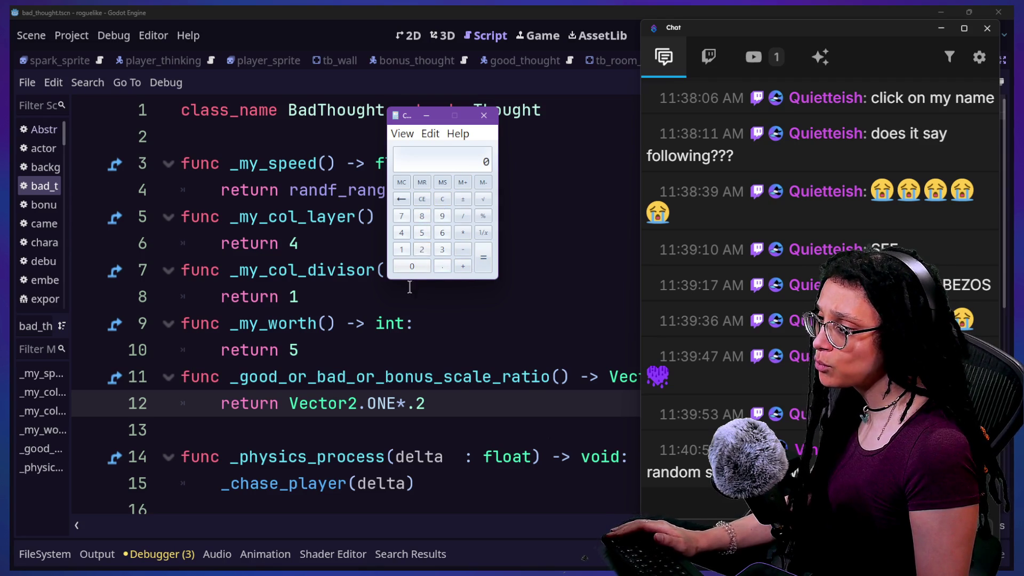
click(424, 344)
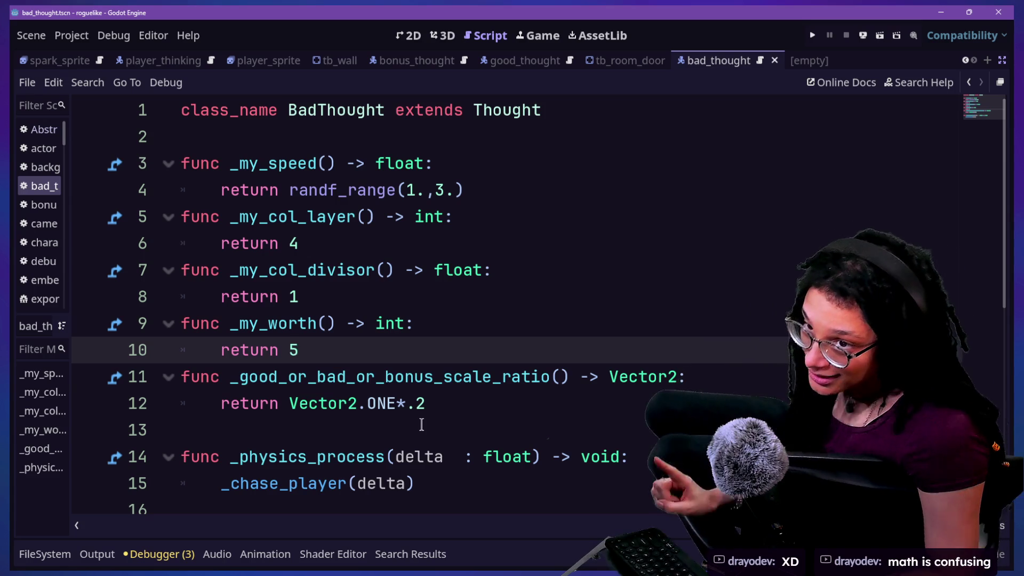
click(427, 415)
key(BackSpace)
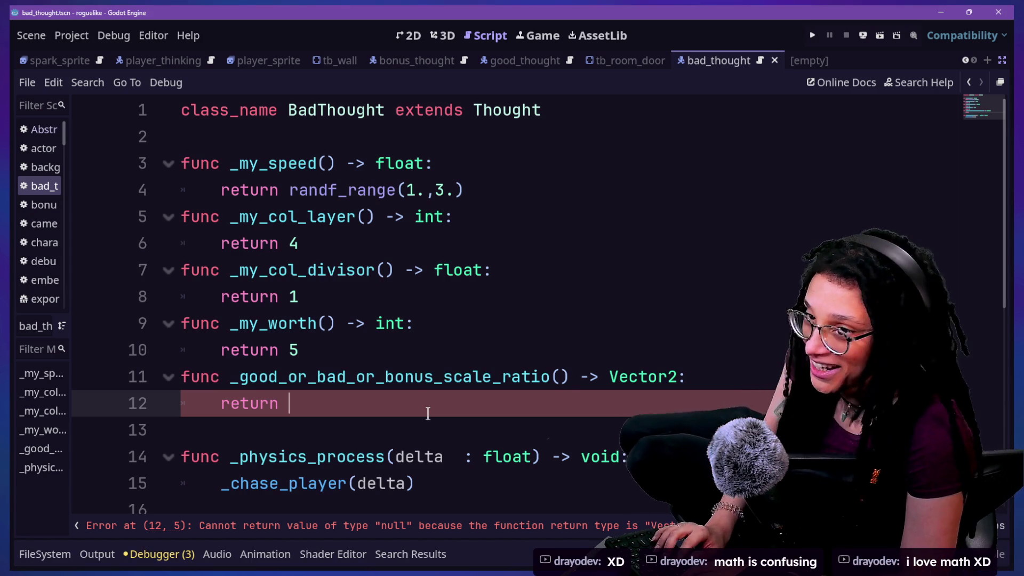
text(()
Rewrite BadThought's line 12 to return Vector2(1,1) and launch the game with F5
key(BackSpace)
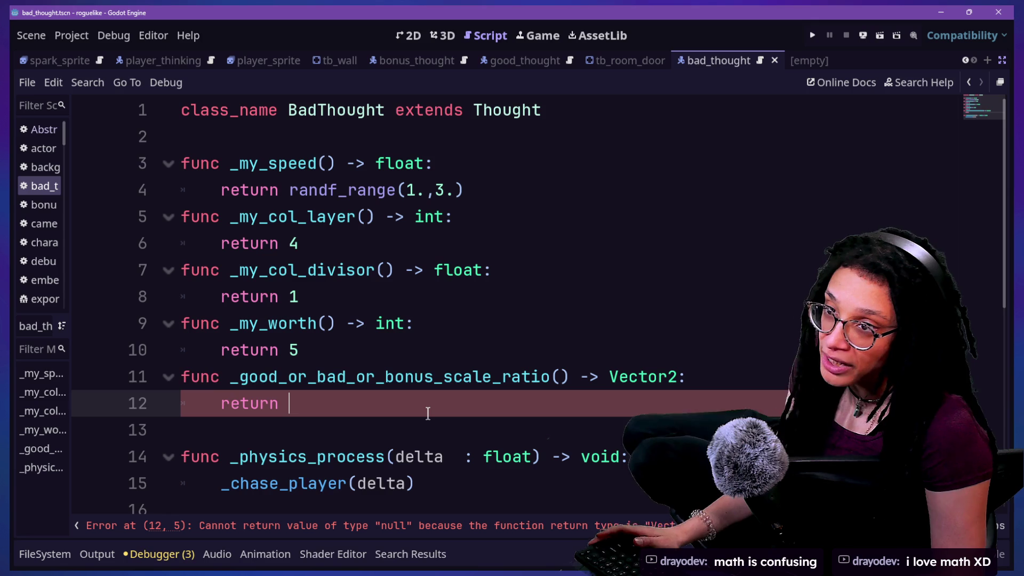
text(v)
key(BackSpace)
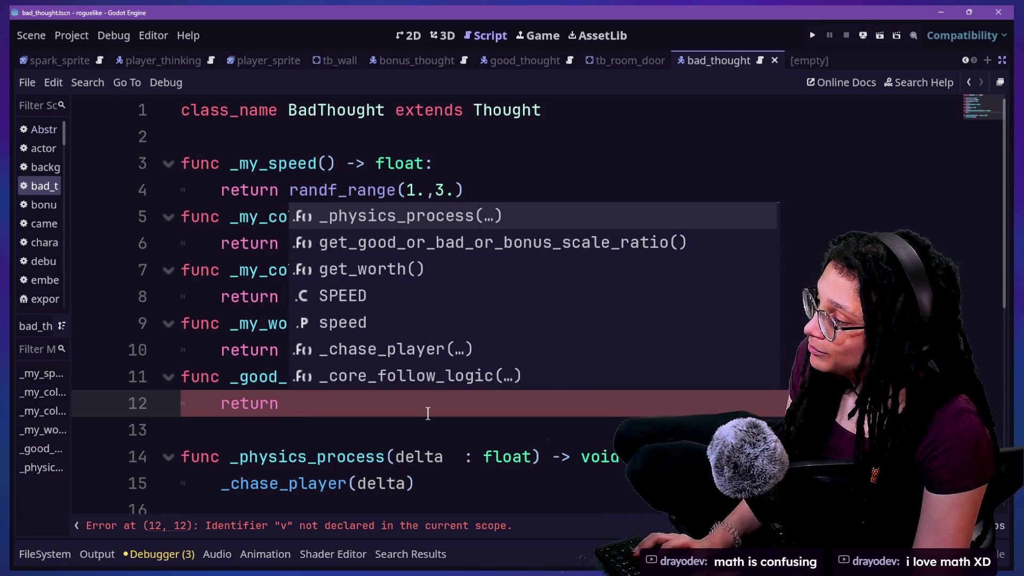
text(F)
key(BackSpace)
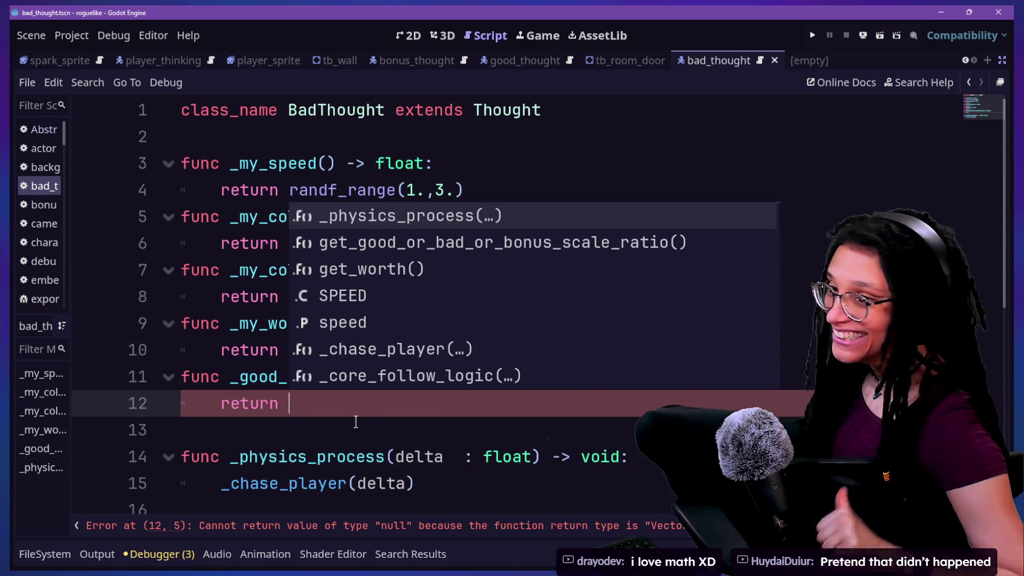
click(323, 424)
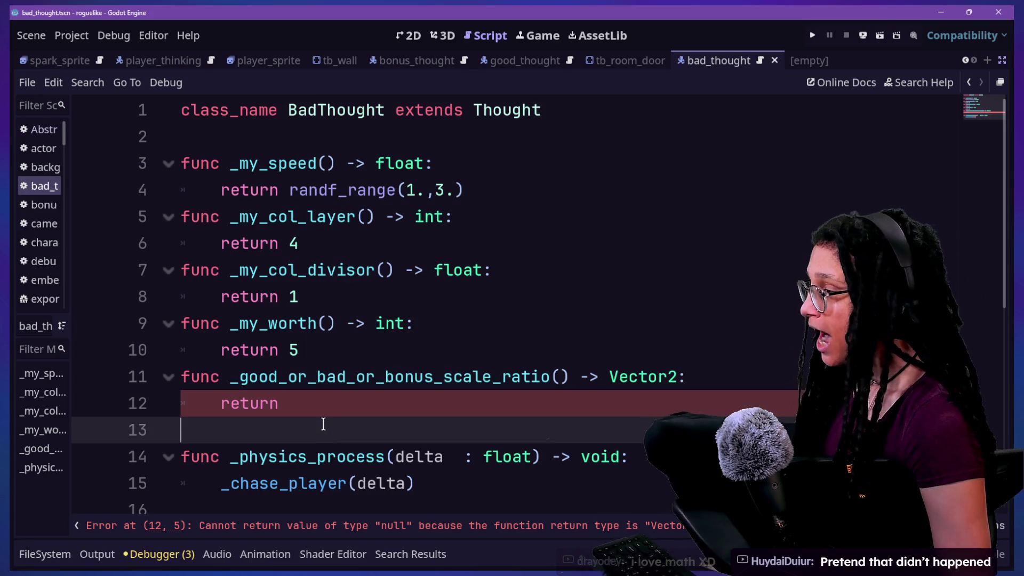
click(356, 399)
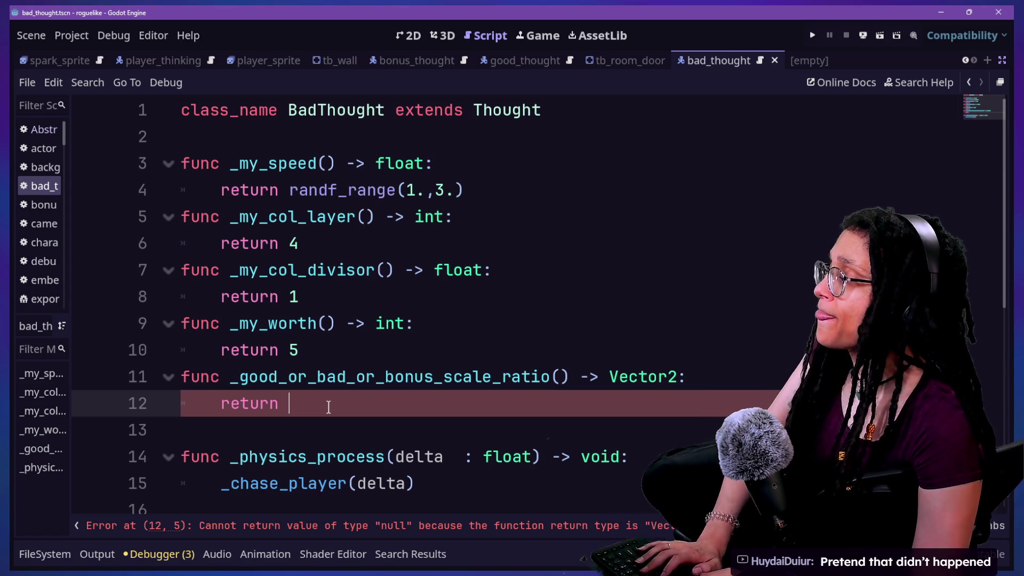
text(Vector2()
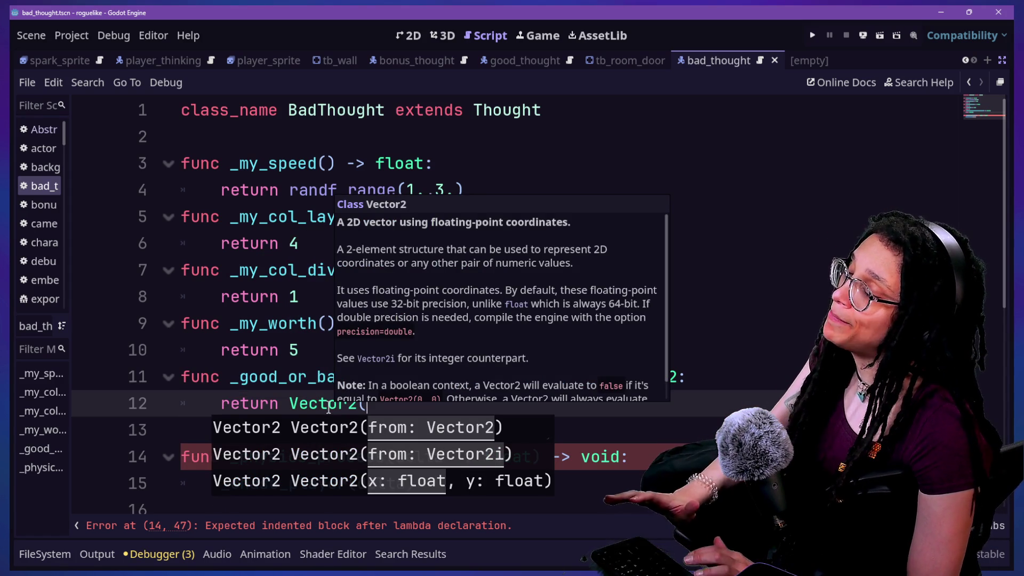
text(1)
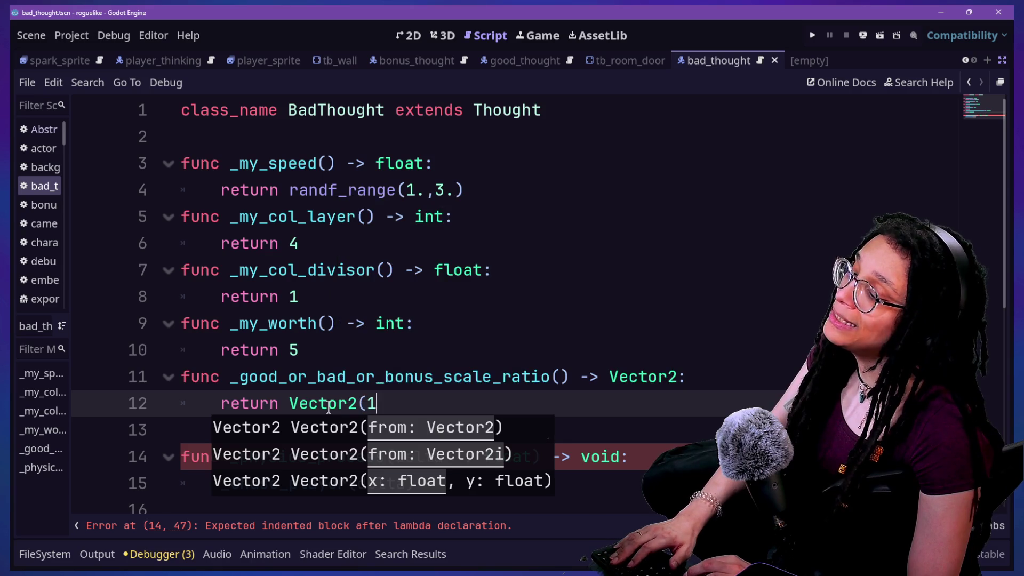
text(,1))
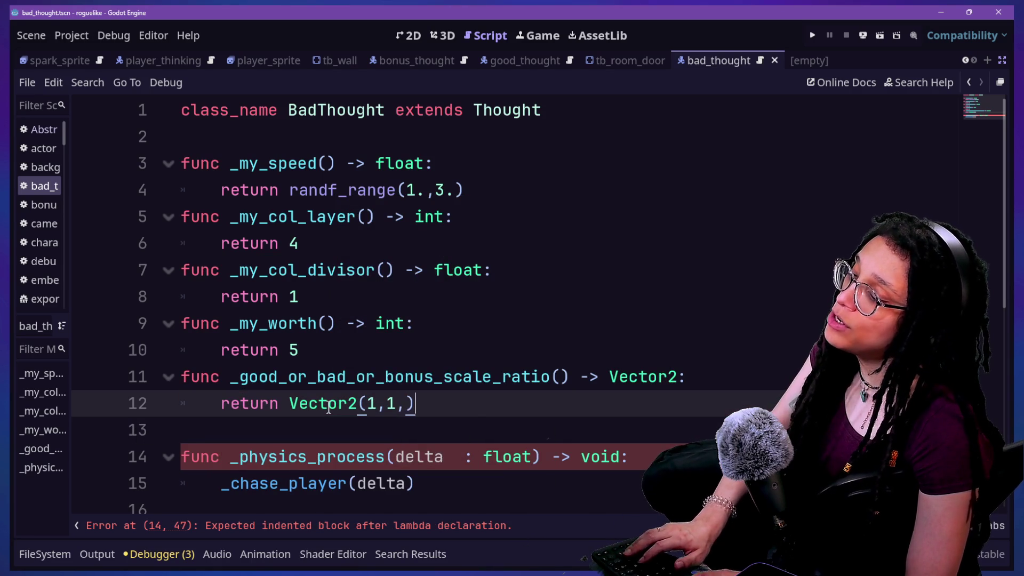
text())
key(F5)
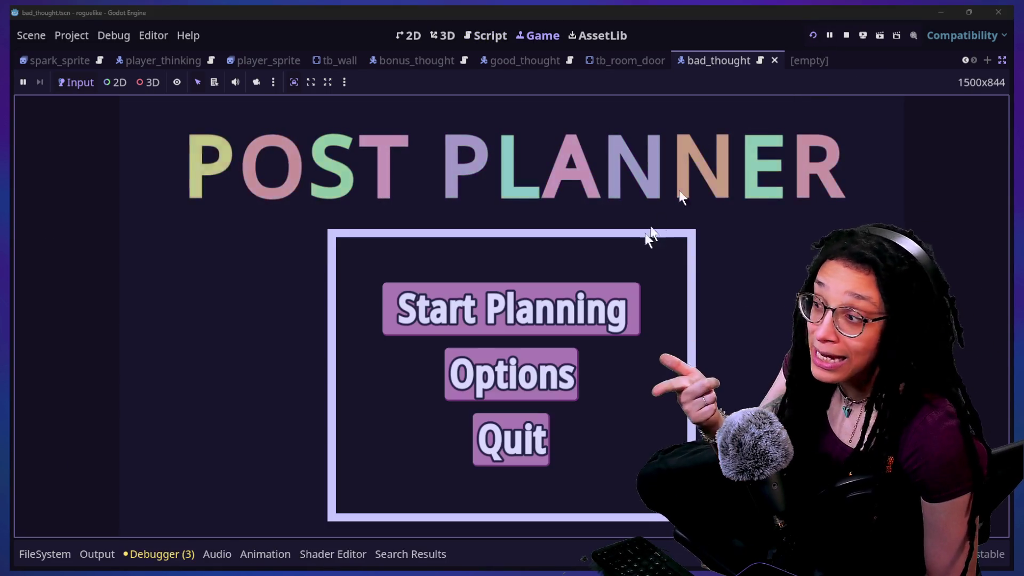
Start planning in the running game and choose Catstagram as the platform
click(596, 289)
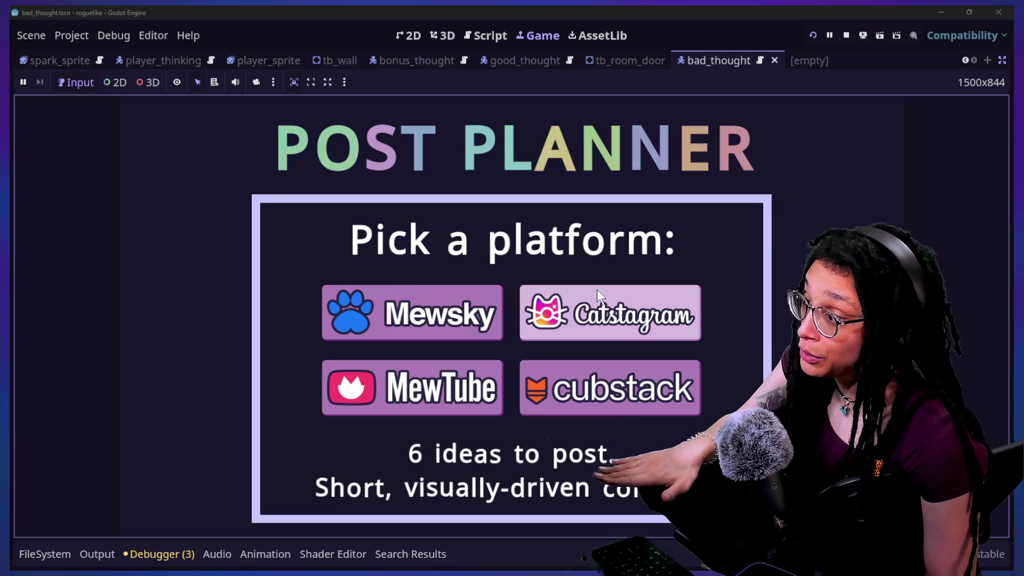
click(596, 289)
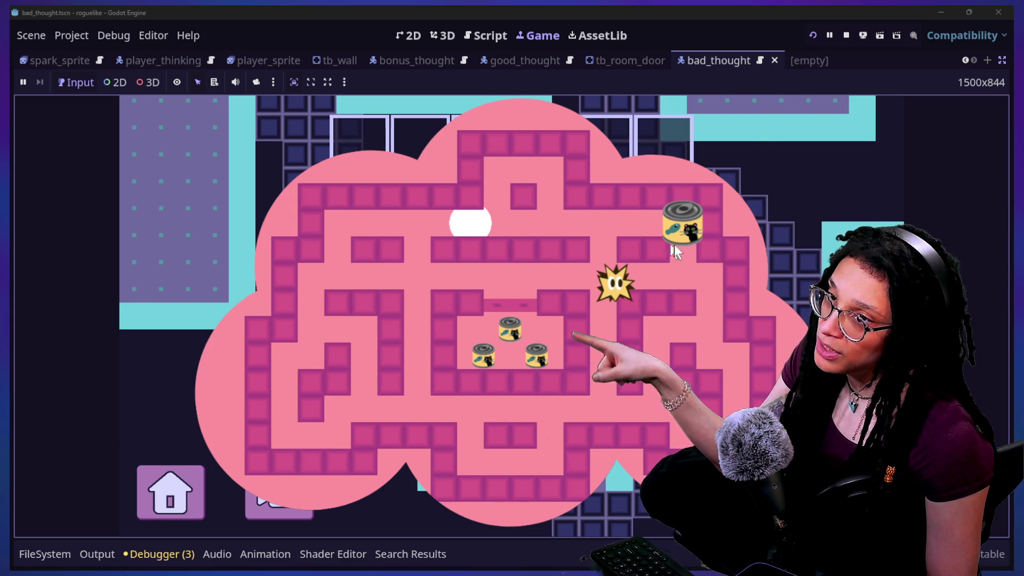
Stop the game, change BadThought's ratio to Vector2(.9,.9), then save and relaunch
click(846, 35)
key(BackSpace)
text(.0)
key(Left)
key(Left)
key(Right)
key(Right)
key(BackSpace)
text(8)
key(BackSpace)
text(9)
key(Left)
key(Left)
key(Left)
key(Delete)
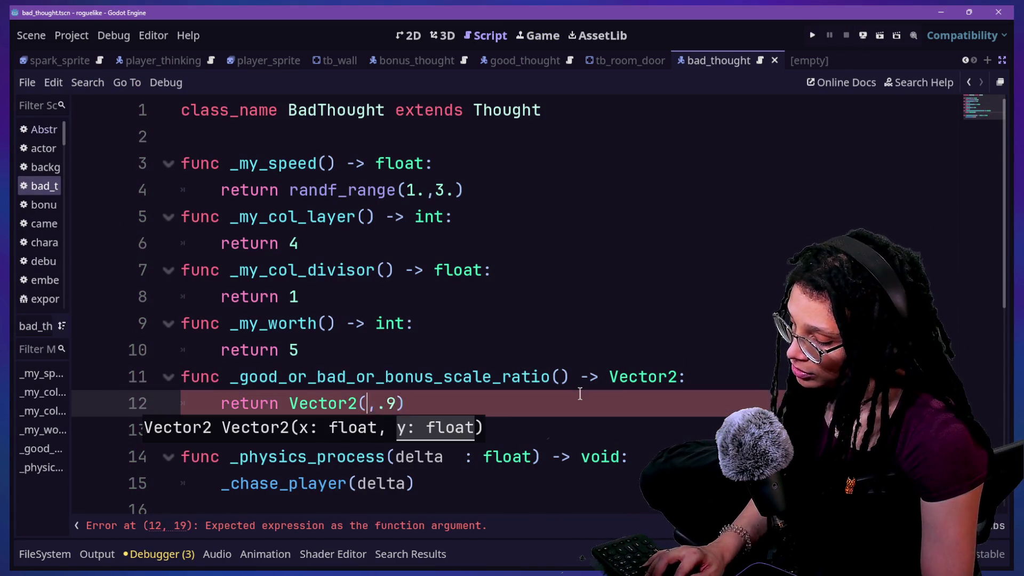
text(.9)
key(ctrl+s)
click(814, 36)
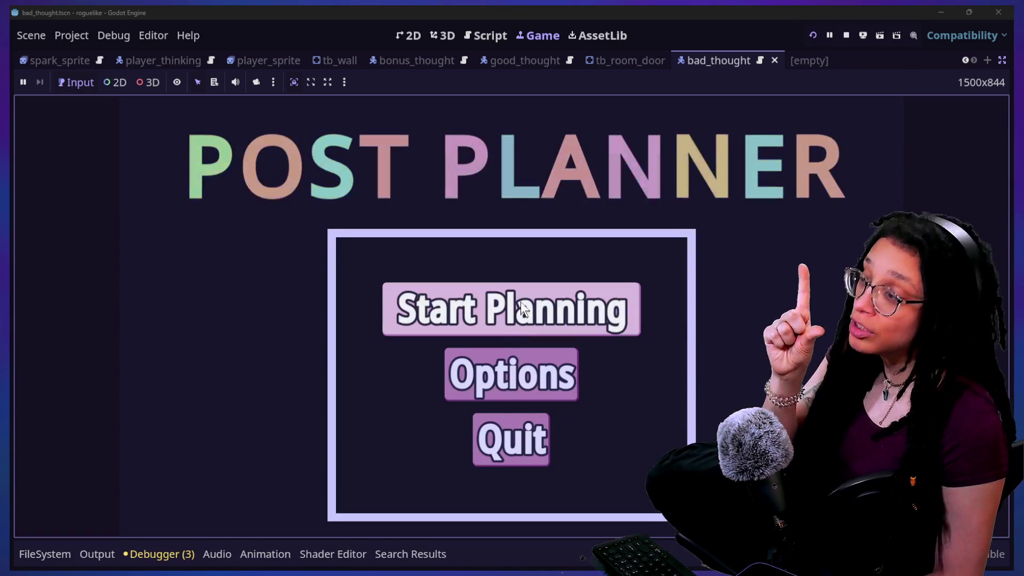
Start a Catstagram game and steer the spark through the first thought maze to the top-right can
click(521, 302)
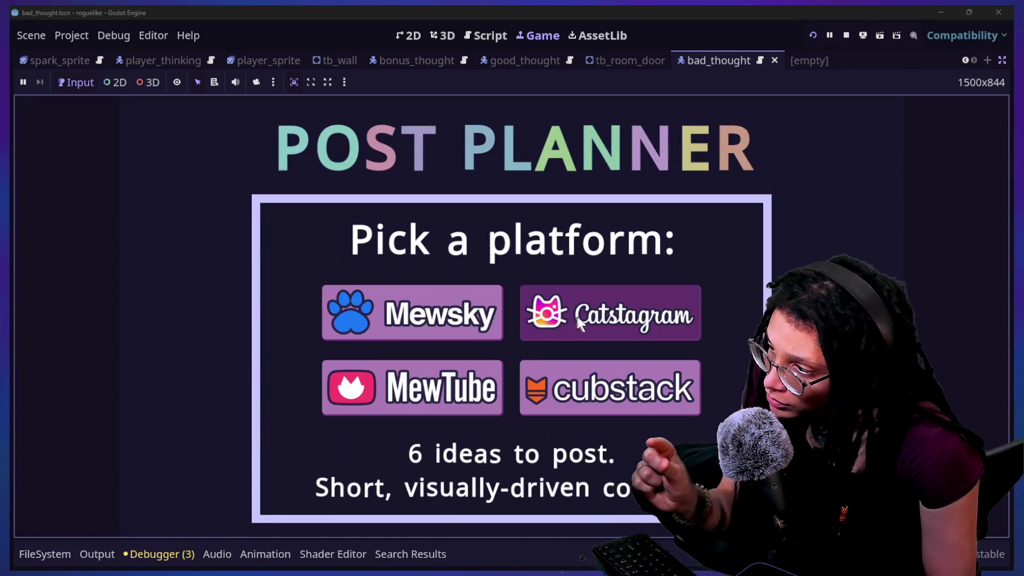
click(577, 317)
key(Left)
key(Left)
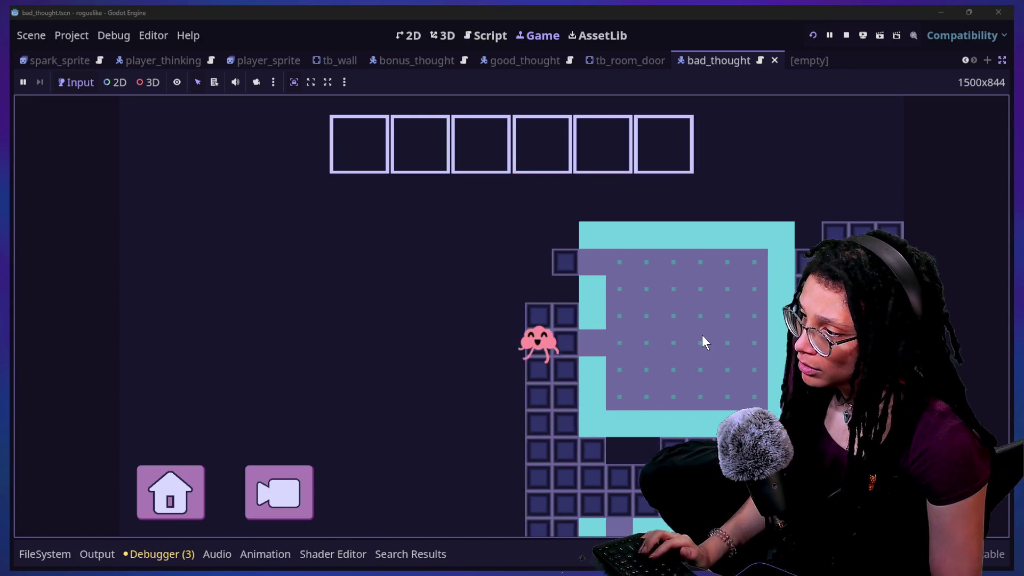
key(Down)
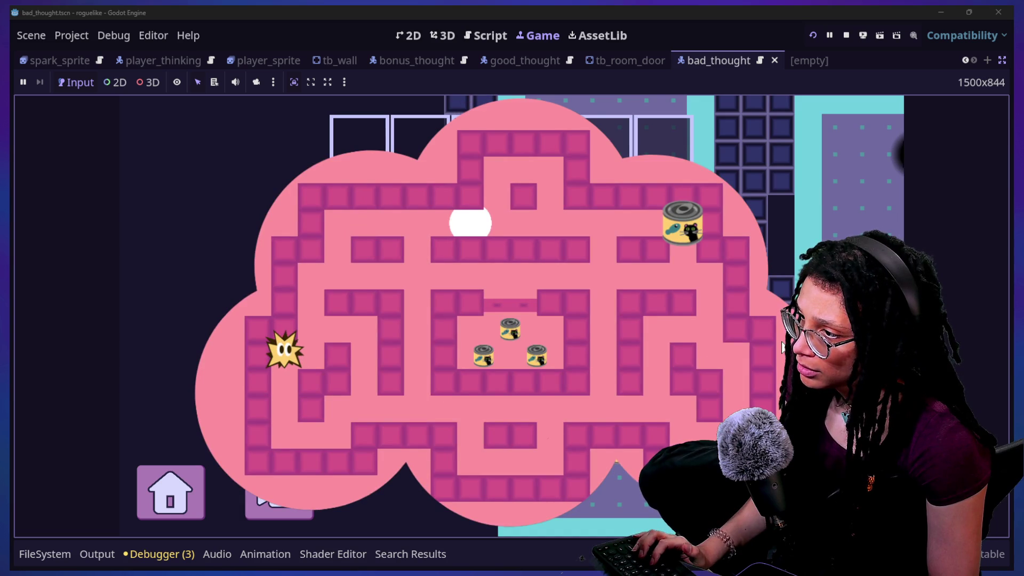
key(Down)
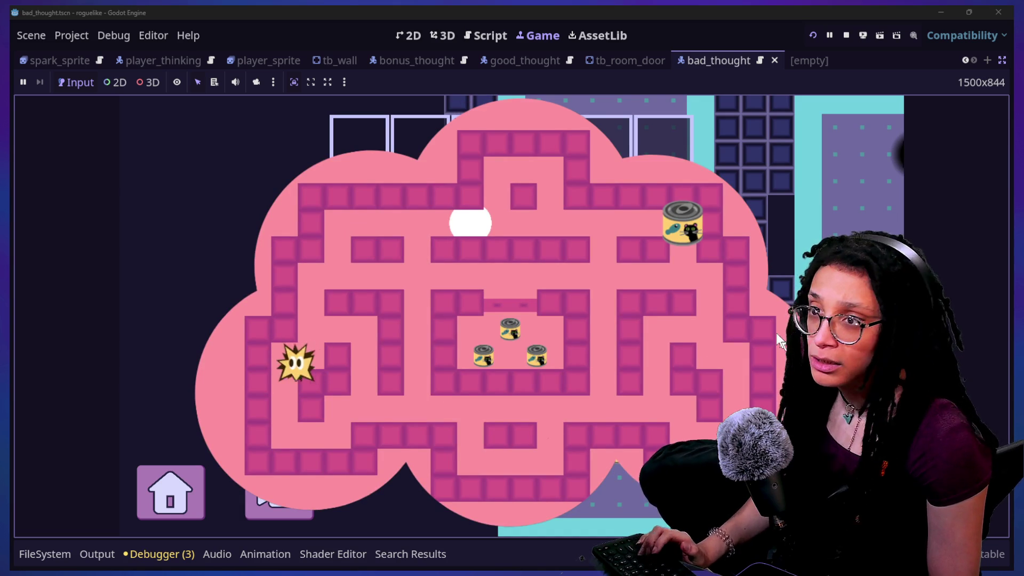
key(Down)
key(Right)
key(Up)
key(Right)
key(Right)
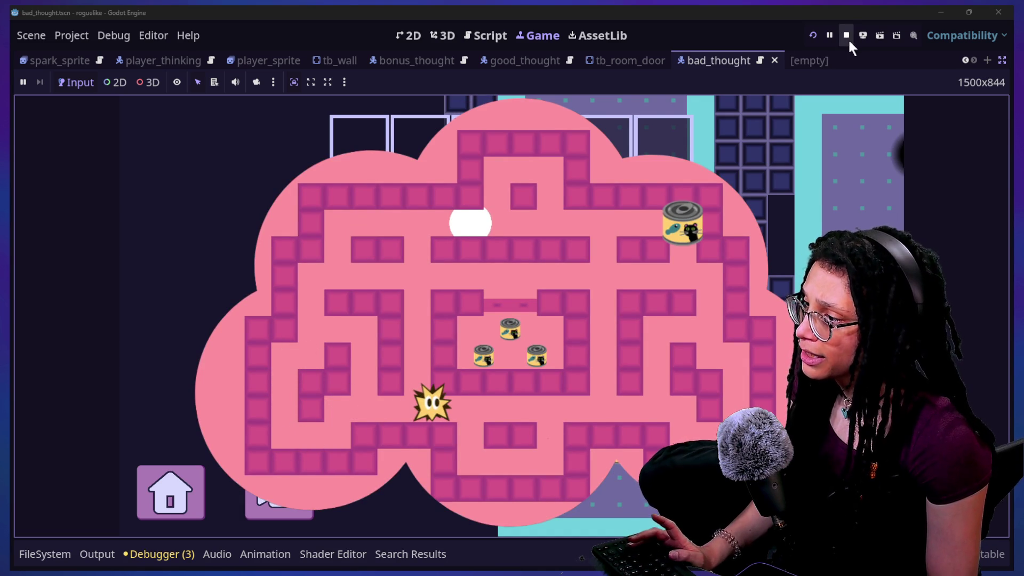
key(Right)
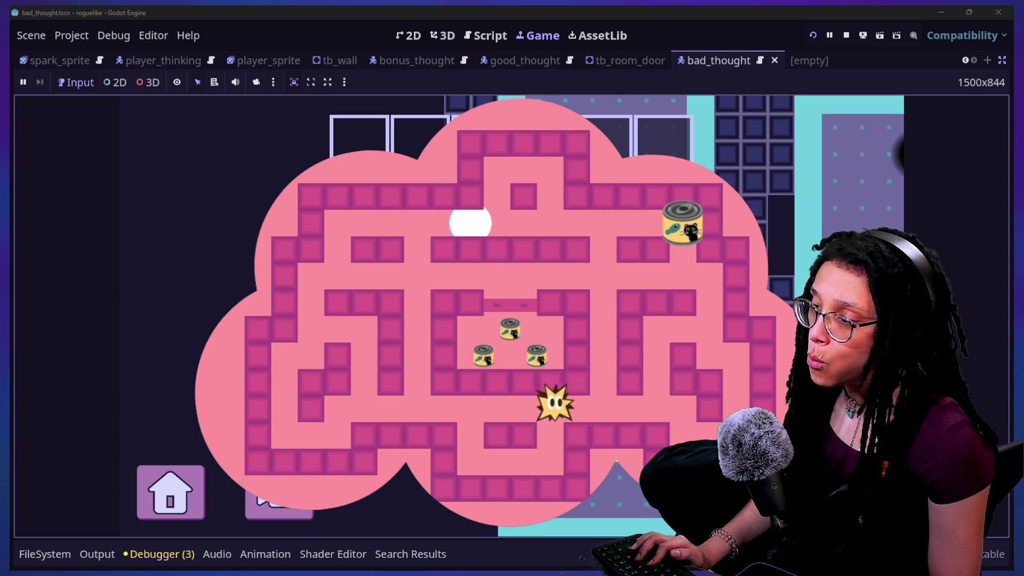
key(Up)
key(Right)
key(Up)
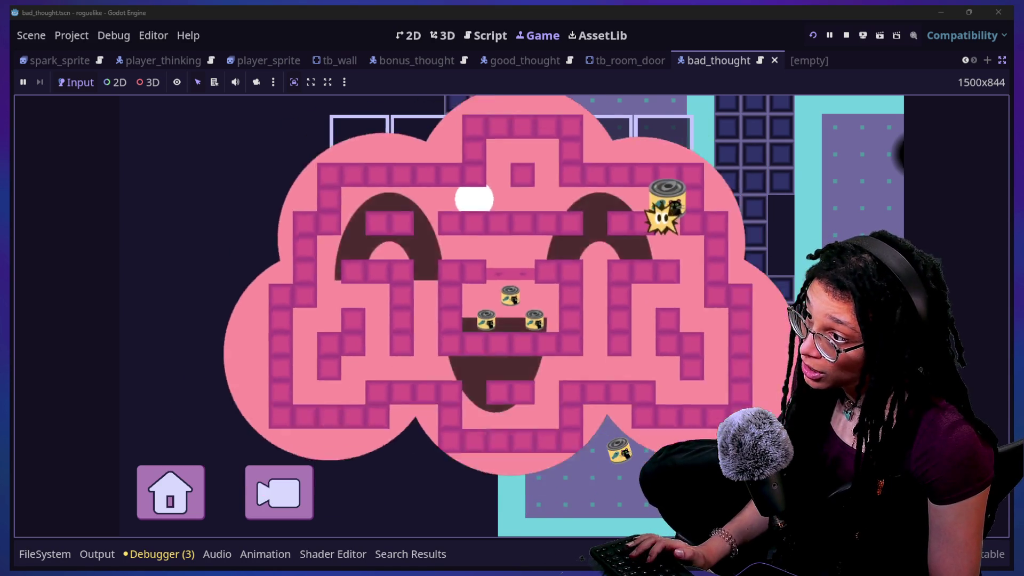
Walk to the cat tower room, guide the spark through its maze to the cat tree, then stop
key(Right)
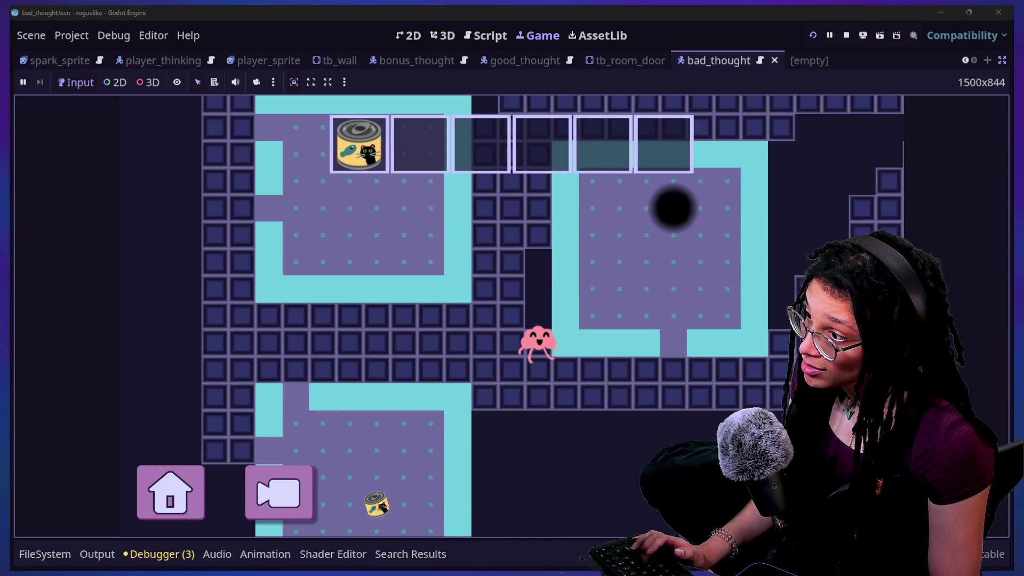
key(Down)
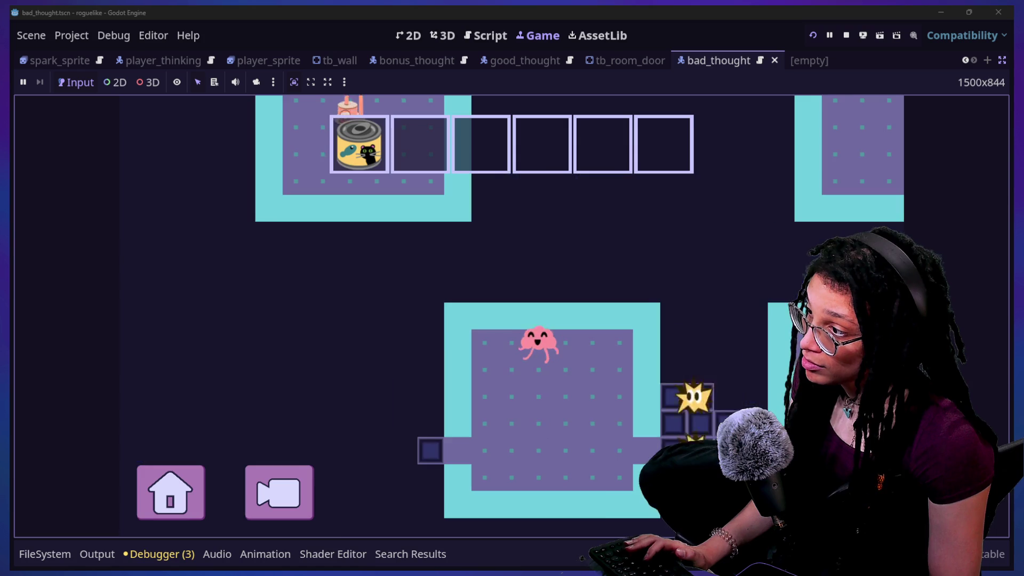
key(Right)
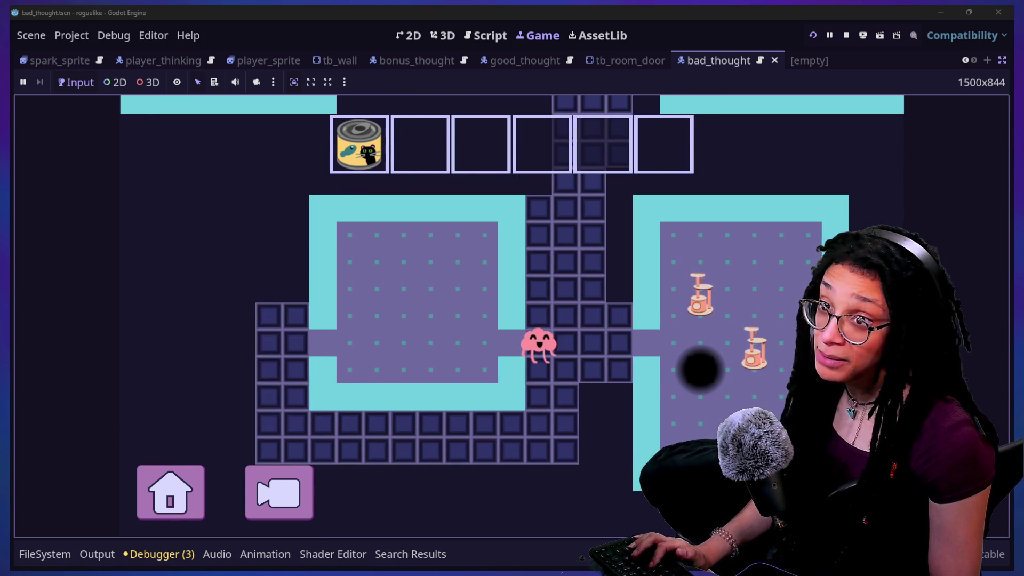
key(Right)
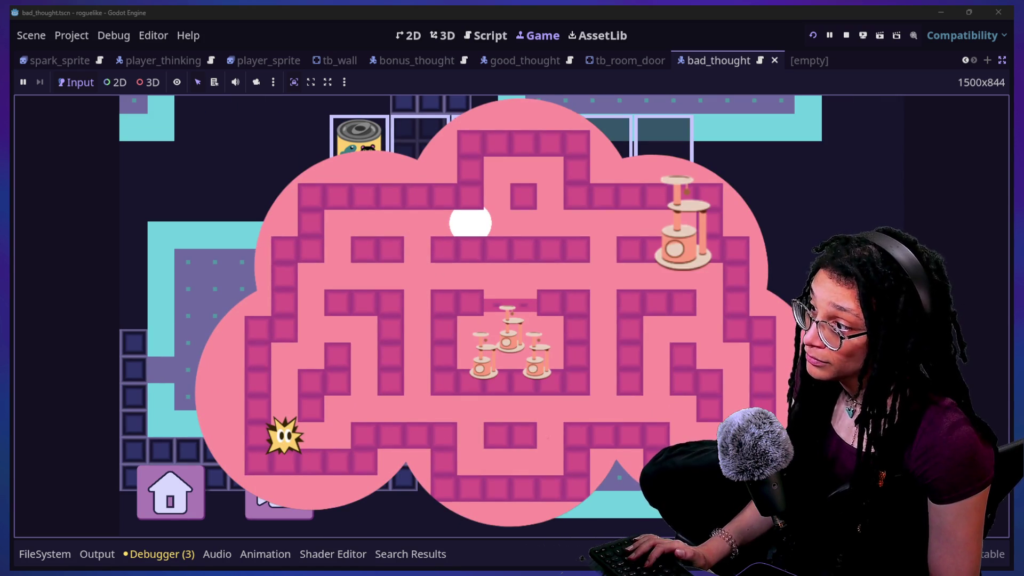
key(Right)
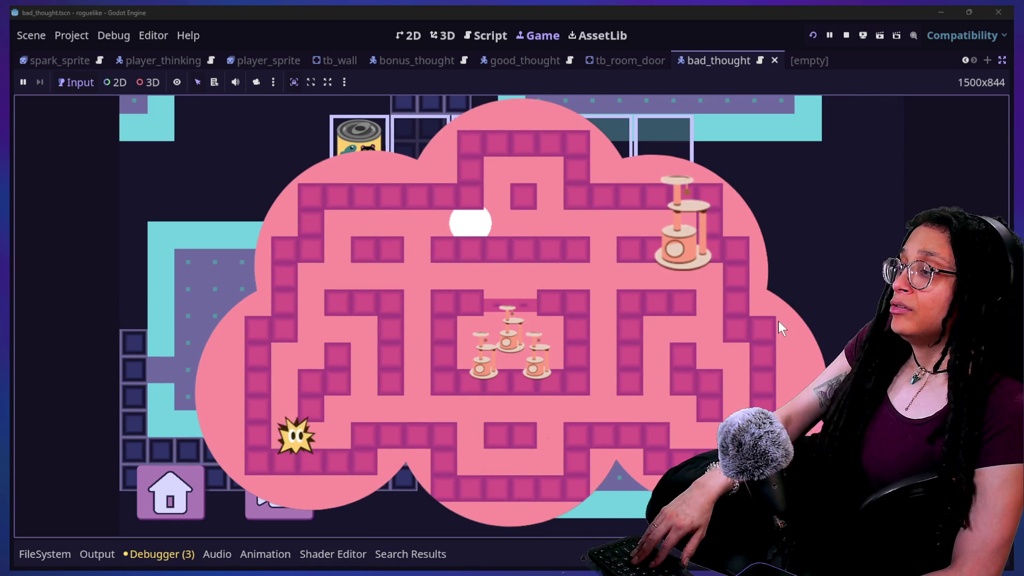
key(Up)
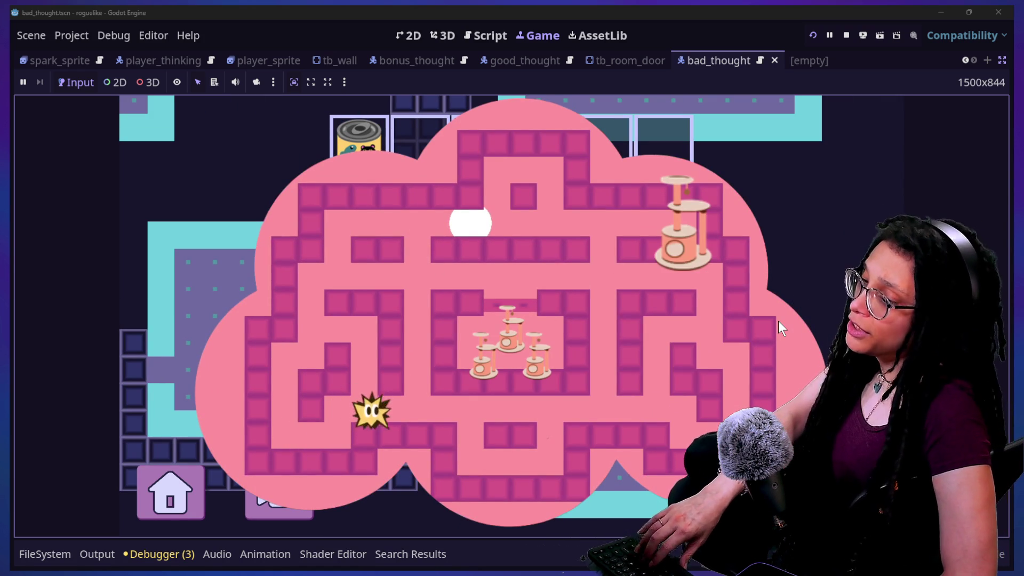
key(Right)
key(Right)
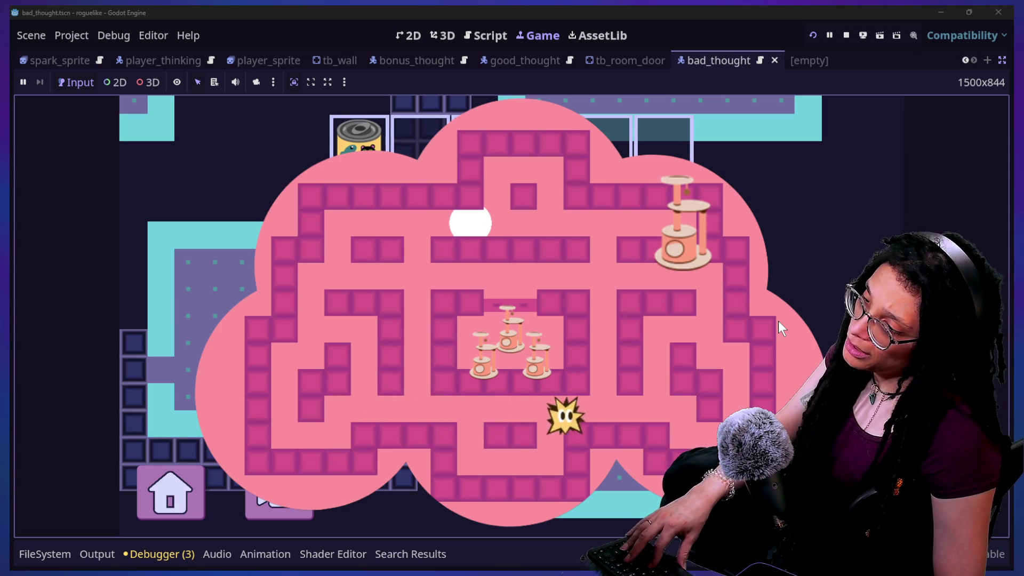
key(Right)
key(Up)
key(Right)
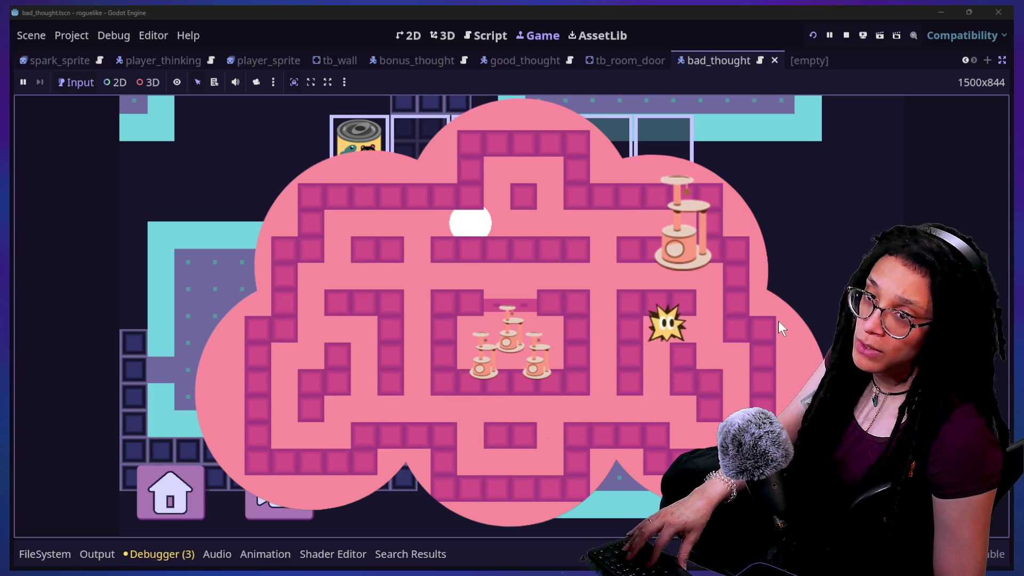
key(Up)
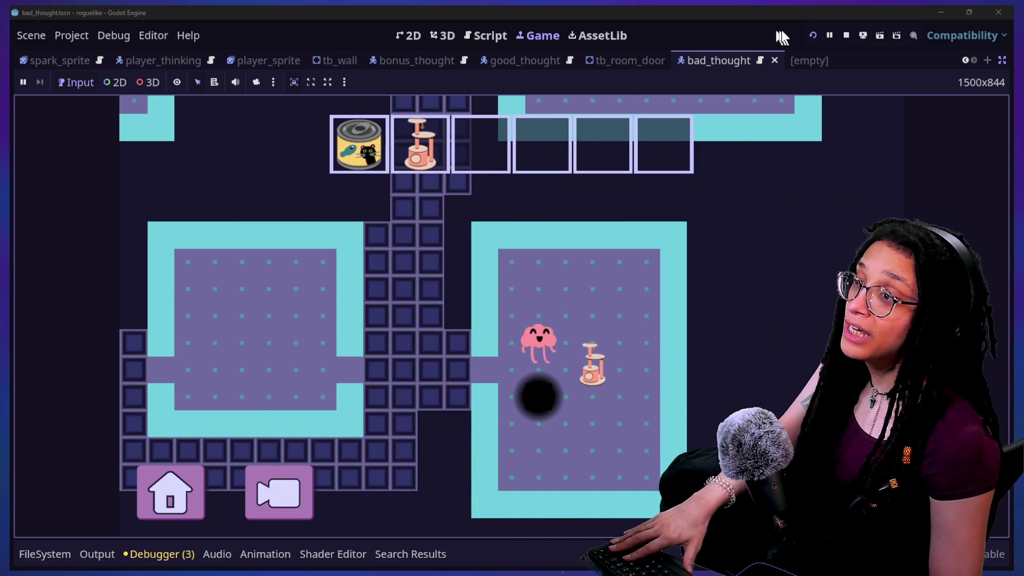
click(848, 37)
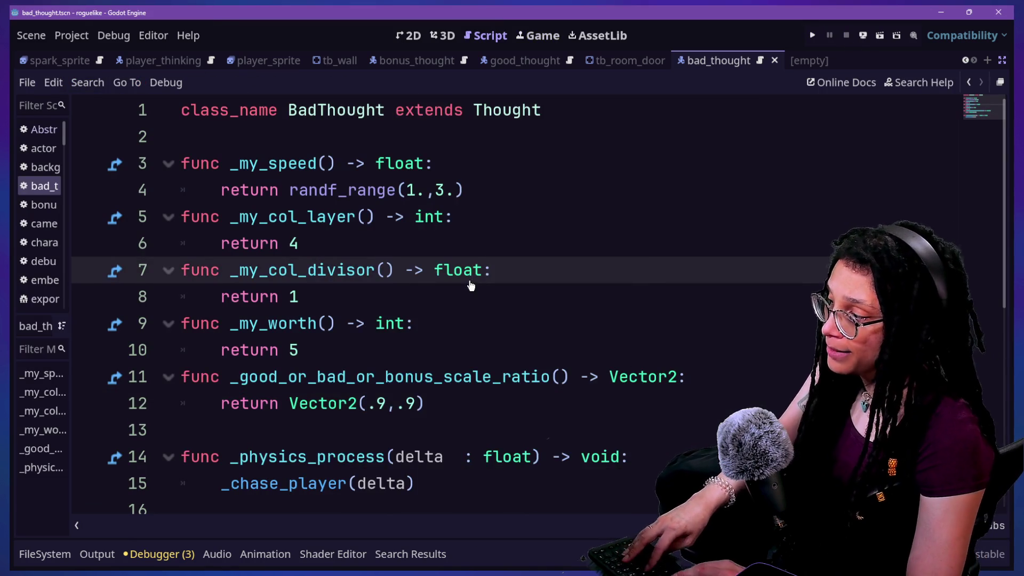
Pick idea_cat_food.gd from the quick script list and open it
key(ctrl+alt+o)
key(Down)
key(Down)
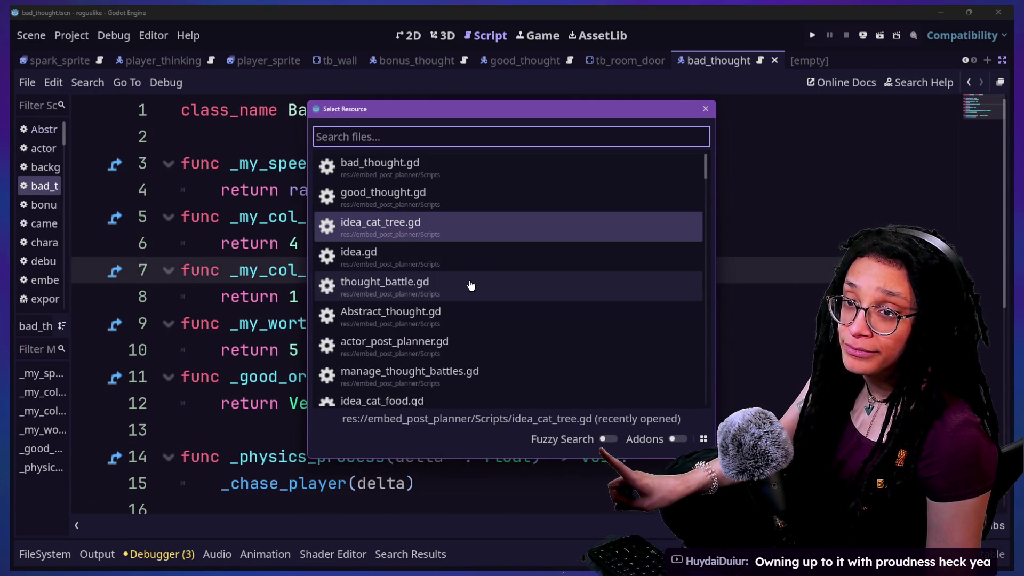
key(Up)
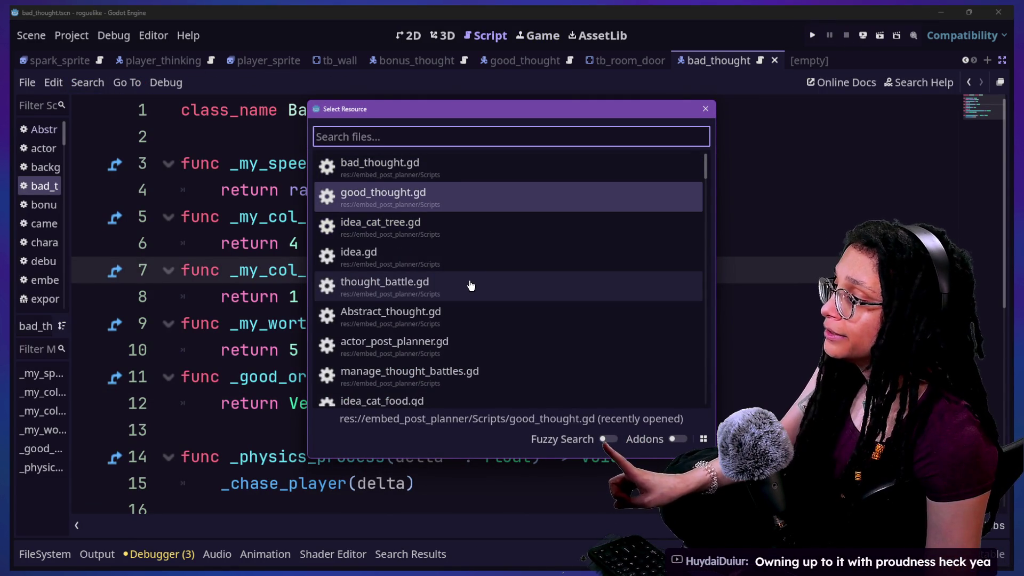
key(Down)
key(Down)
key(Down)
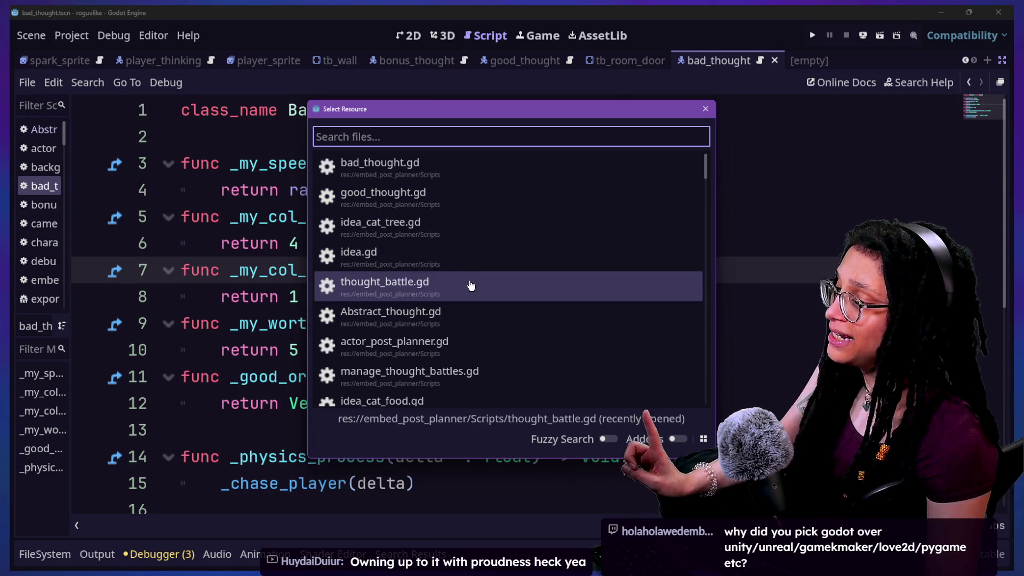
key(Down)
key(Up)
key(Up)
key(Down)
key(Down)
key(Down)
key(Down)
key(Down)
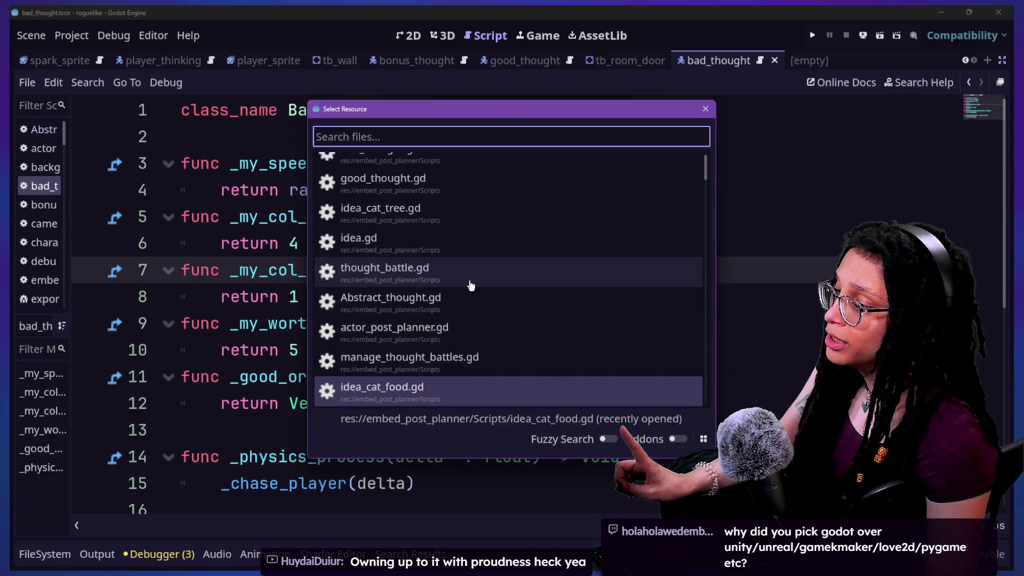
key(Return)
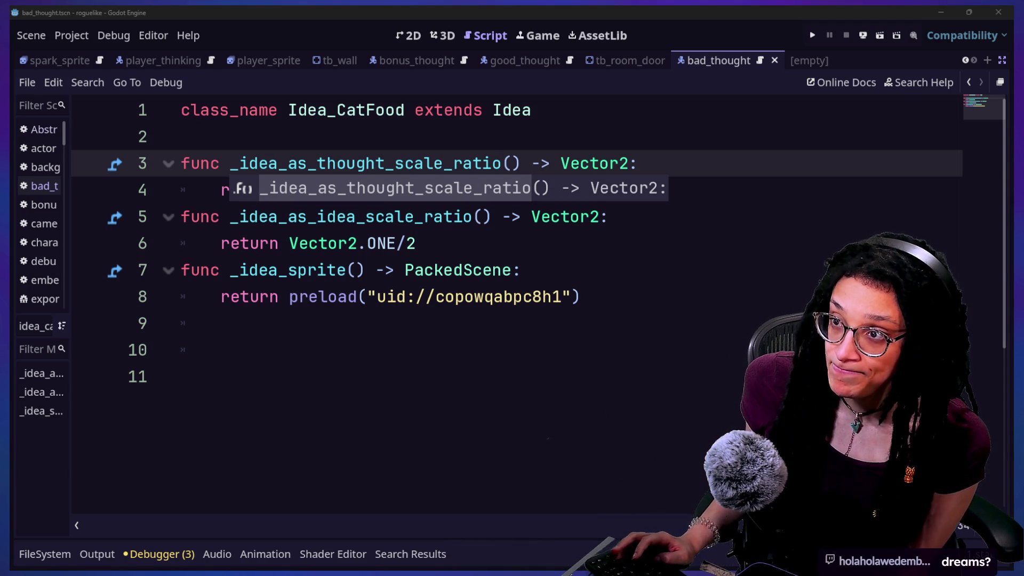
Switch from the idea_cat_food.gd script in Godot to the Firefox window
key(alt+Tab)
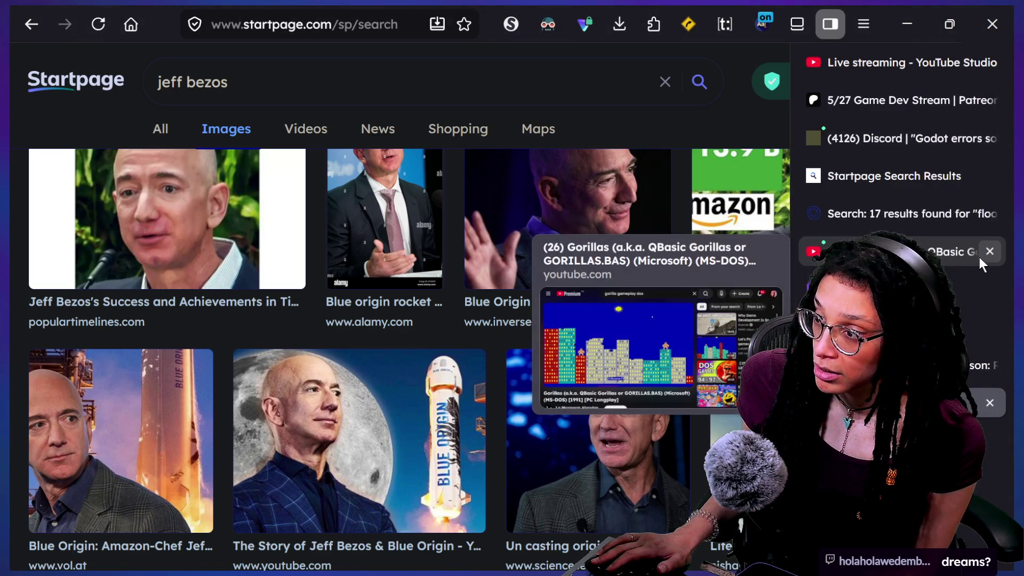
Open the private 'comMunity Curation' stream from the yt bookmarks folder in a new tab, full screen
click(979, 257)
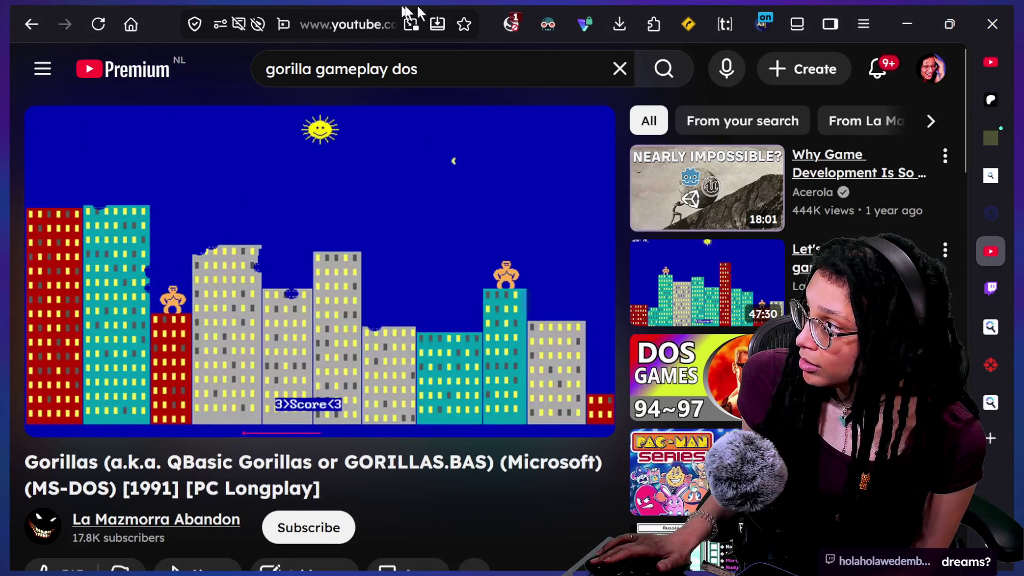
key(ctrl+l)
mouse_move(958, 277)
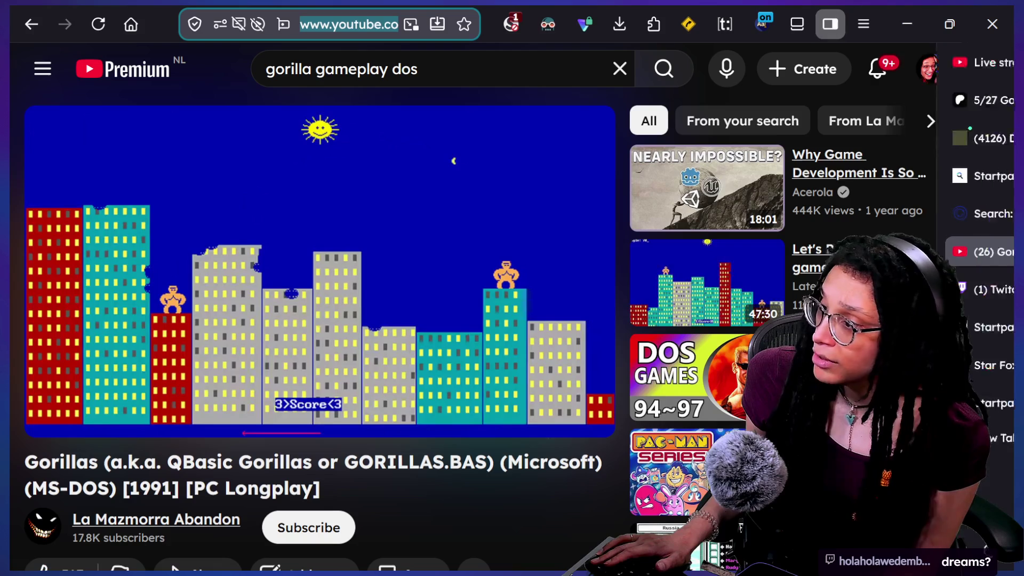
key(ctrl+t)
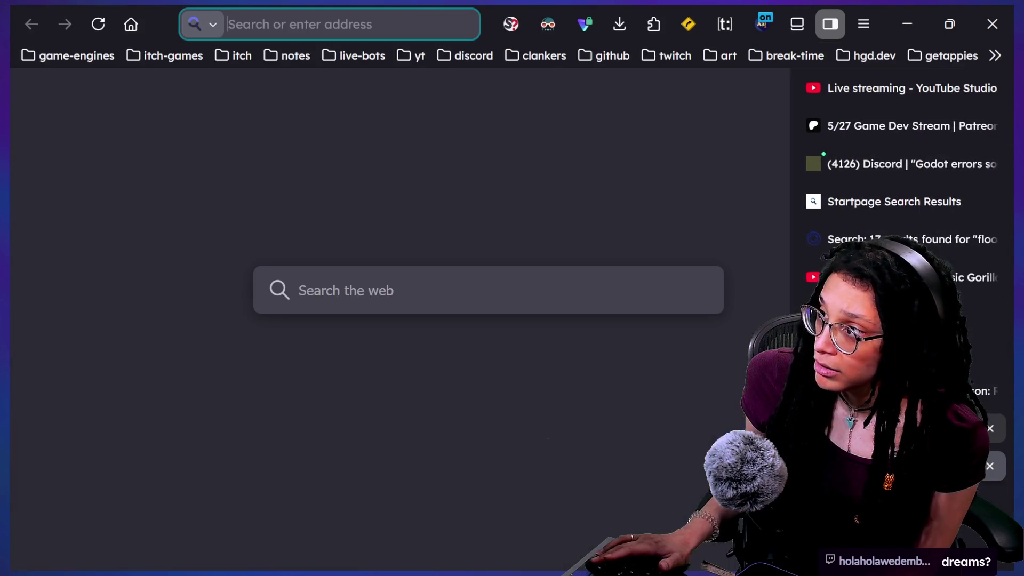
click(419, 54)
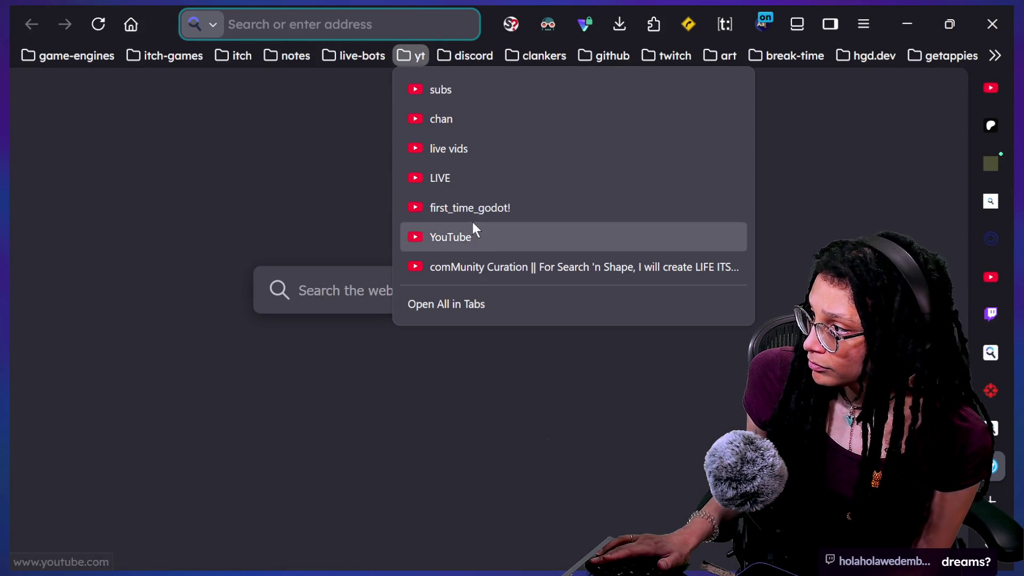
click(495, 263)
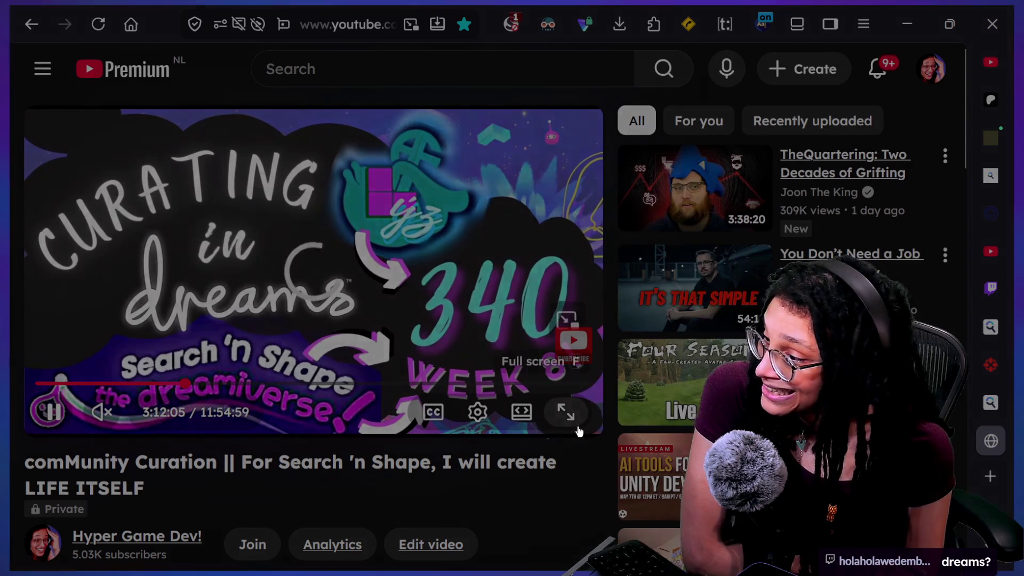
click(566, 411)
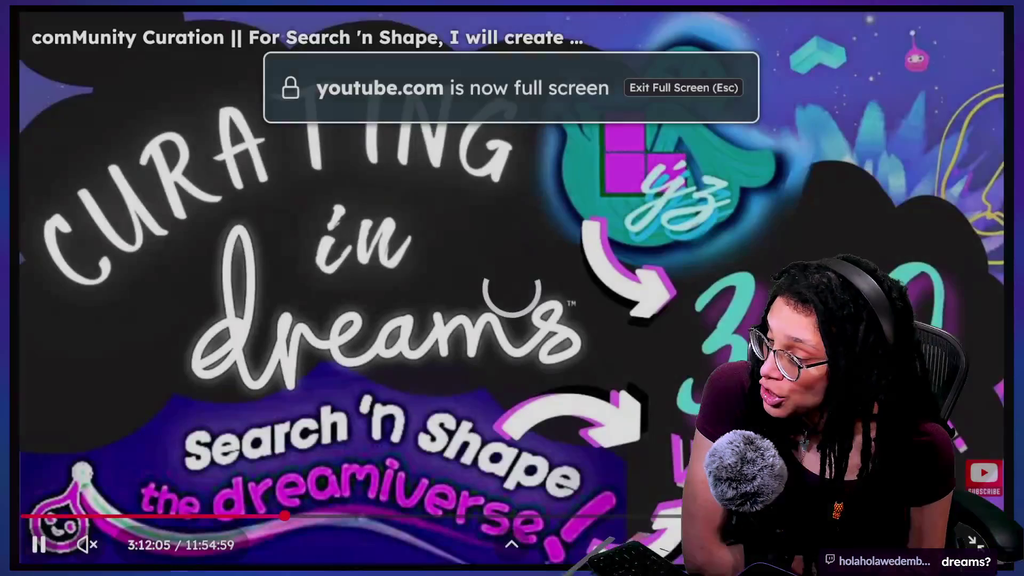
Skip the stream replay forward from about 3:52:30 to roughly 4:04
click(341, 516)
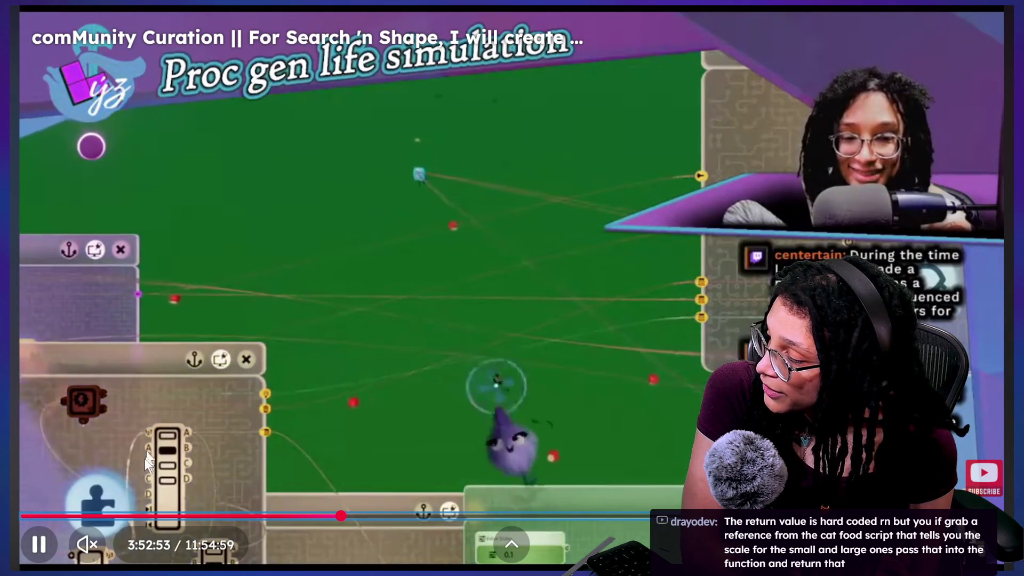
key(Right)
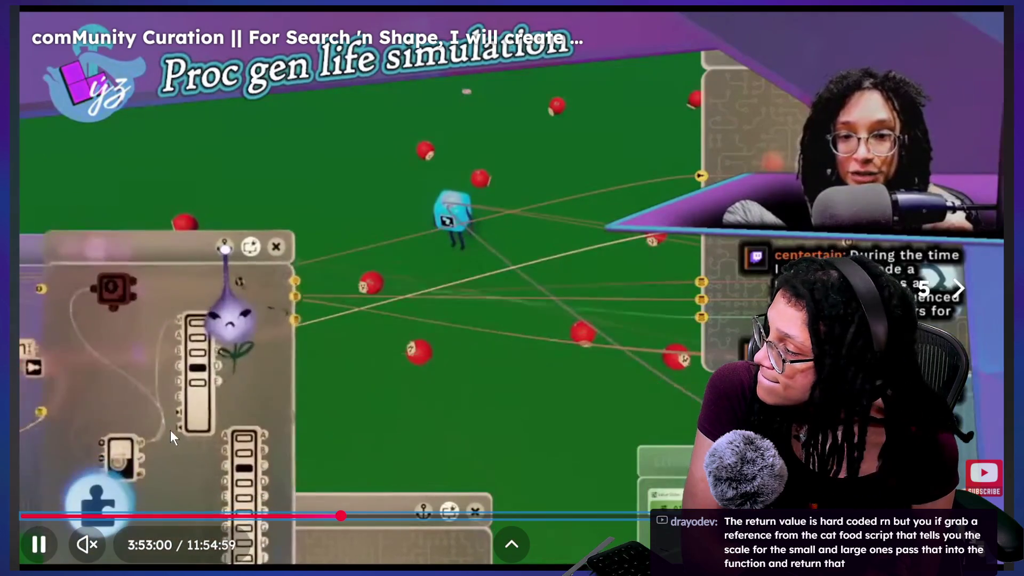
key(Right)
key(Right)
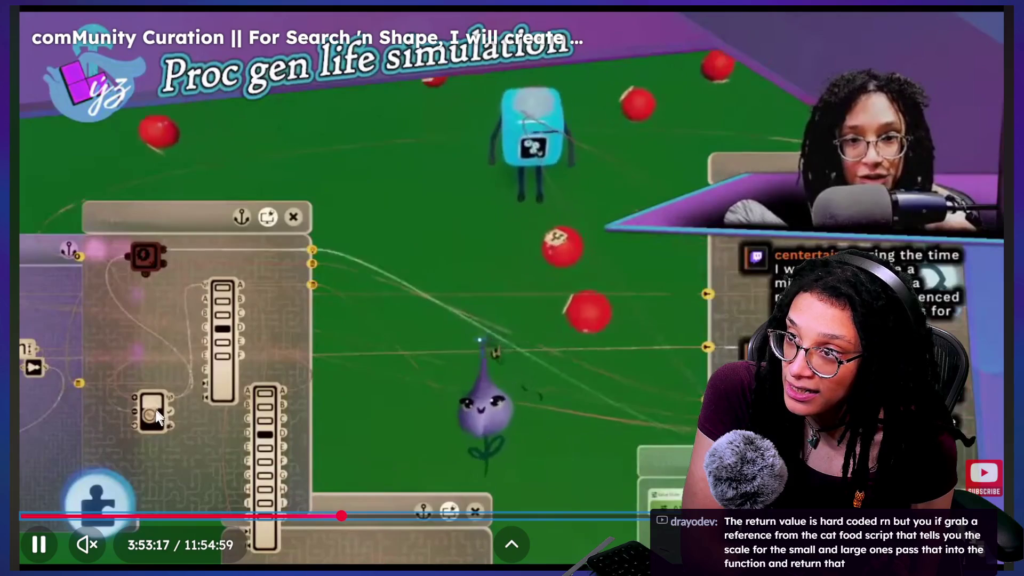
key(Right)
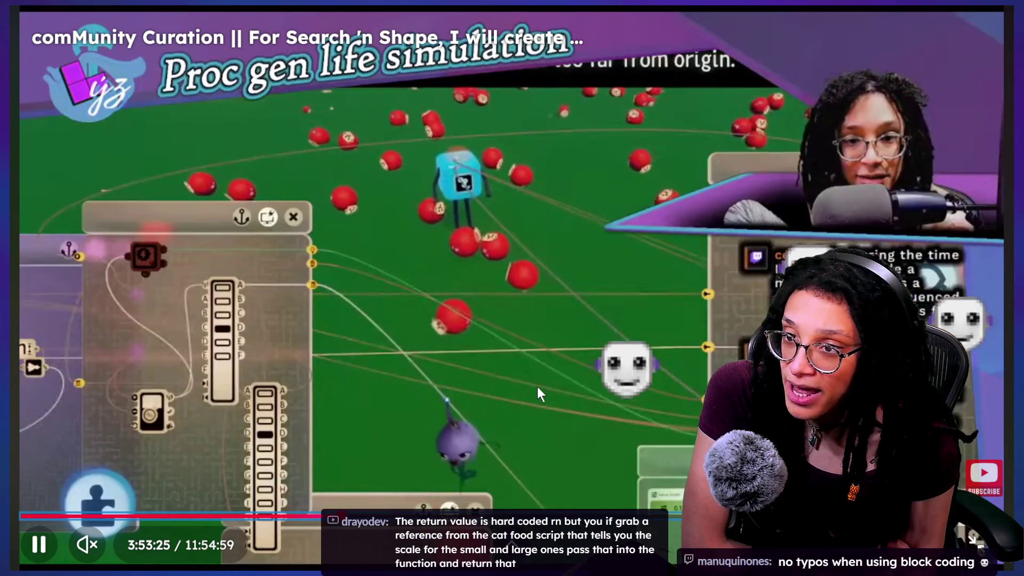
key(Right)
key(Right)
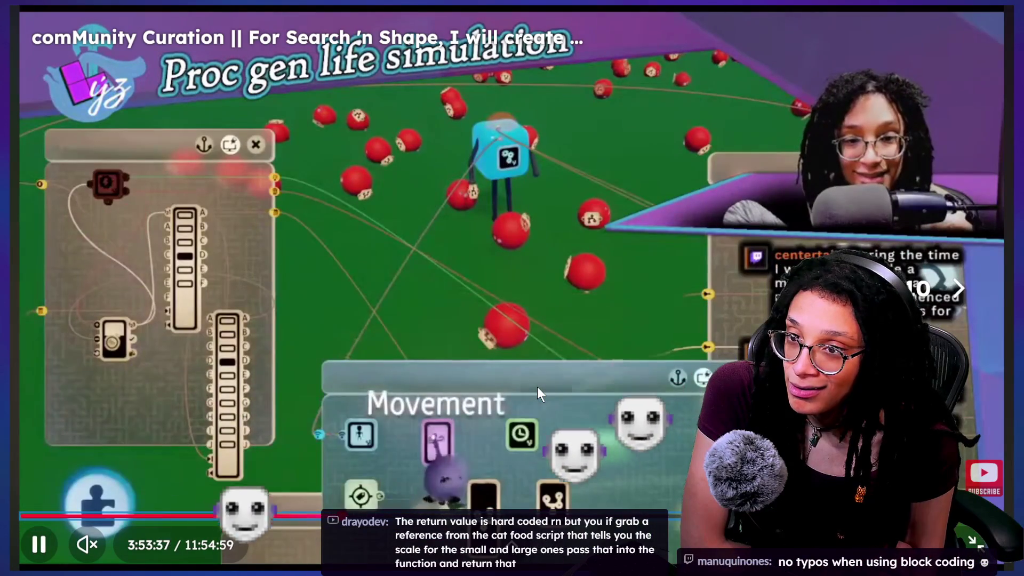
key(Right)
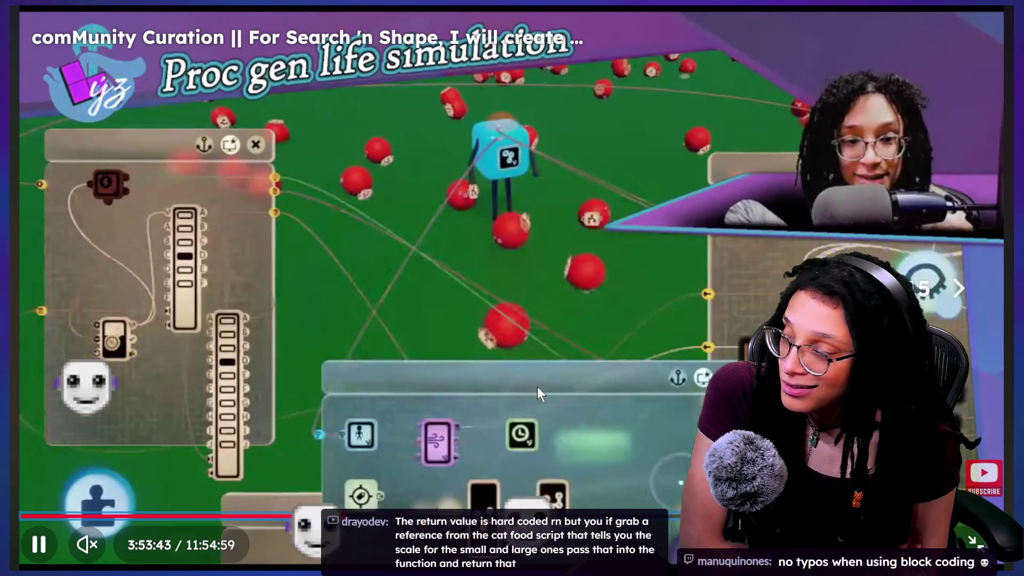
key(Right)
key(Right)
key(Right)
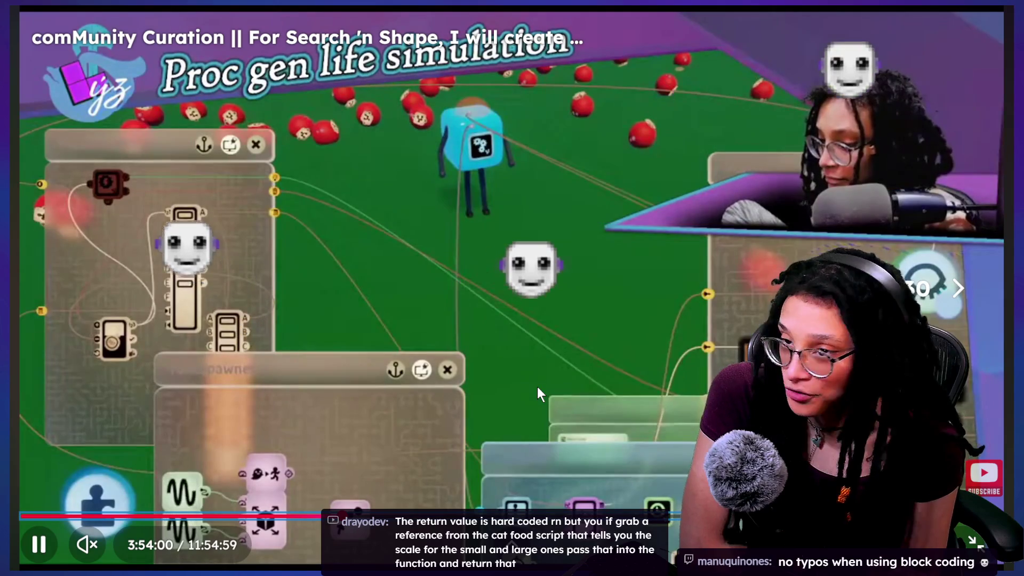
key(Right)
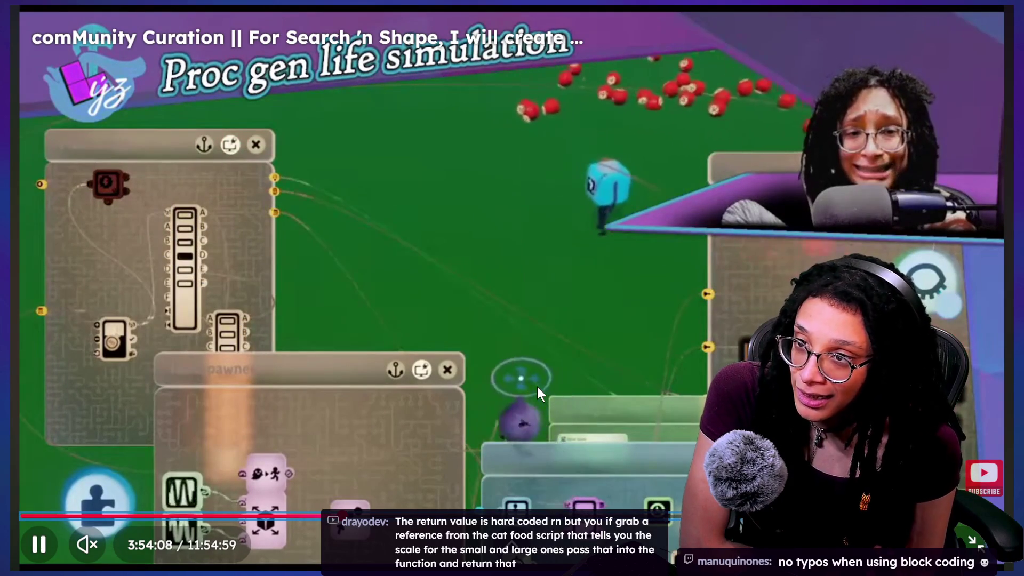
key(Right)
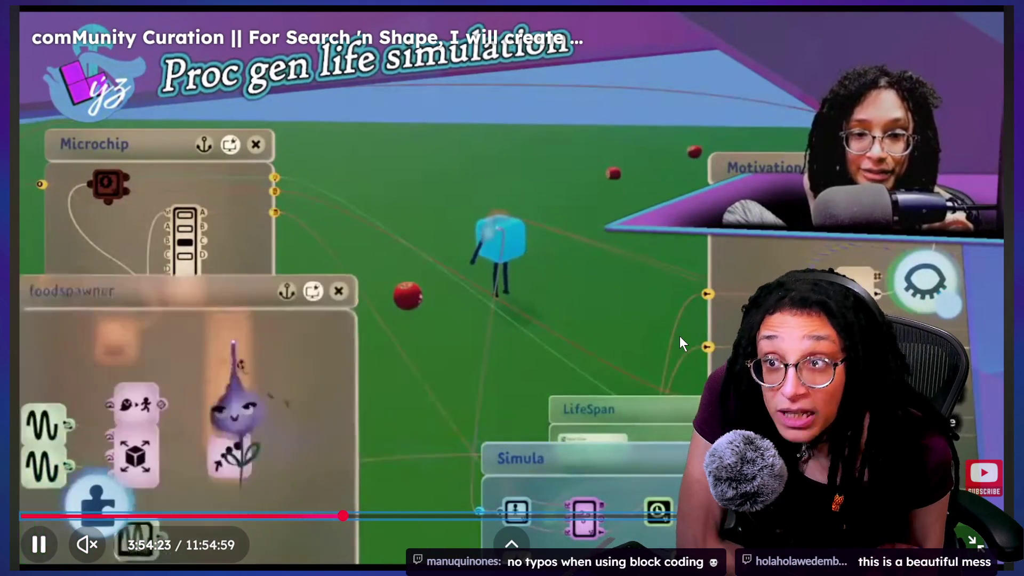
key(l)
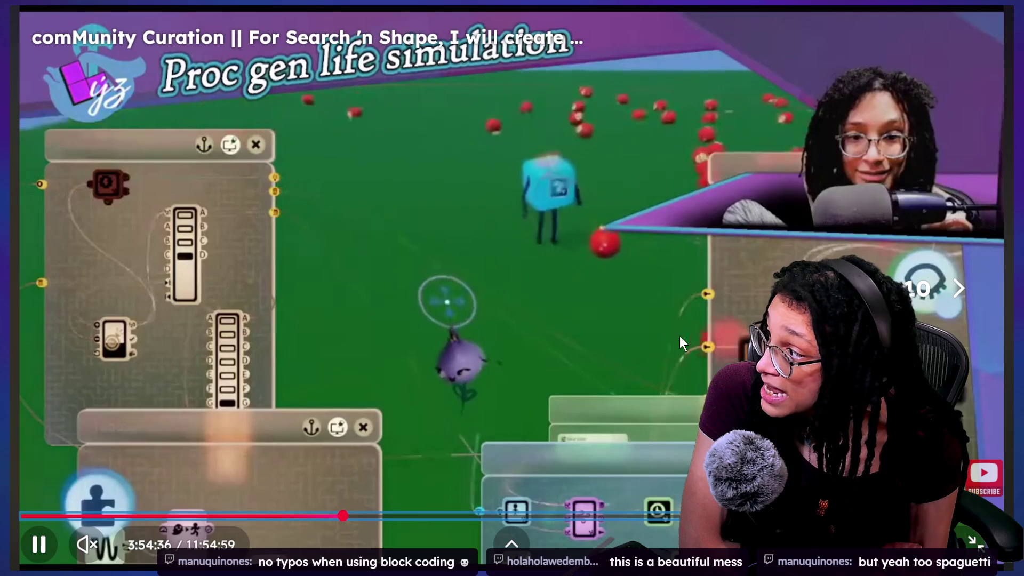
key(Right)
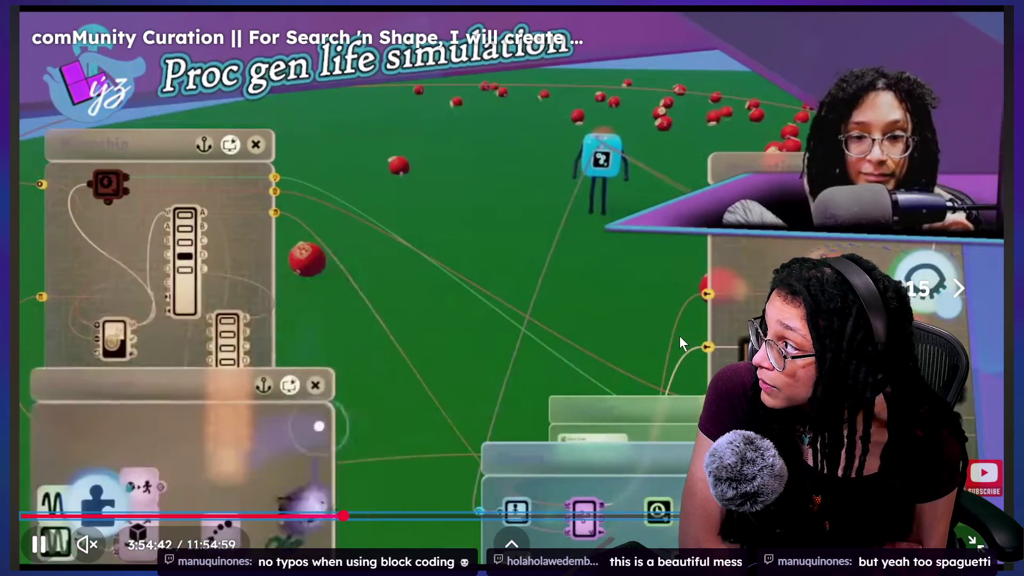
key(l)
key(l)
key(l)
key(Right)
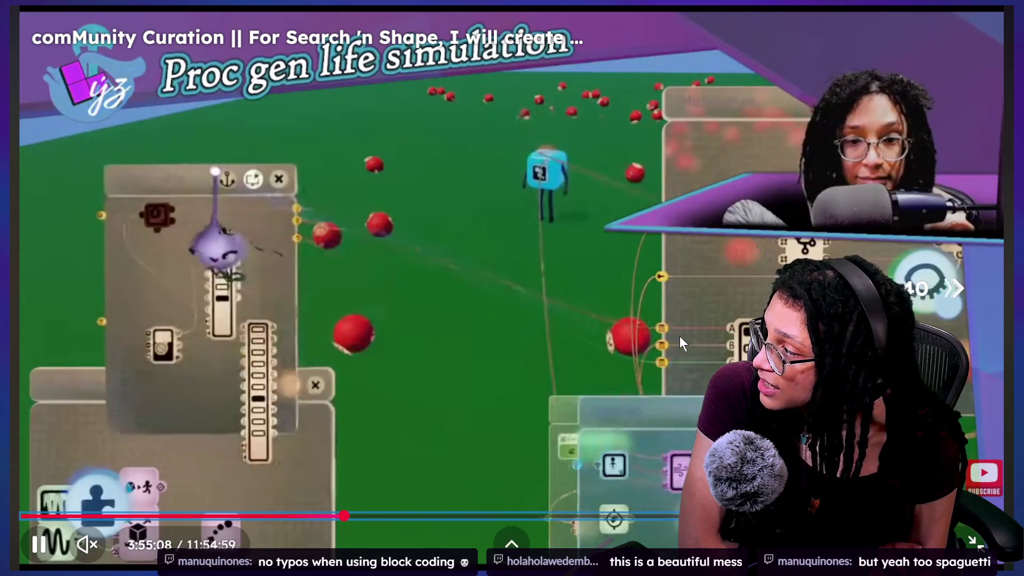
key(Right)
click(356, 515)
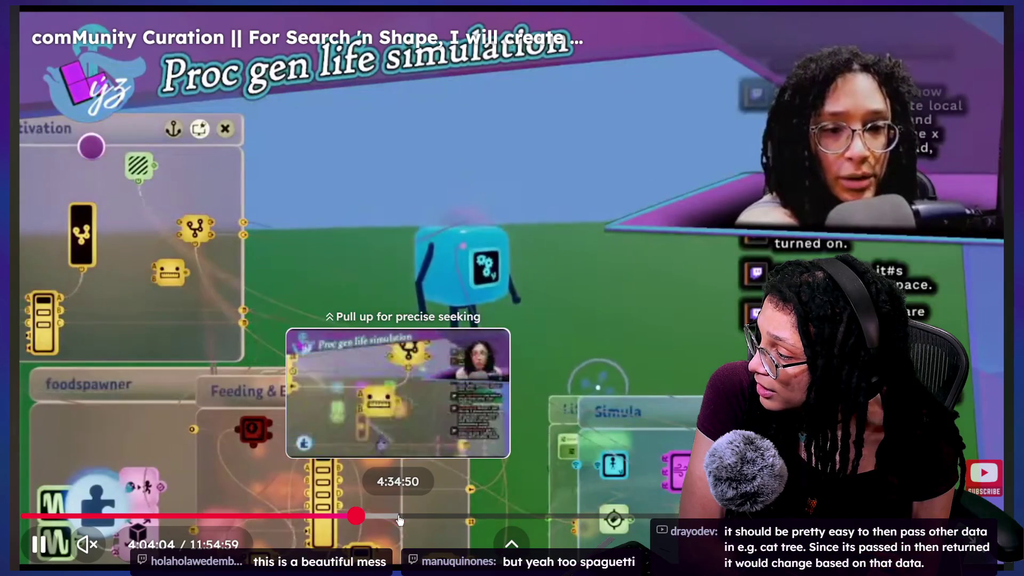
Jump the replay to about 4:34, then skip ahead to around 4:42:54
click(399, 516)
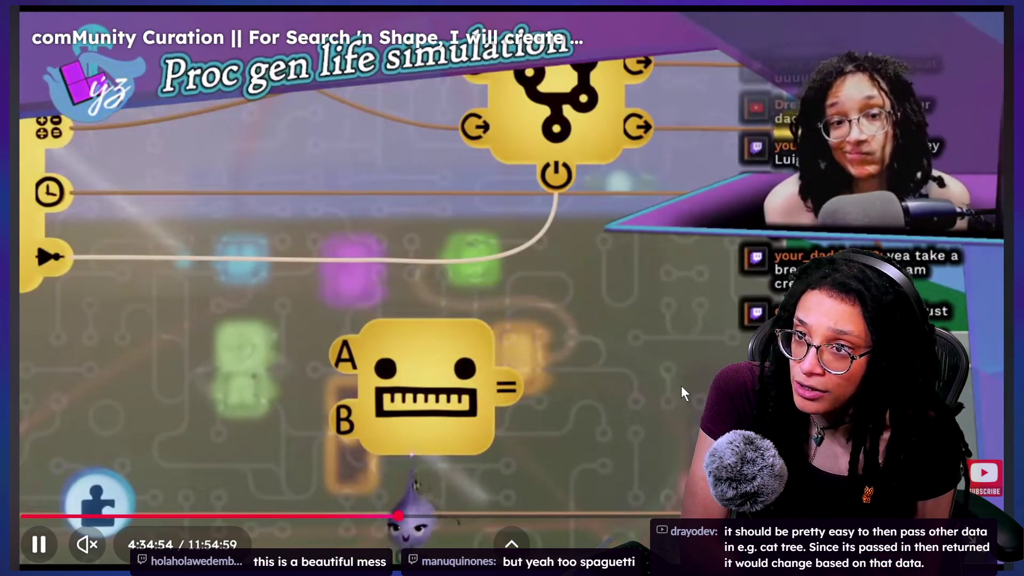
key(Right)
key(Right)
key(Right)
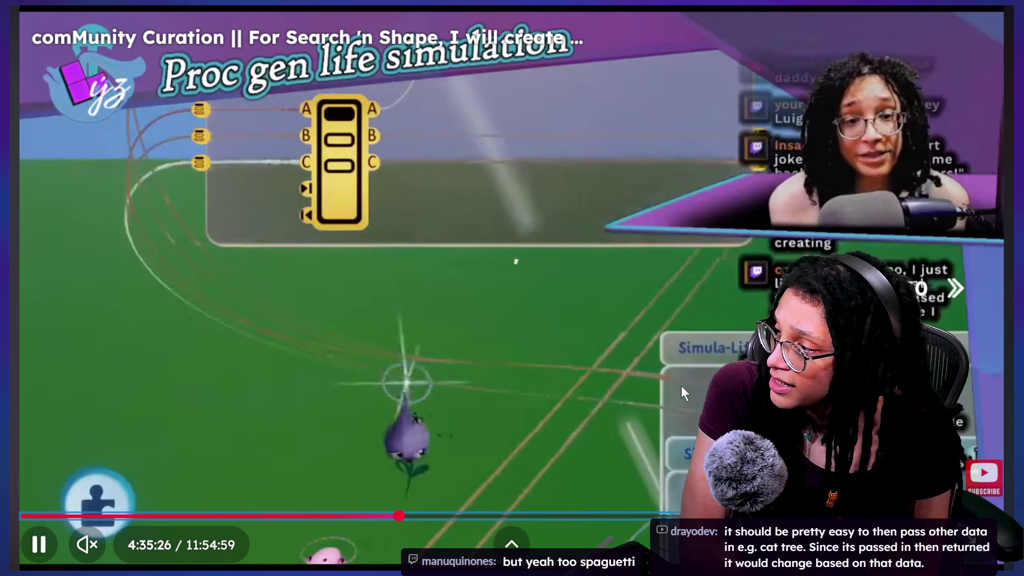
key(Right)
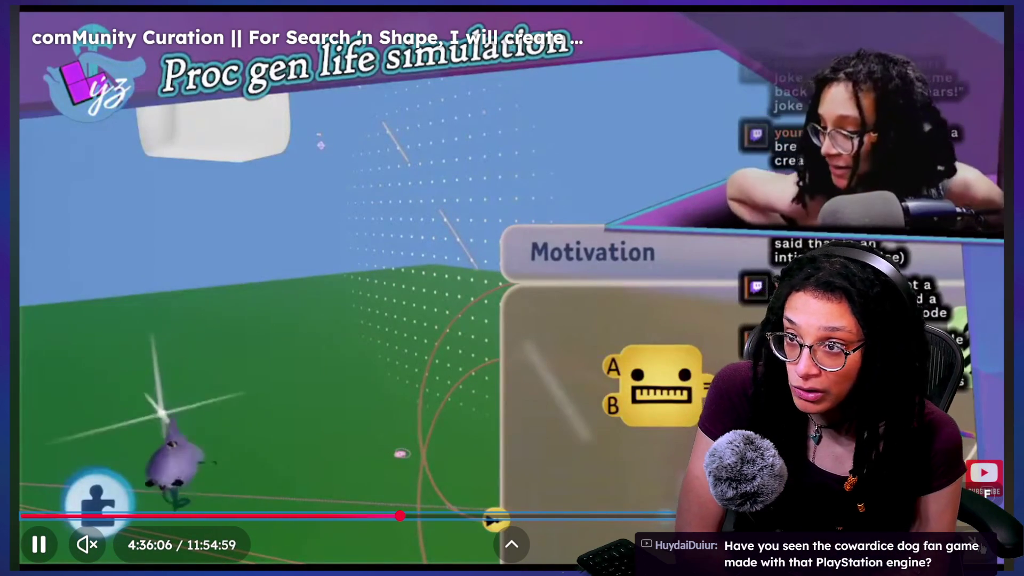
key(Right)
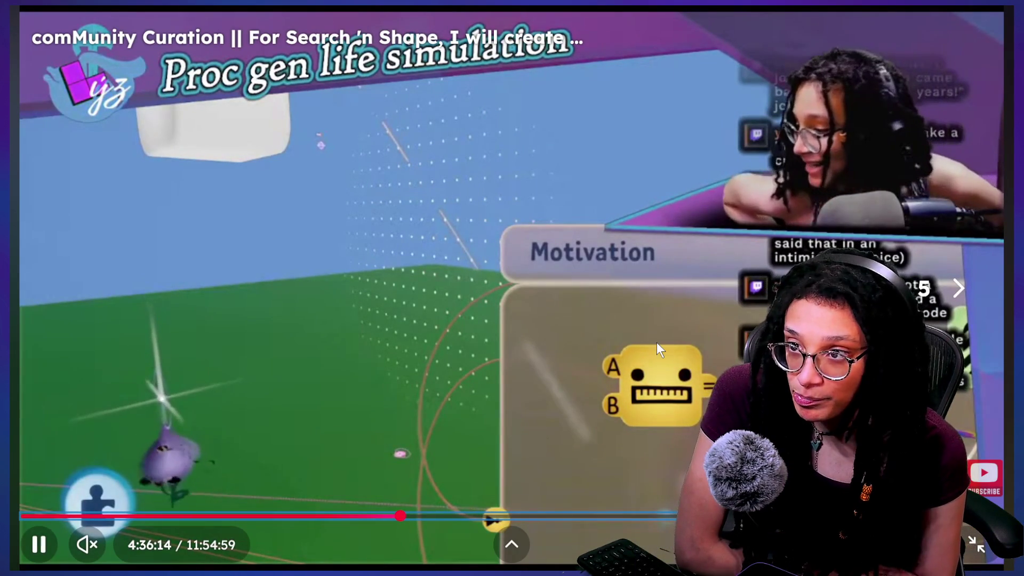
key(Right)
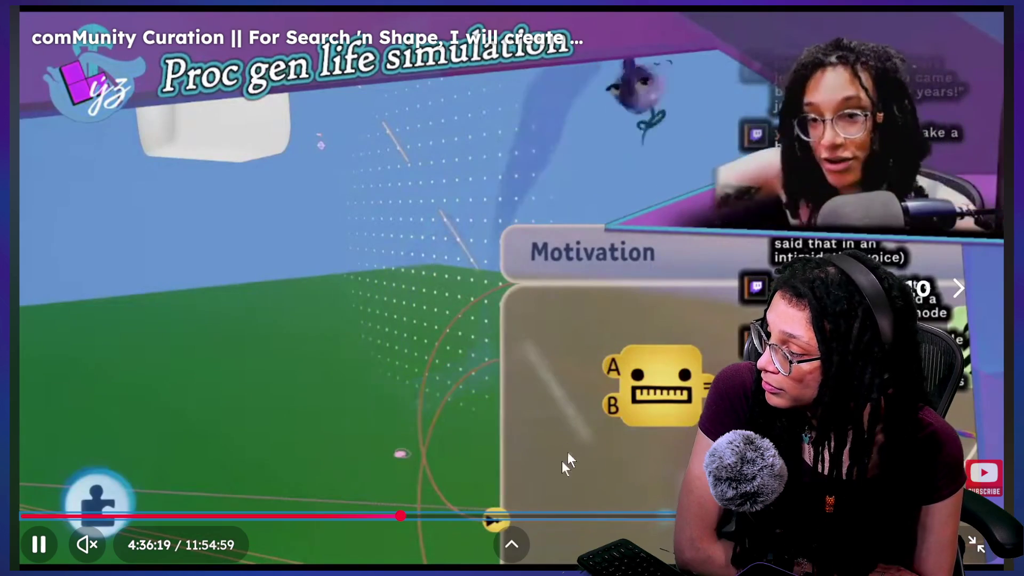
click(410, 514)
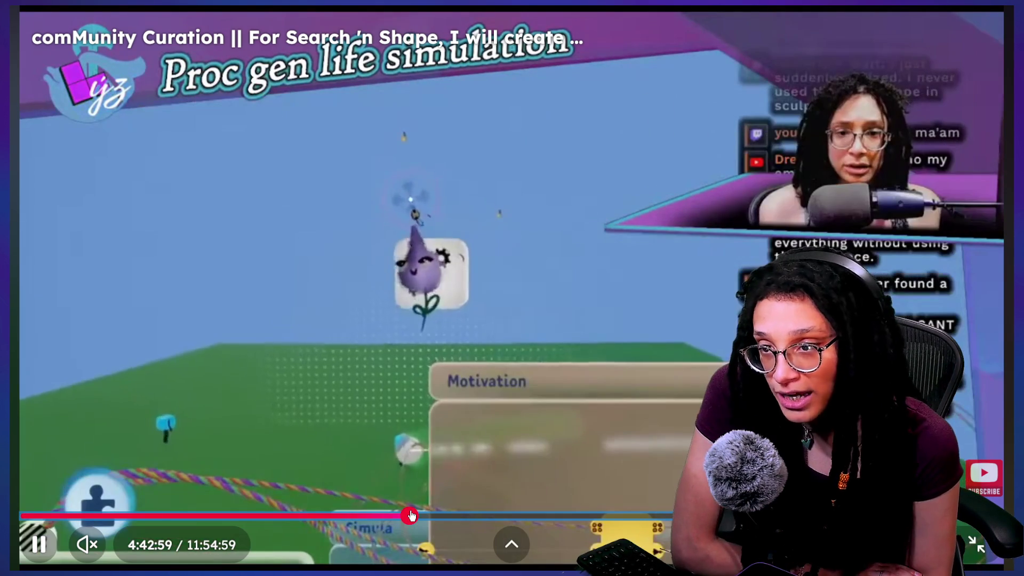
Skip the replay ahead to about 5:10, then scrub it back to about 2:48:45
key(Right)
key(Right)
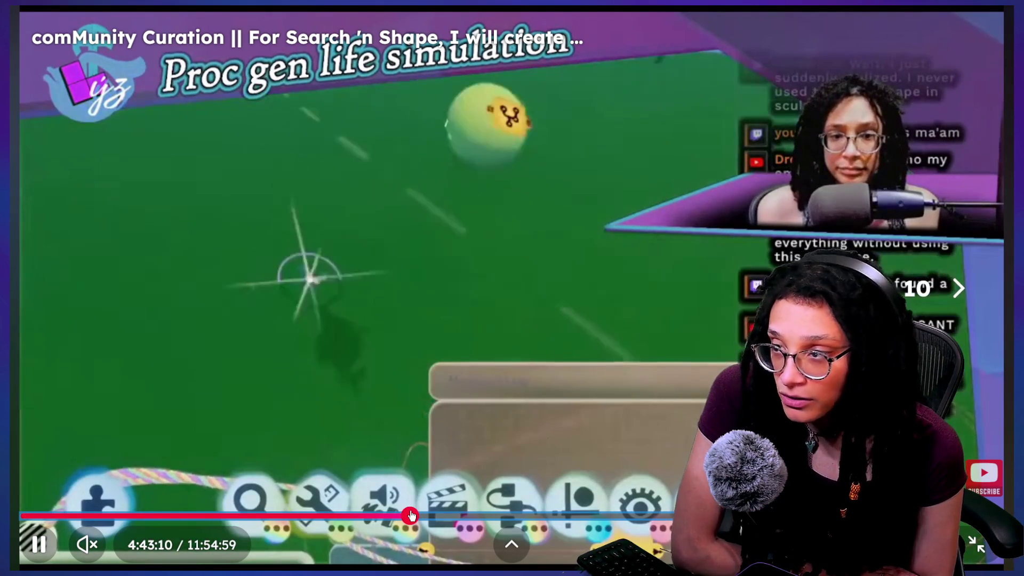
key(Right)
key(Right)
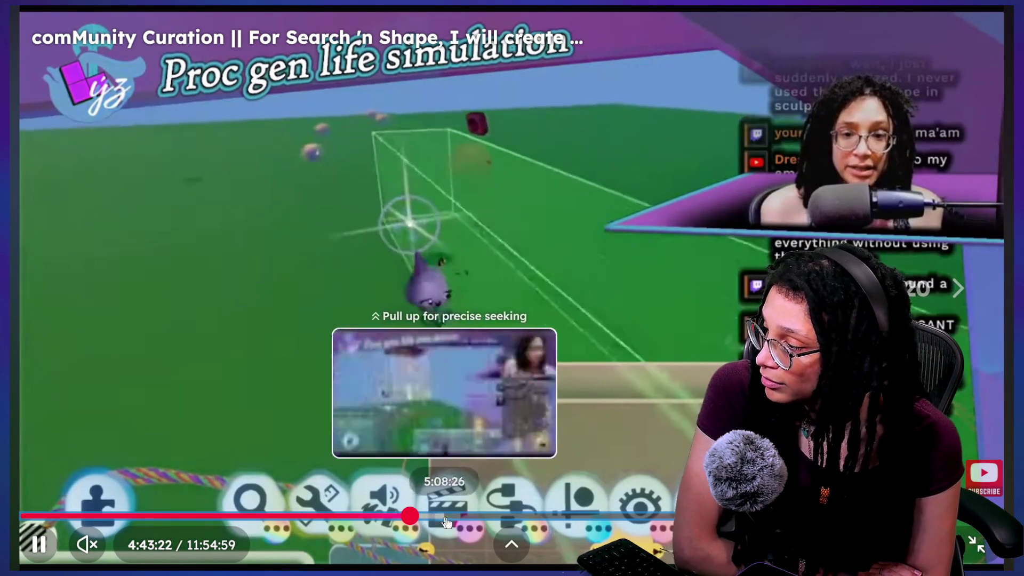
click(447, 517)
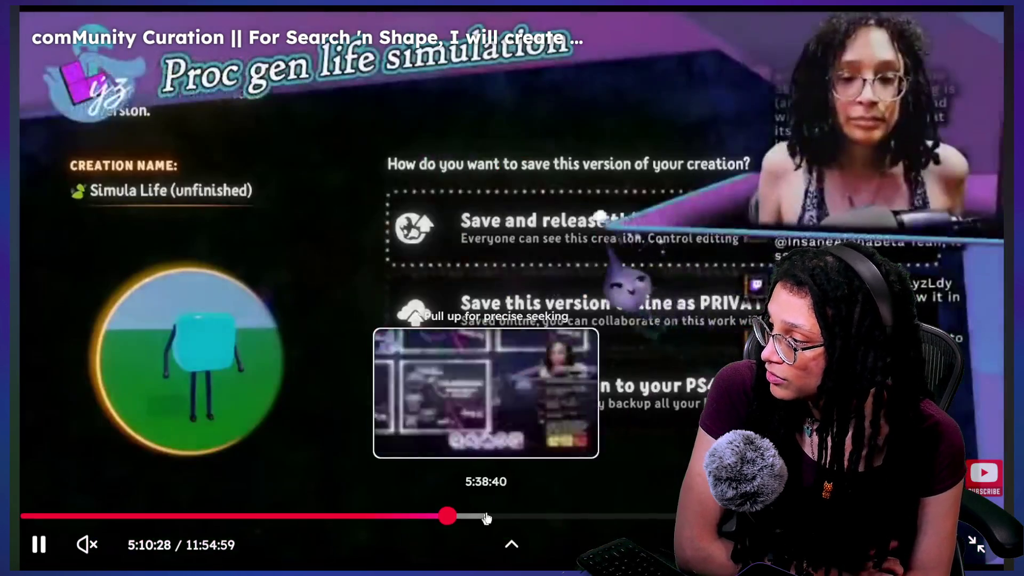
drag(485, 515, 253, 515)
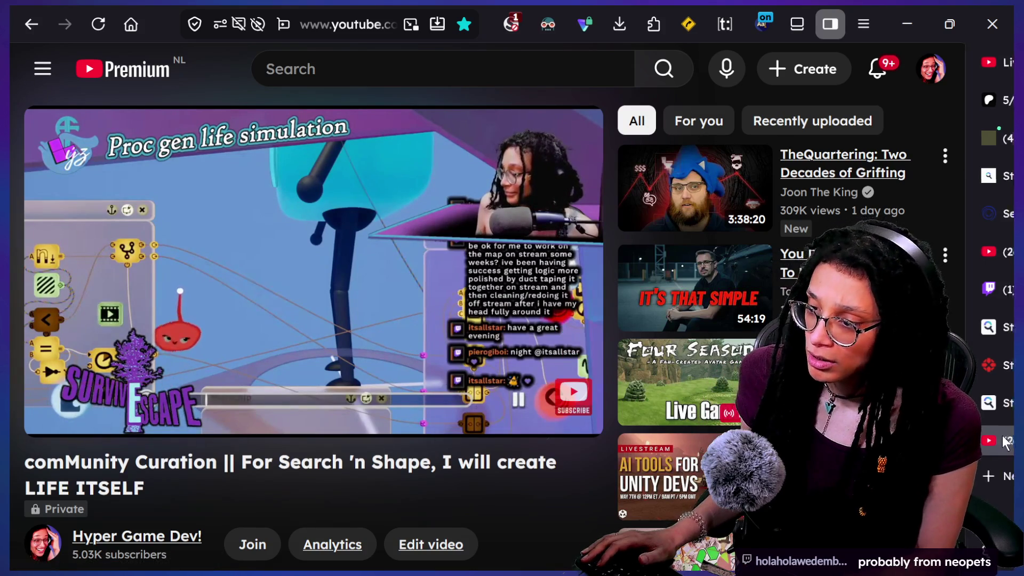
Restore the Firefox window over Godot, centre the Picture-in-Picture video, and return to the YouTube tab
click(830, 24)
key(ctrl+t)
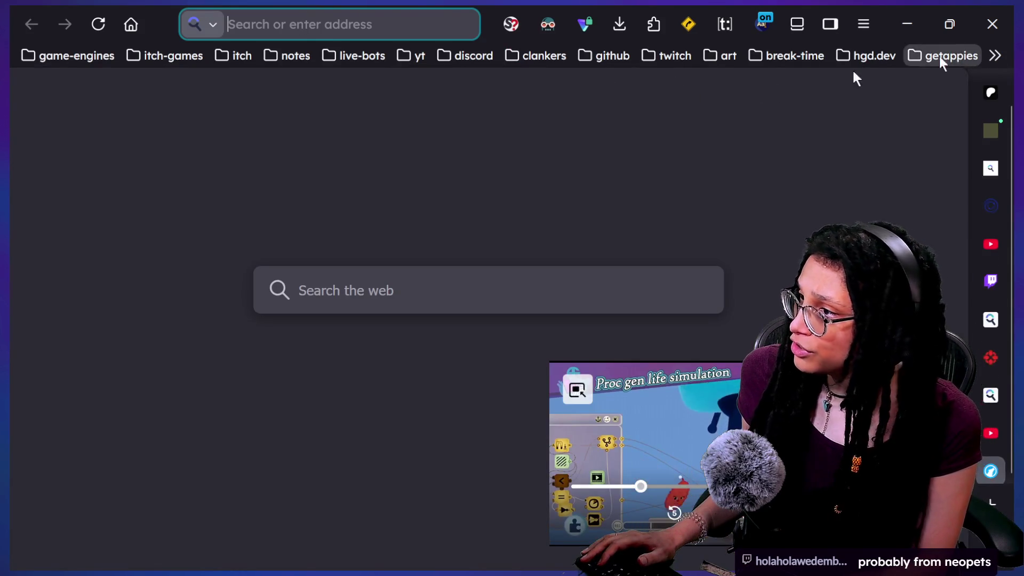
click(932, 25)
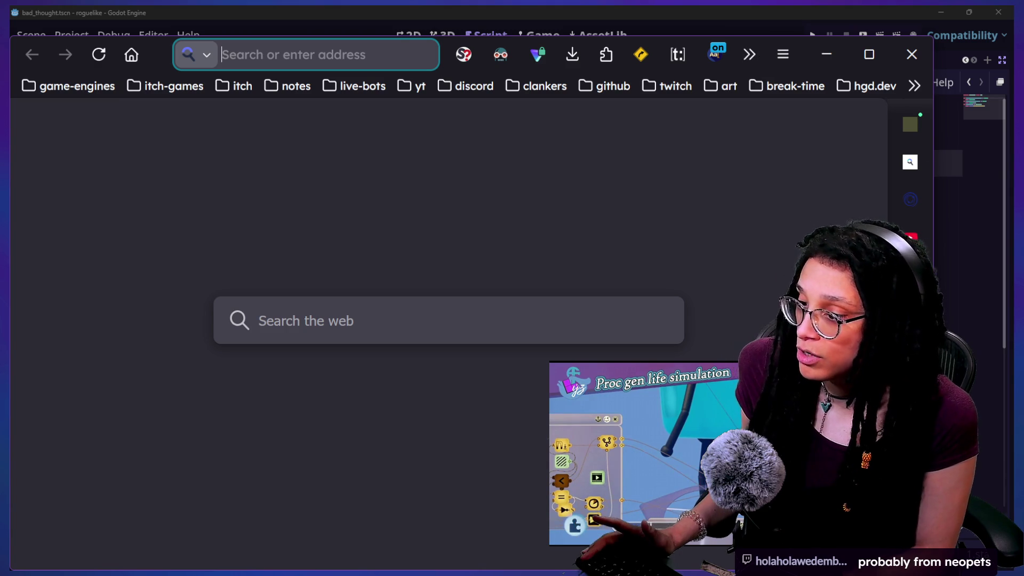
mouse_move(909, 320)
drag(640, 405, 341, 319)
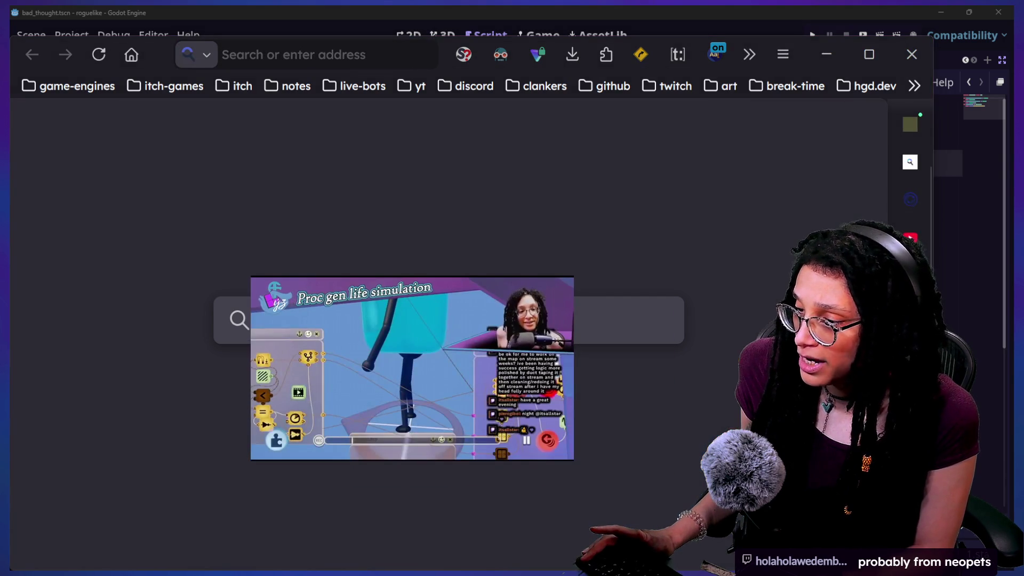
mouse_move(906, 240)
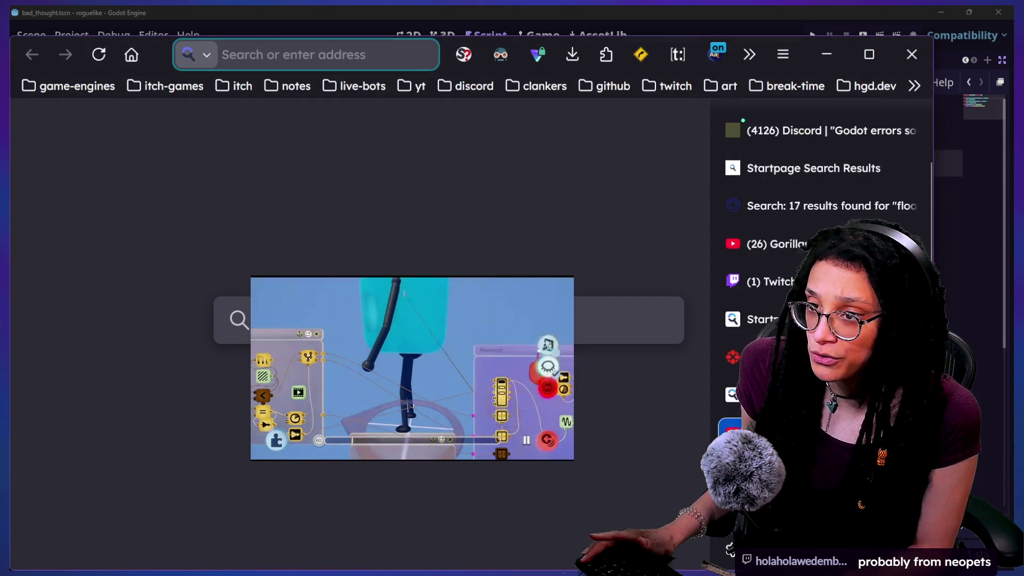
key(ctrl+w)
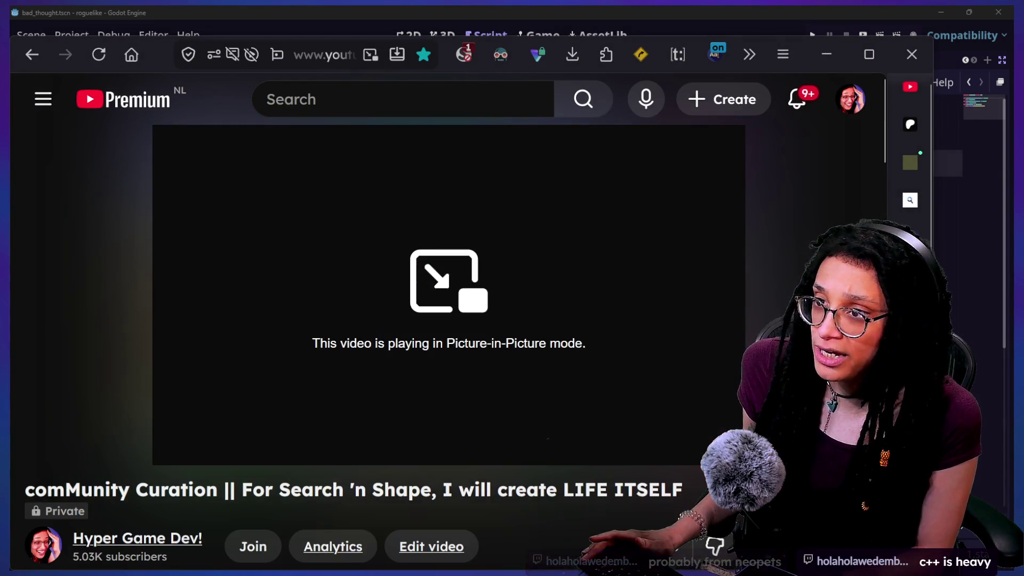
Pause and resume the replay, then move it from about 2:06 to about 2:53:45
mouse_move(372, 265)
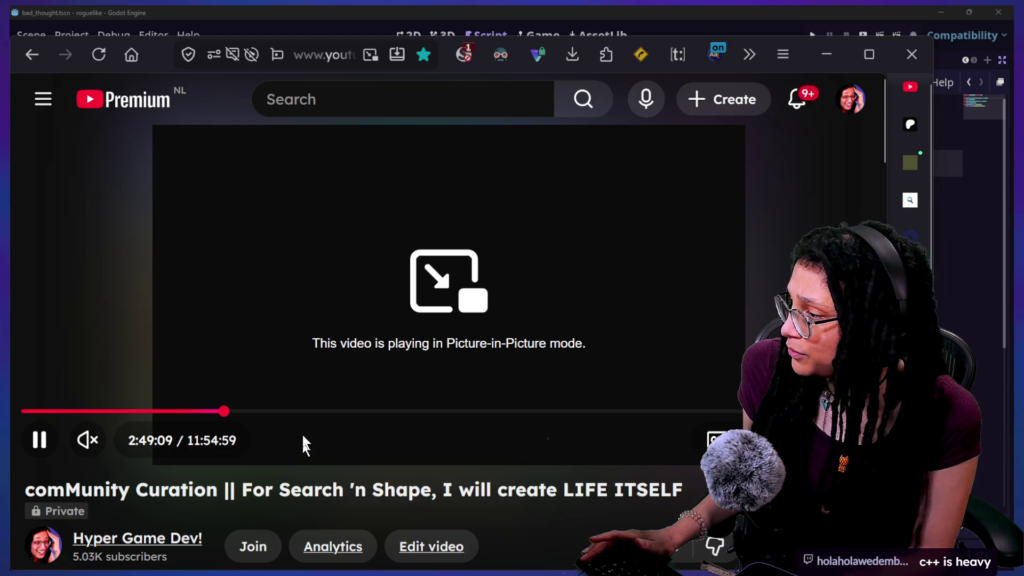
click(361, 379)
click(375, 440)
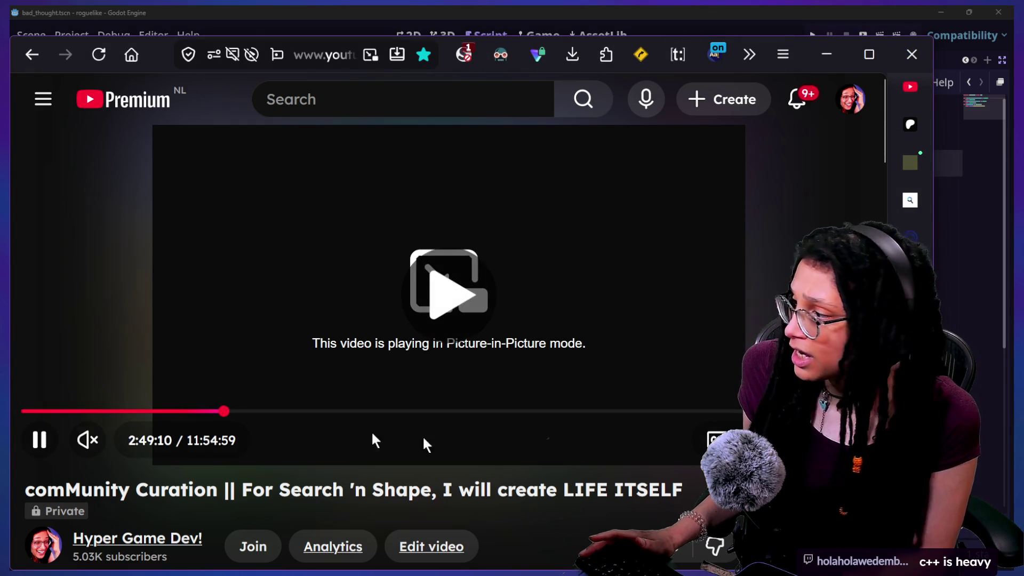
click(173, 411)
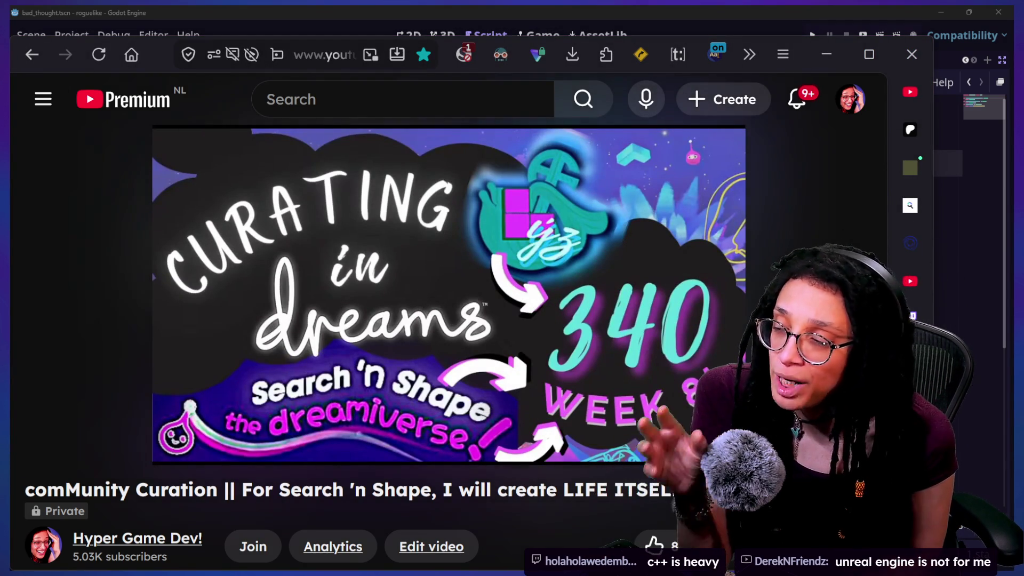
drag(187, 411, 189, 411)
key(space)
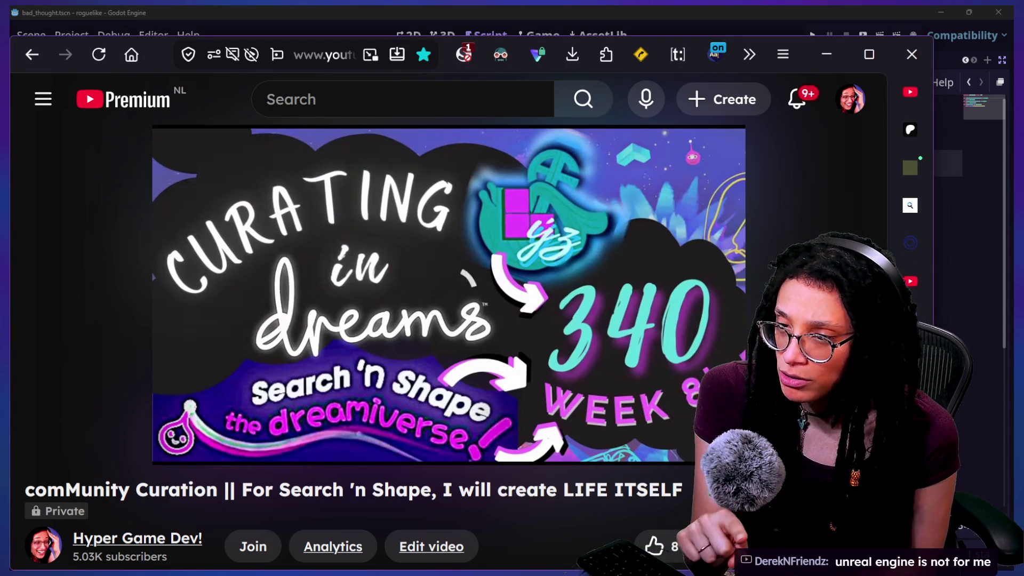
Jump the replay to about 3:50 and move the YouTube Studio playlist window to the top-left
mouse_move(505, 396)
click(297, 411)
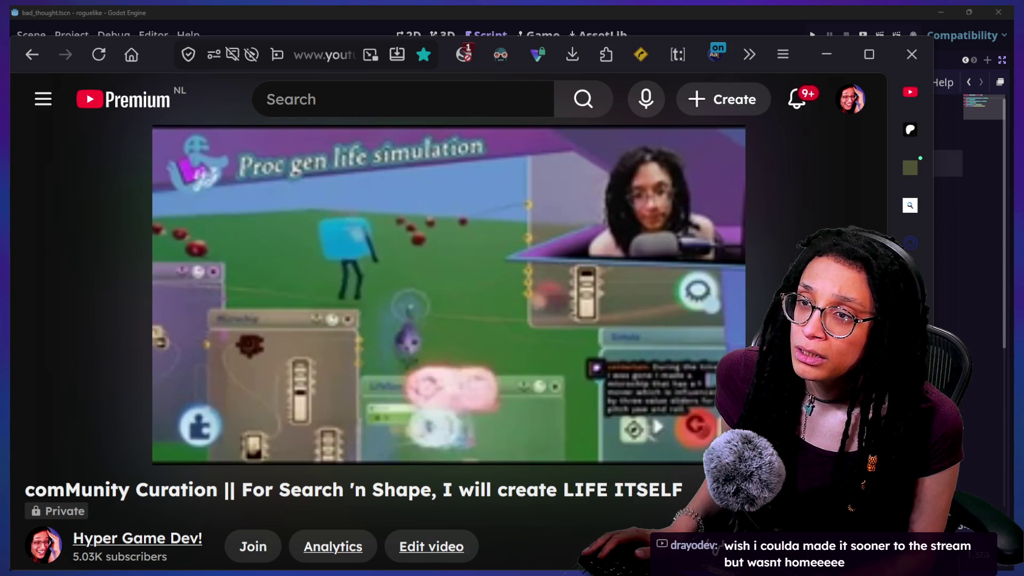
mouse_move(605, 575)
mouse_down()
mouse_move(605, 319)
mouse_move(96, 14)
mouse_move(128, 8)
mouse_up()
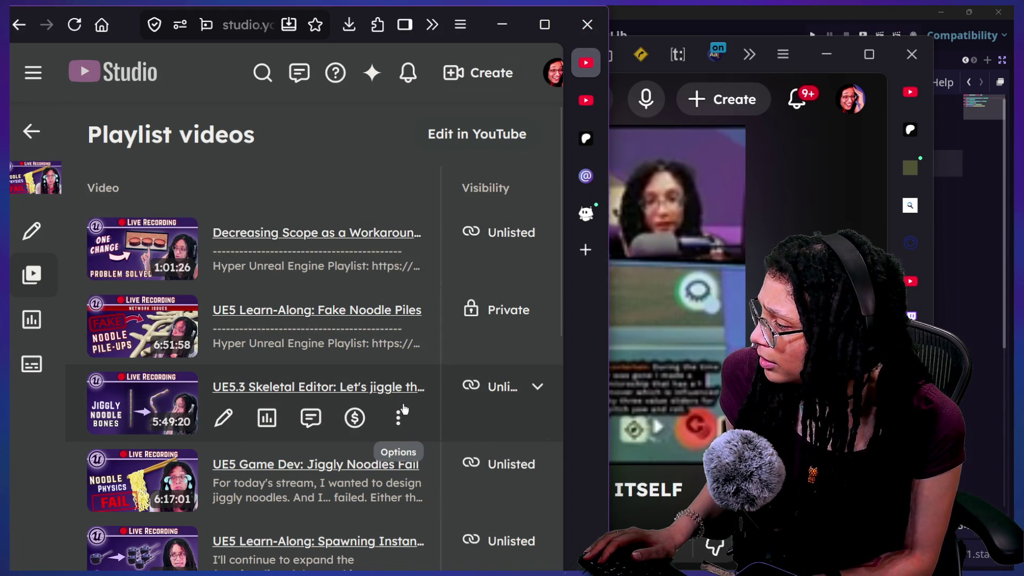
View the Interactible Implementation video on YouTube from its Studio options menu and maximize the browser
click(399, 419)
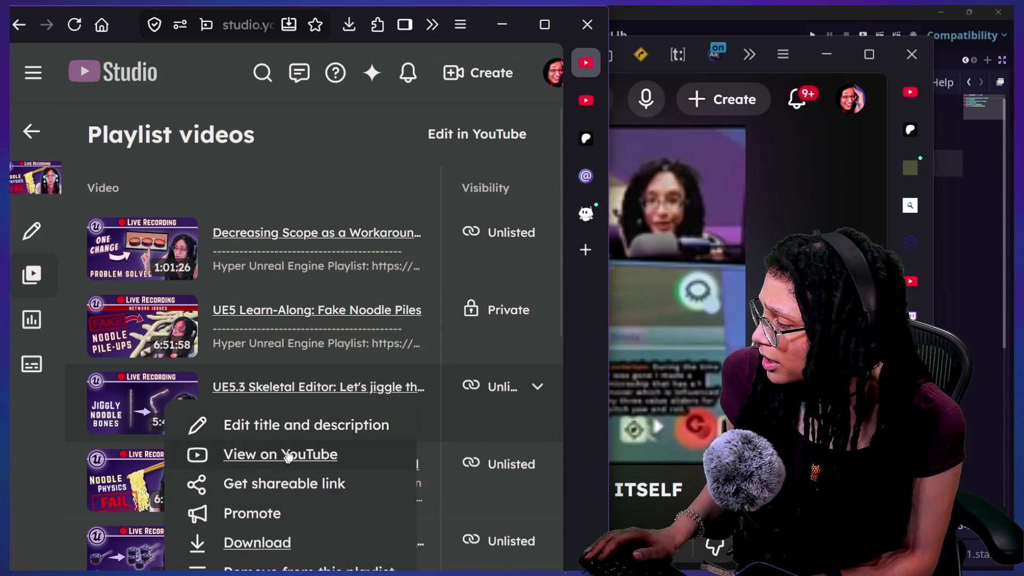
key(Escape)
scroll(270, 519, down, 2)
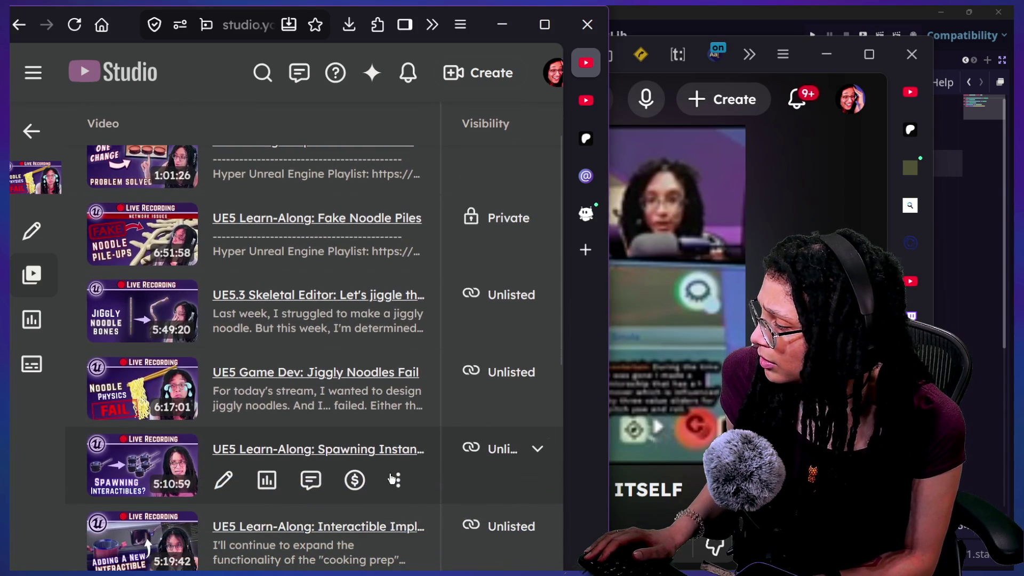
scroll(393, 478, down, 1)
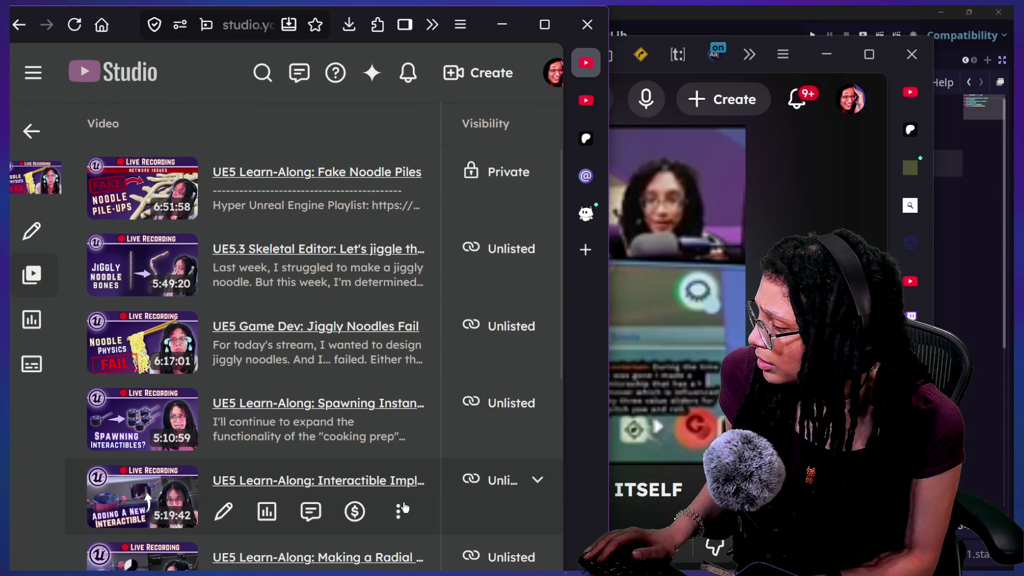
click(401, 510)
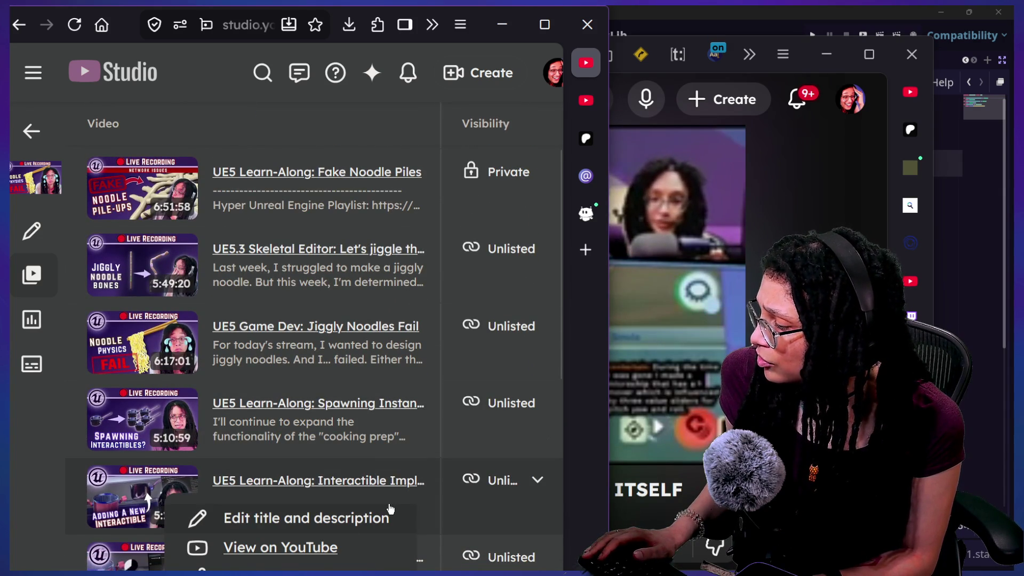
click(329, 546)
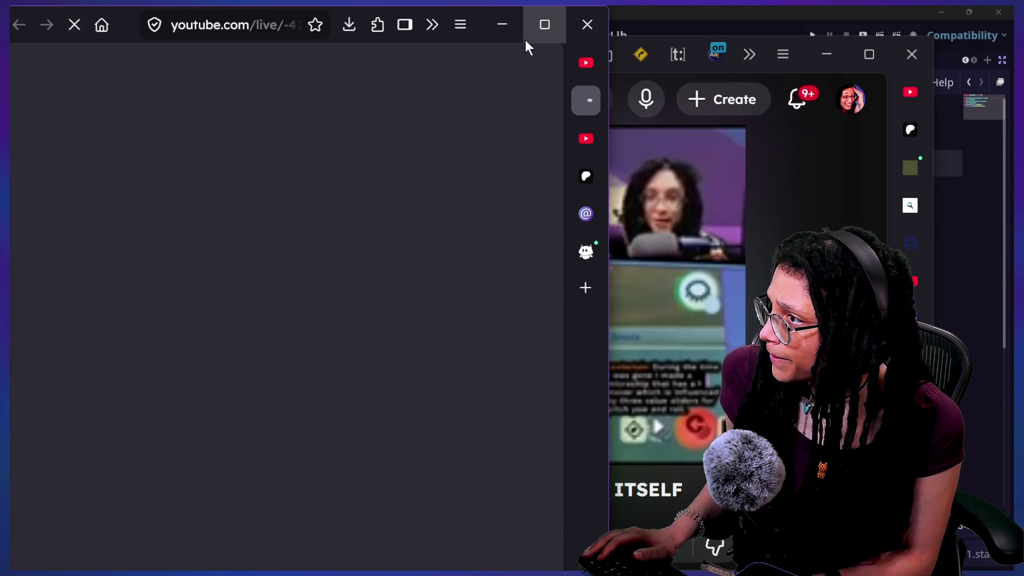
click(536, 39)
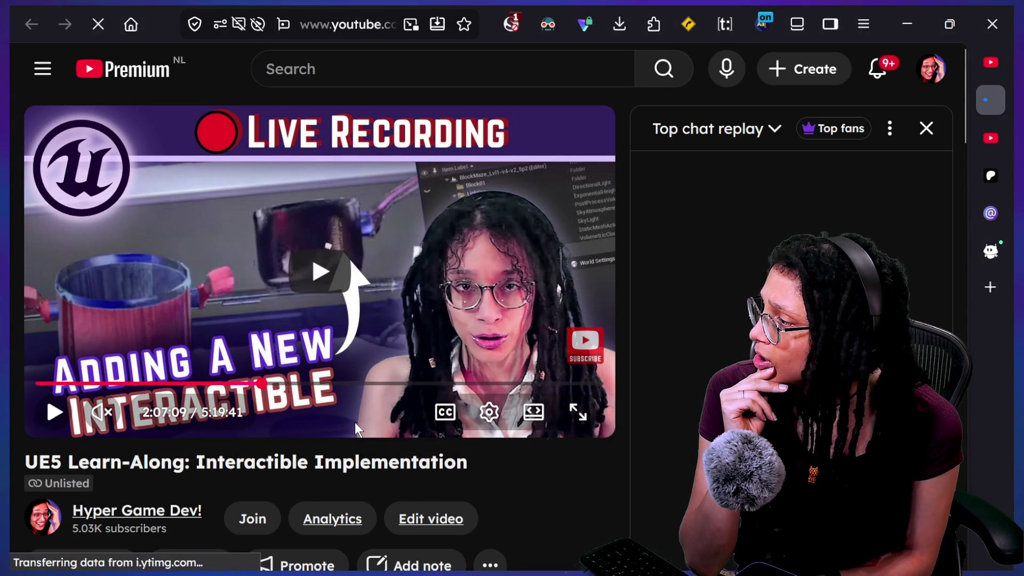
Set the UE5 Learn-Along video's quality to 1080p in full screen, then resume and exit full screen
click(592, 421)
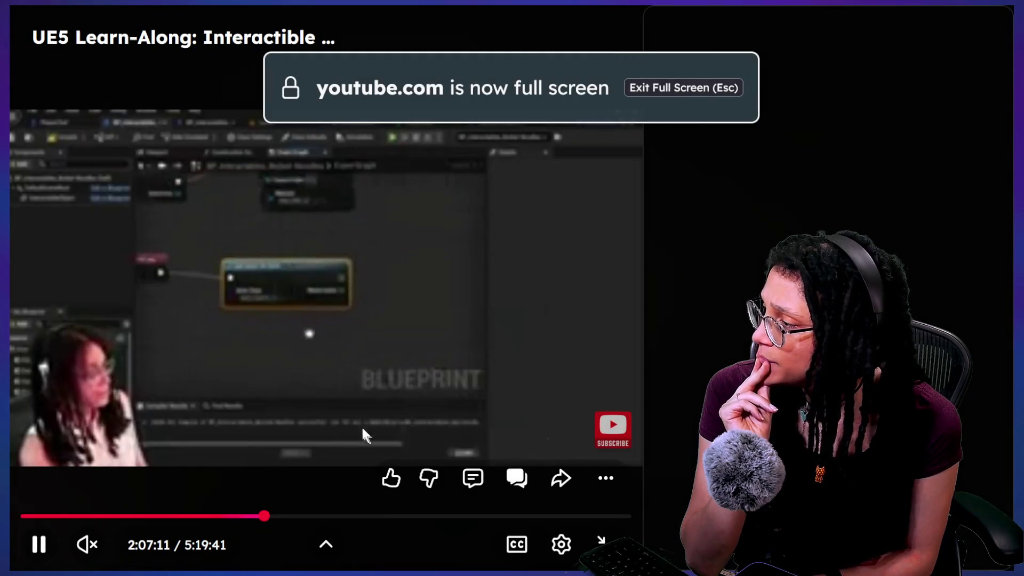
click(468, 373)
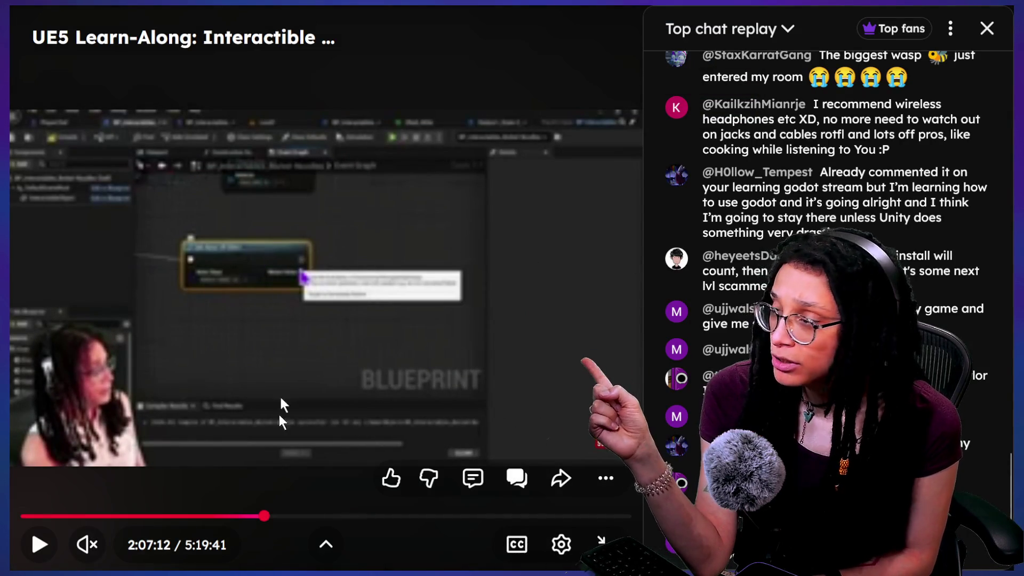
click(561, 544)
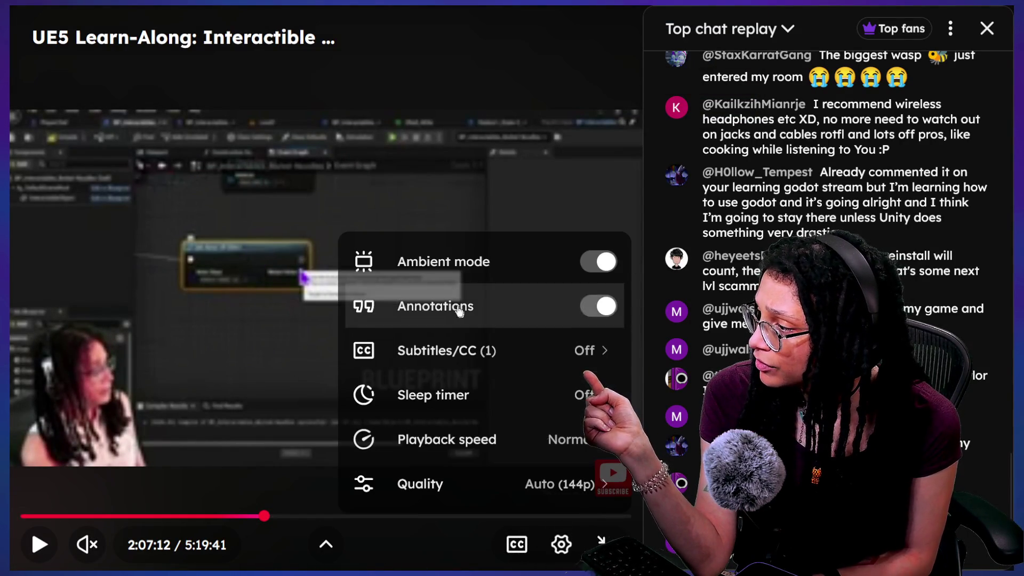
click(532, 469)
click(505, 308)
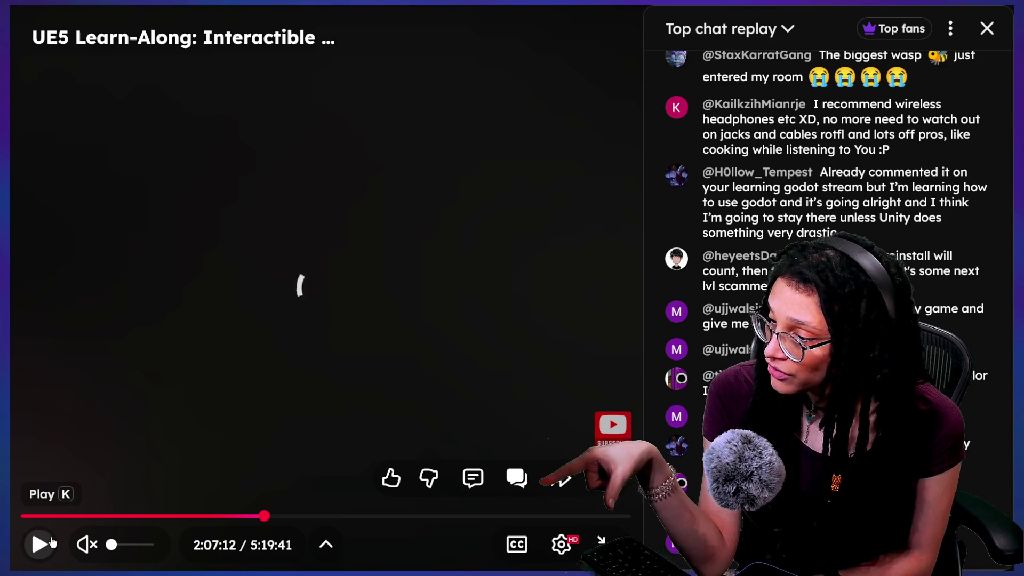
click(57, 538)
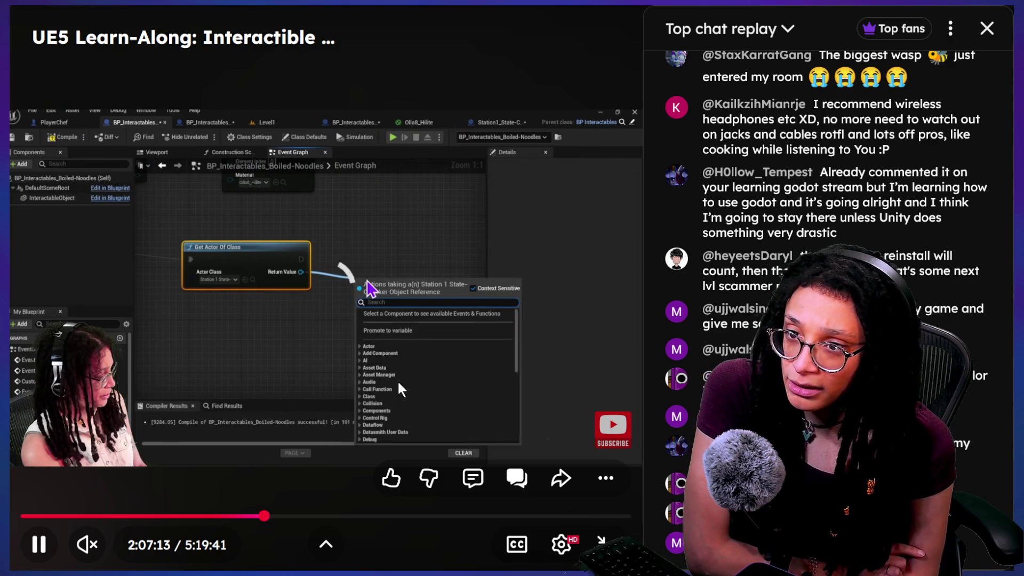
key(Escape)
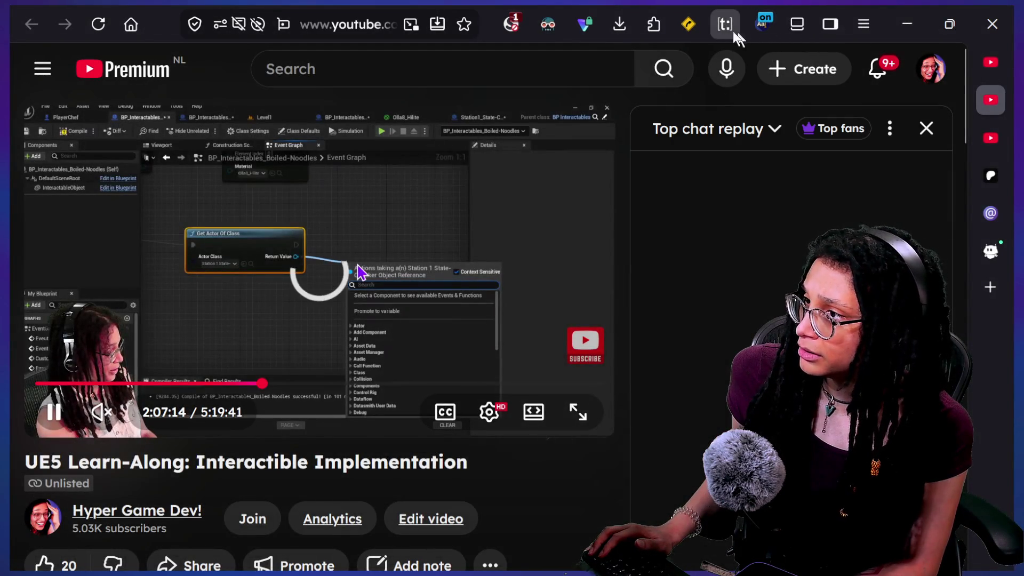
Disconnect the Proton VPN from the browser extension
click(584, 23)
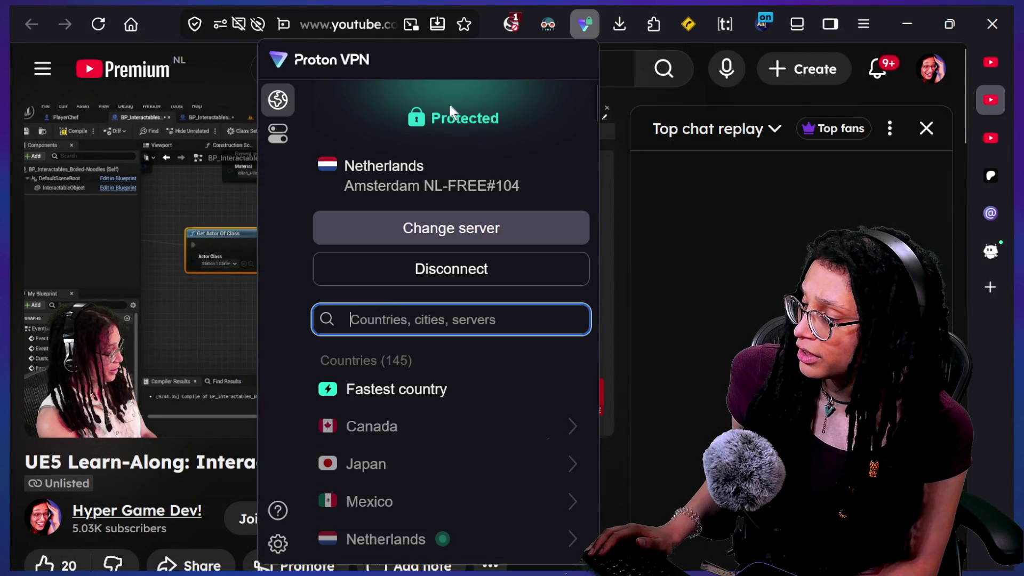
click(498, 264)
key(Escape)
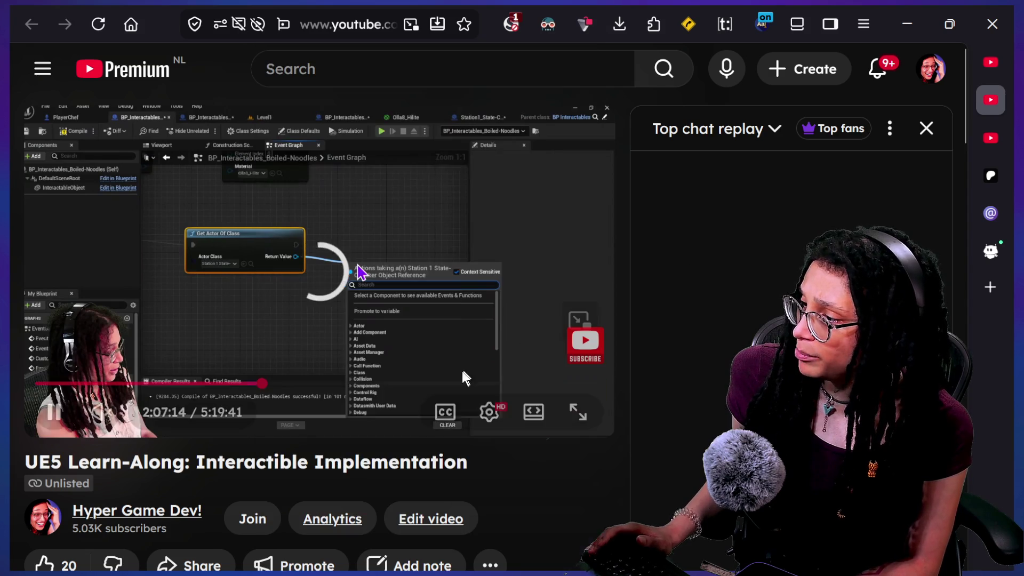
Return the replay to full screen and seek ahead to about 3:53:16
click(566, 425)
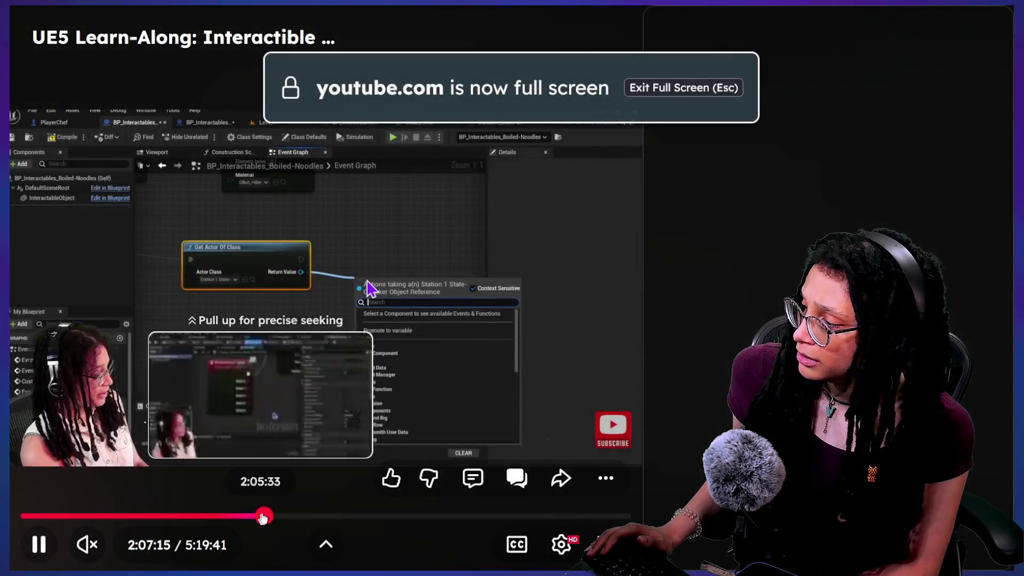
click(314, 520)
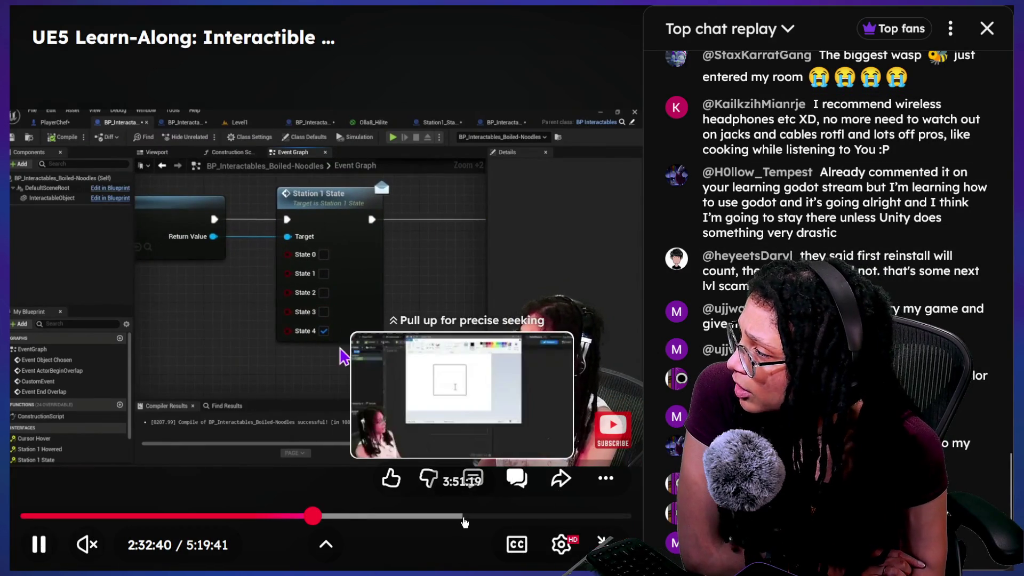
key(Right)
key(Right)
key(Right)
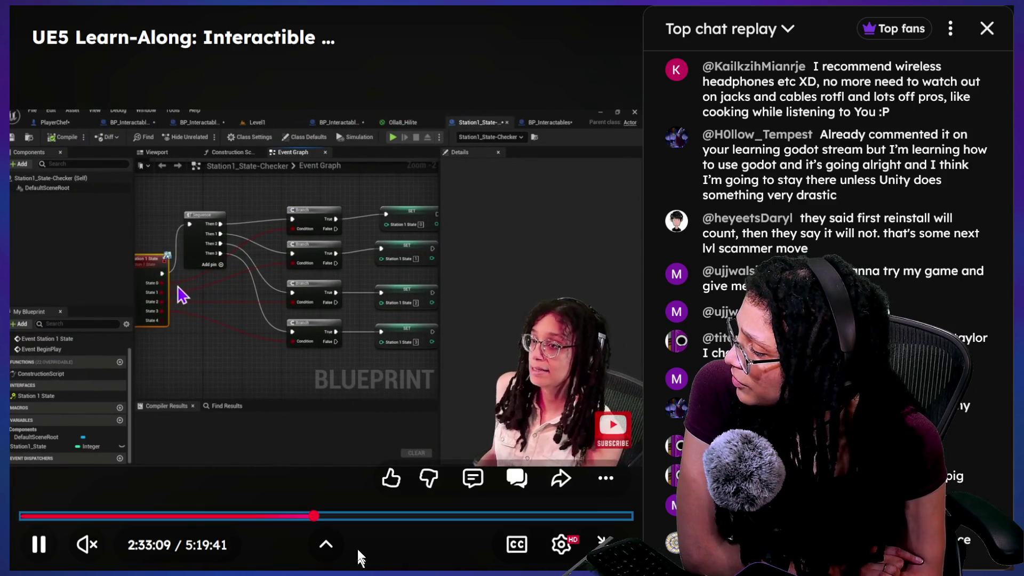
click(353, 516)
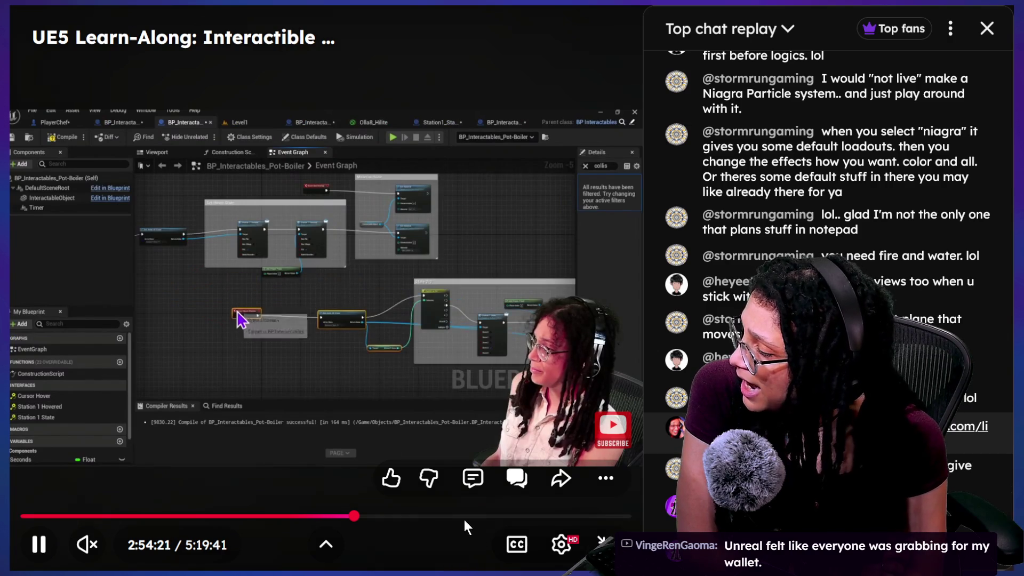
click(467, 517)
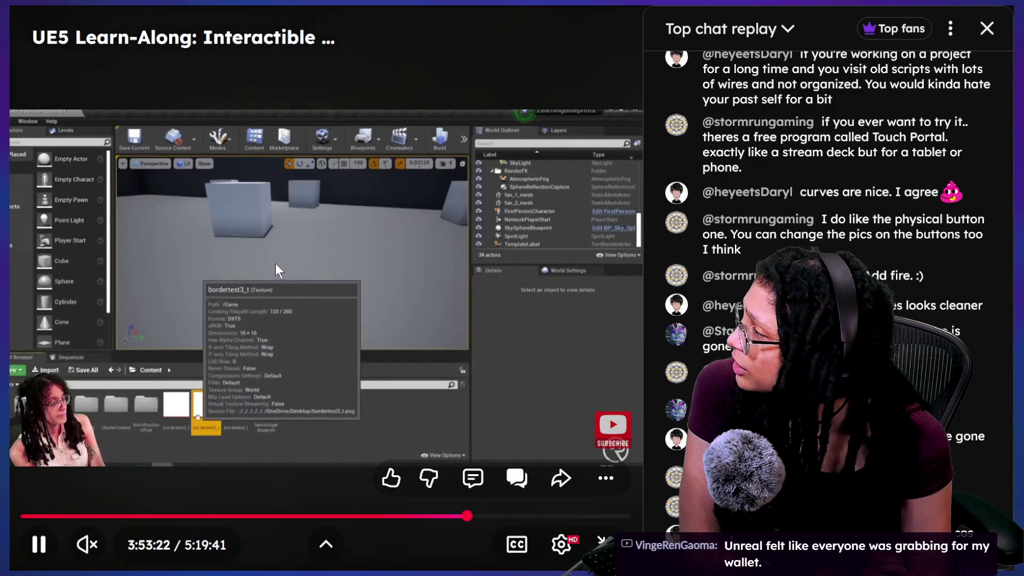
key(Left)
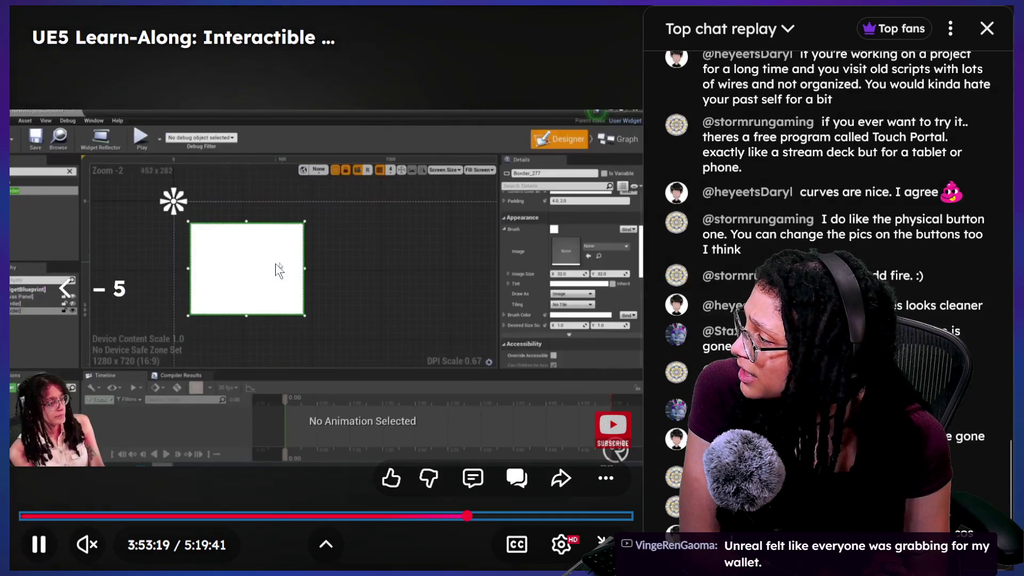
key(Left)
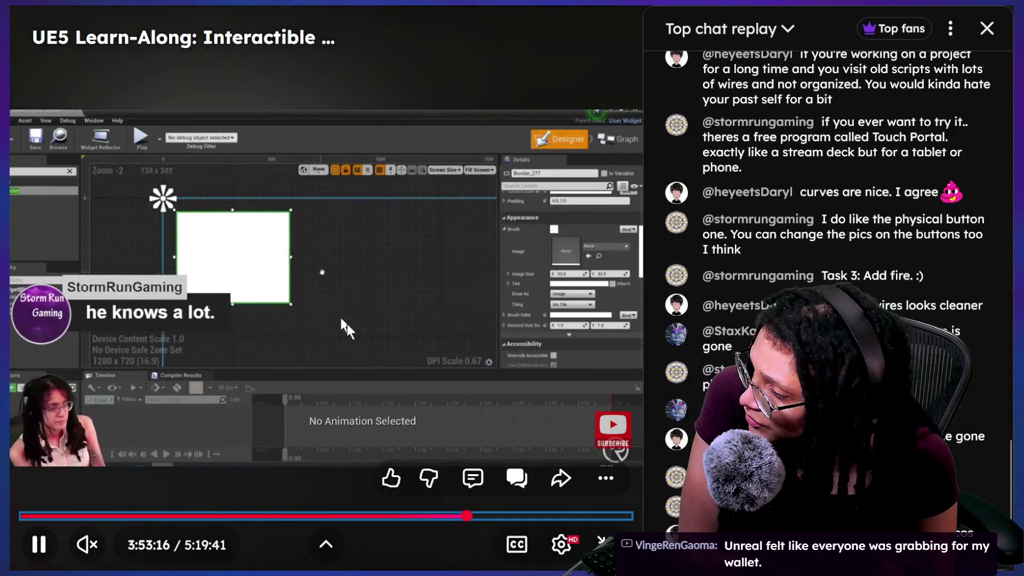
Scrub the replay around 3:28–4:15, then settle at 4:31:50 on the kitchen pots test
drag(511, 516, 509, 516)
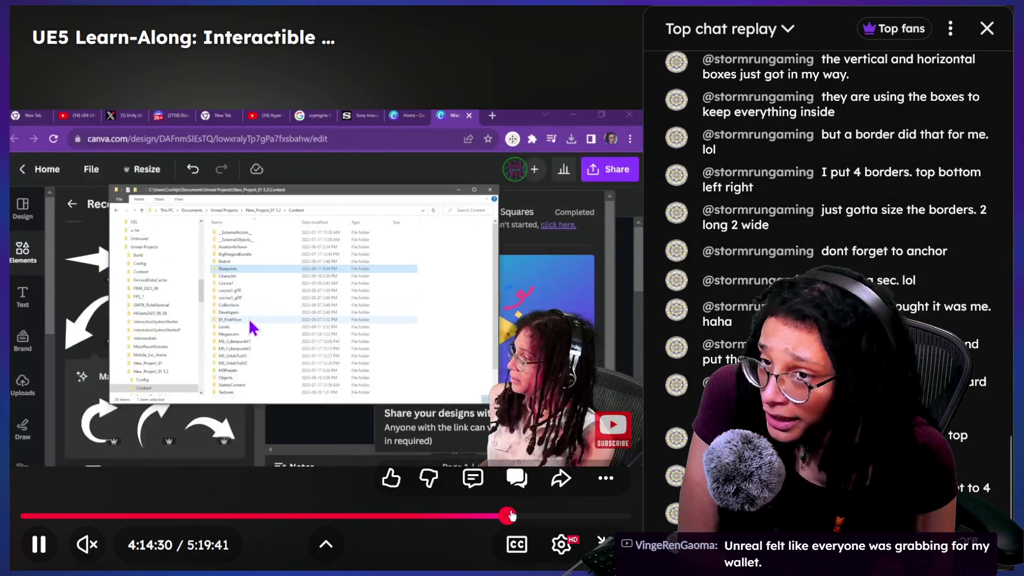
key(Left)
key(Left)
key(Left)
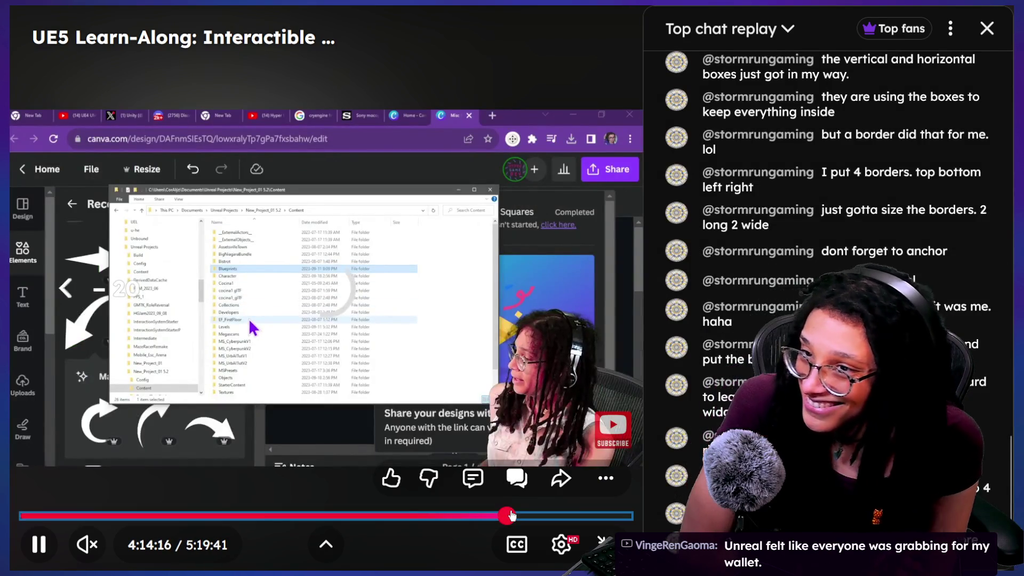
drag(459, 516, 408, 504)
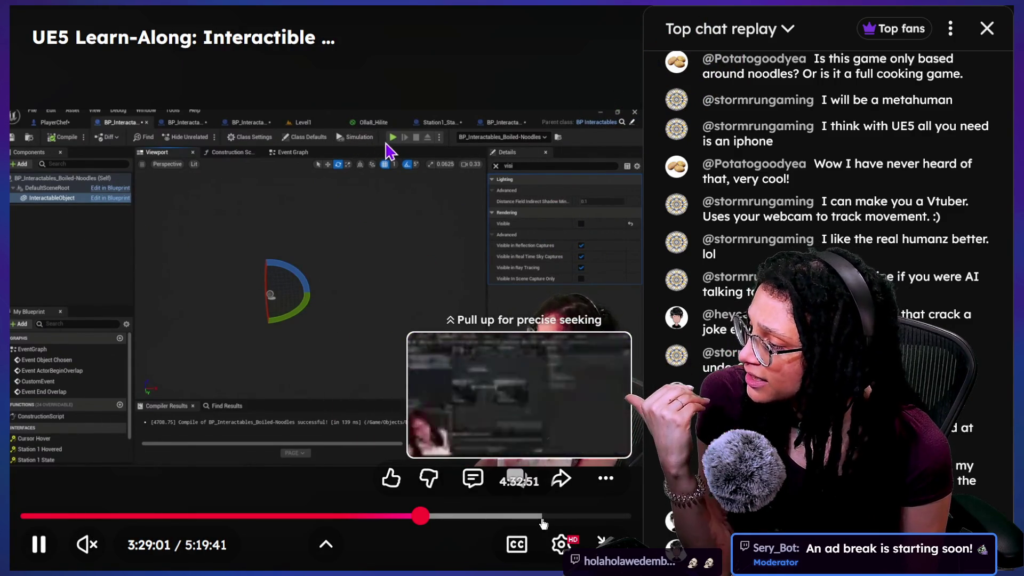
click(539, 522)
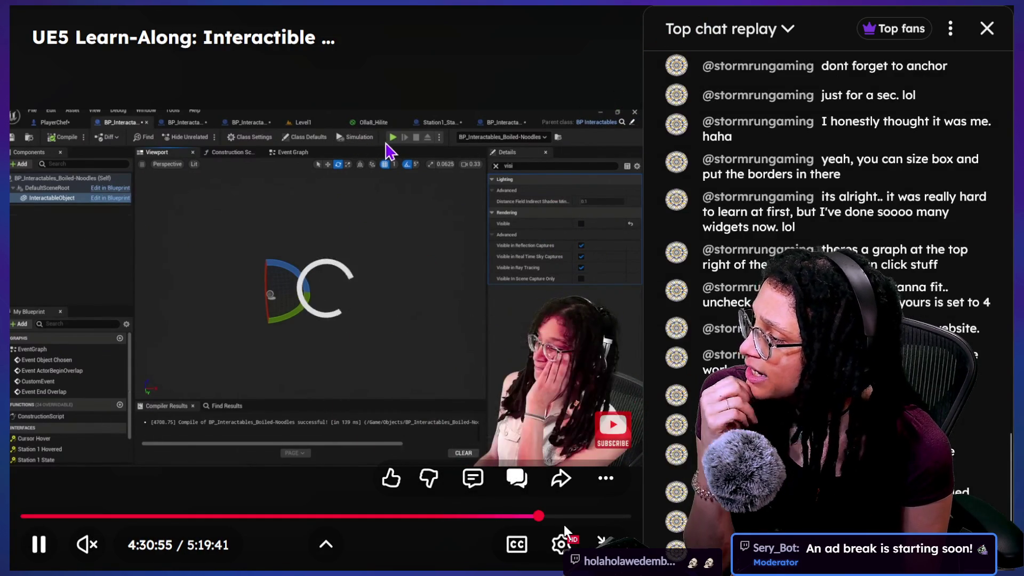
key(Left)
key(Left)
key(Left)
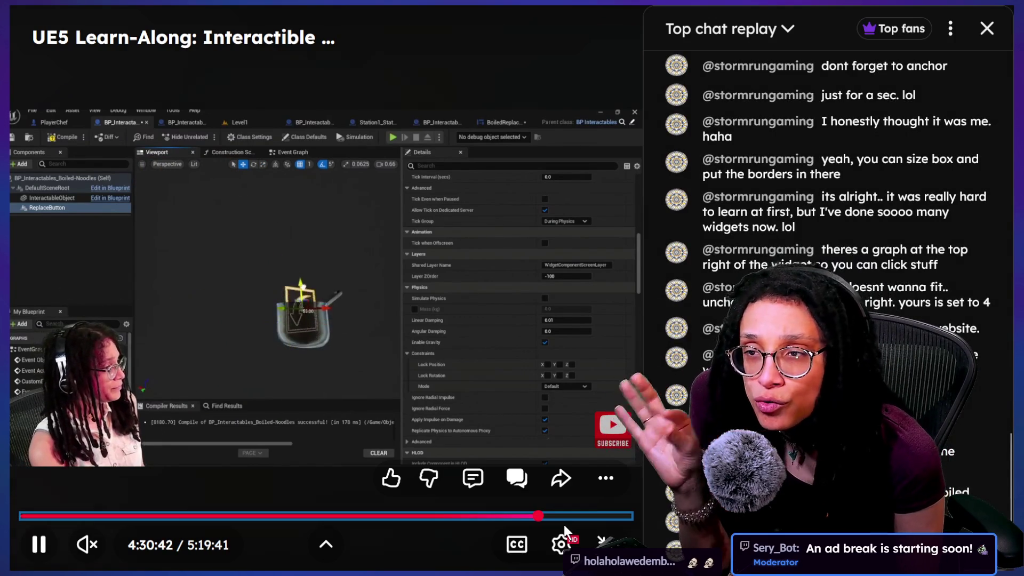
key(Left)
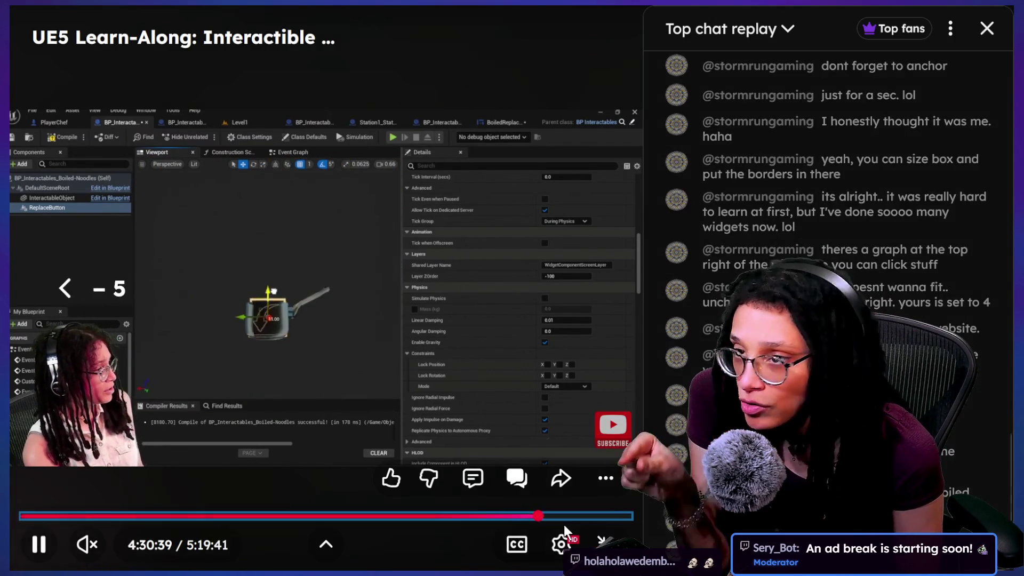
key(Right)
key(Right)
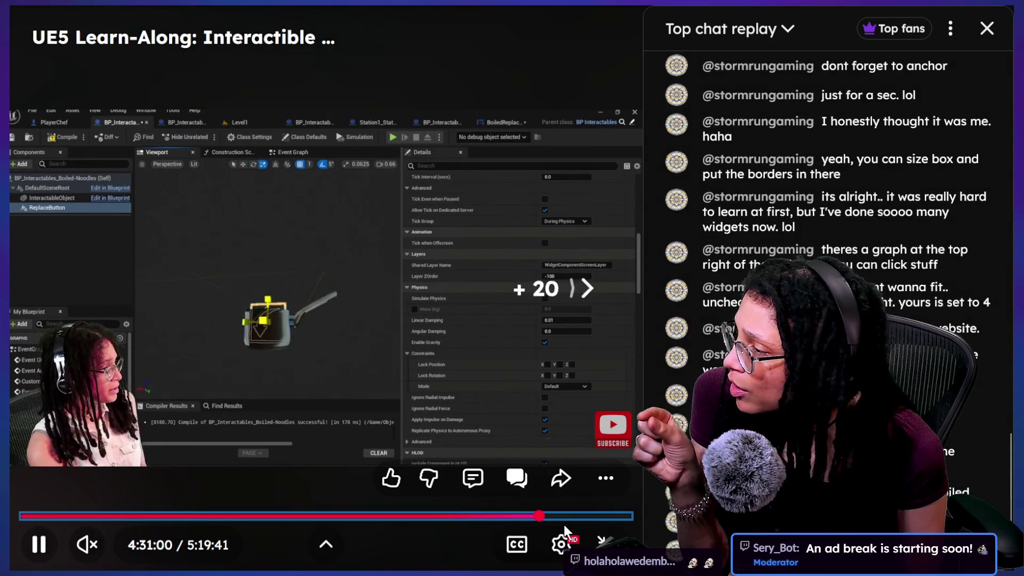
key(Right)
key(Right)
key(Right)
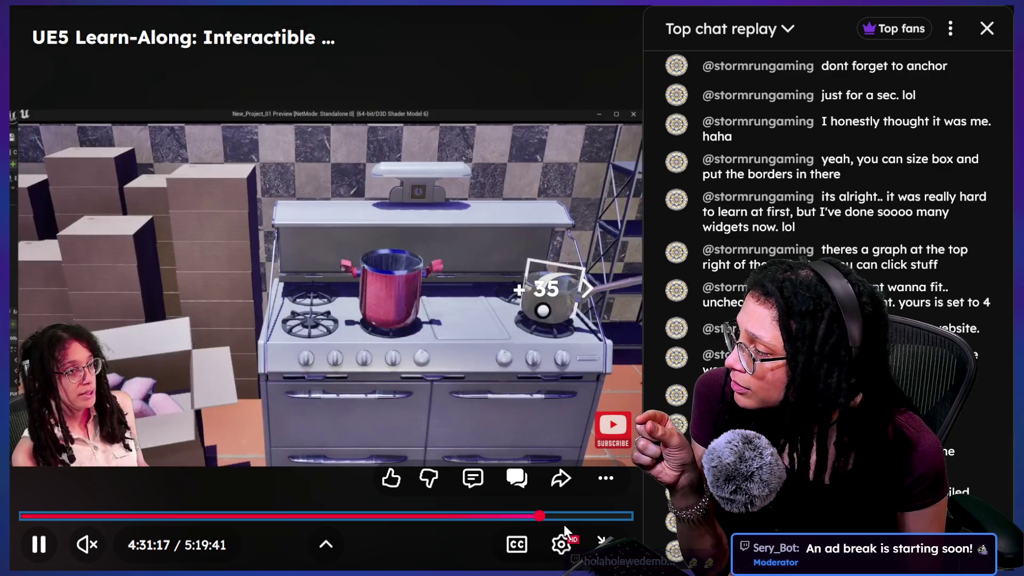
key(Right)
key(Left)
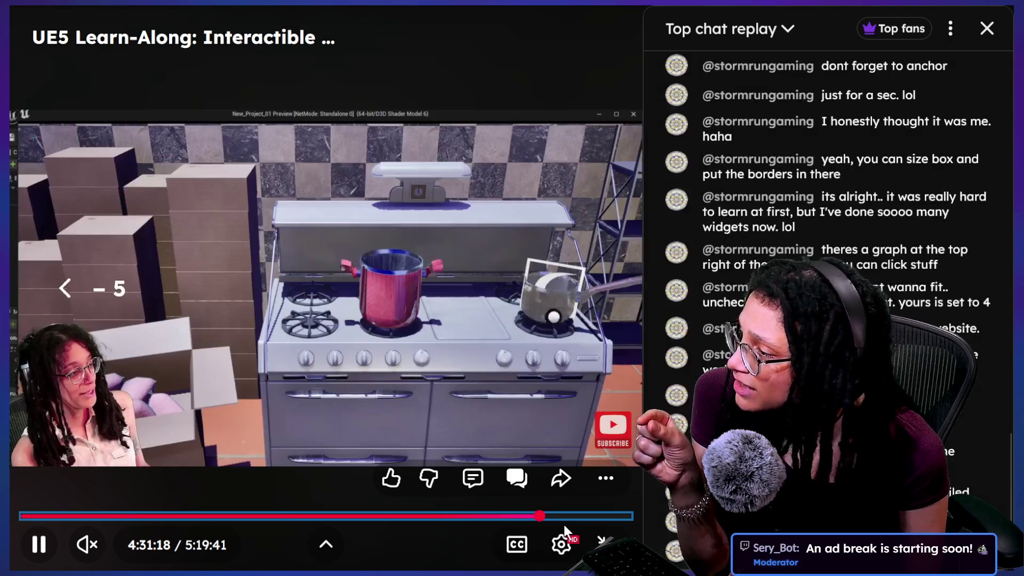
key(Right)
key(Right)
key(Right)
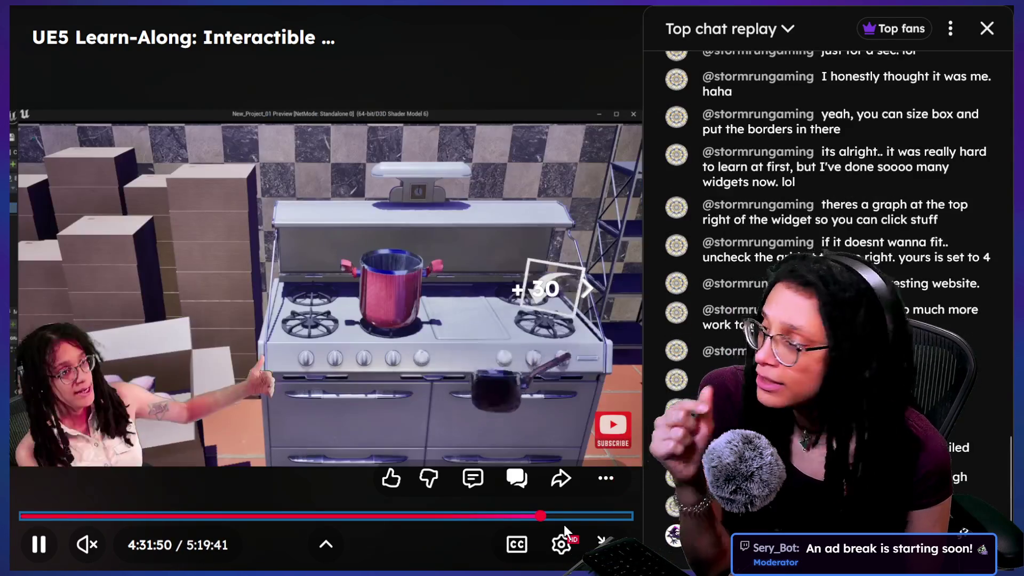